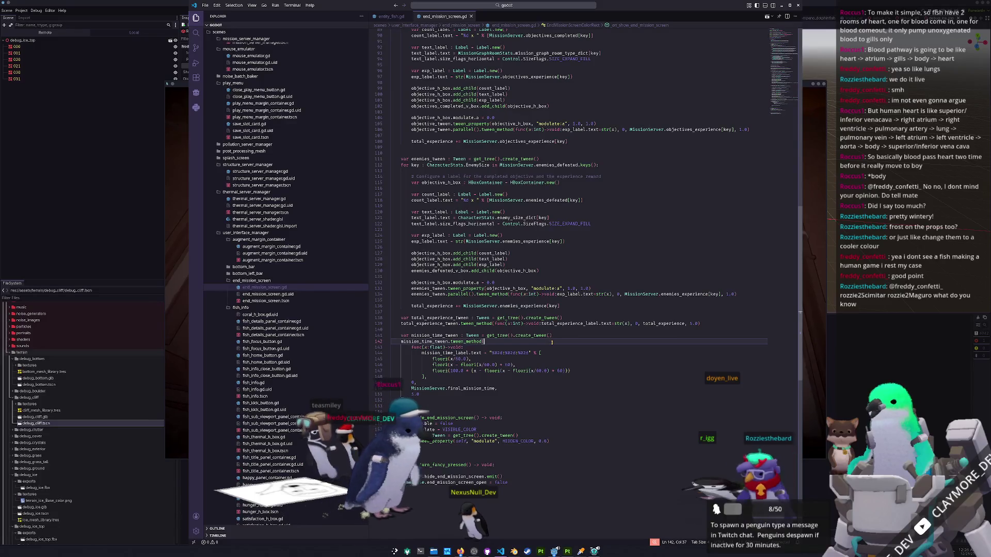
Select the 100.0 * (x … floori(x/60.0) sub-second term on line 147 of end_mission_screen.gd.
click(616, 338)
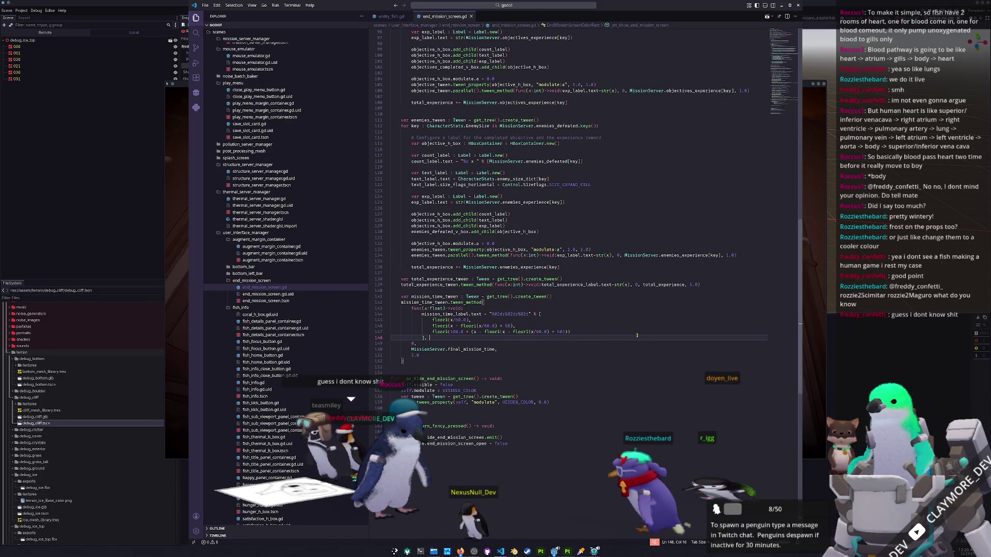
click(591, 332)
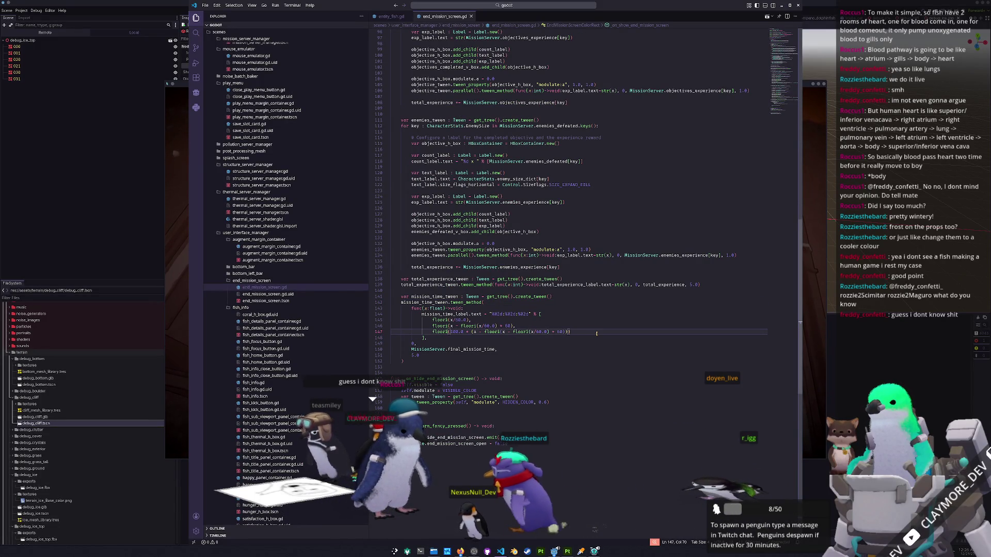
key(ctrl+Left)
key(ctrl+Left)
key(ctrl+Left)
text(()
key(ctrl+shift+Right)
key(ctrl+shift+Right)
key(ctrl+shift+Right)
key(ctrl+shift+Right)
key(ctrl+shift+Right)
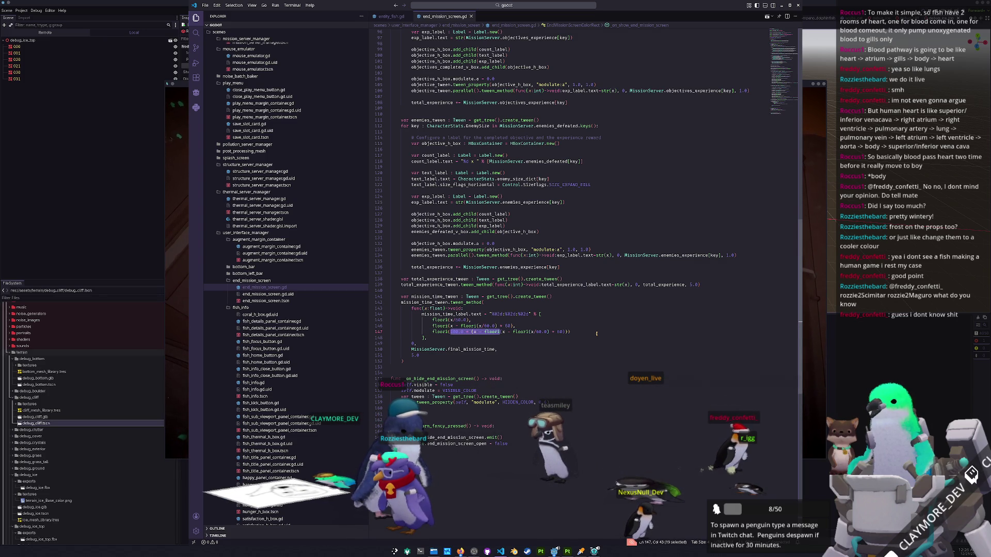
key(ctrl+shift+Right)
key(ctrl+shift+Right)
key(ctrl+shift+Right)
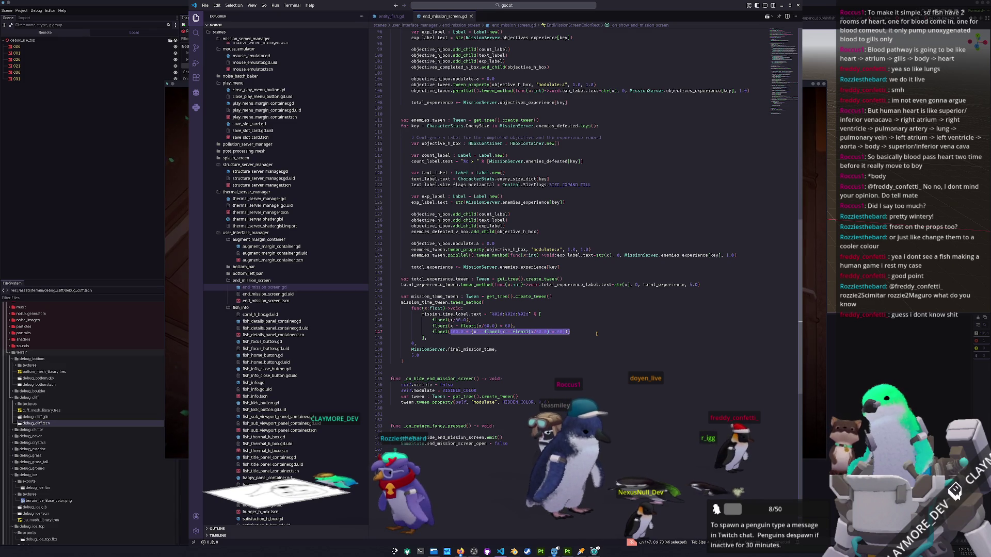
key(ctrl+Left)
key(ctrl+Left)
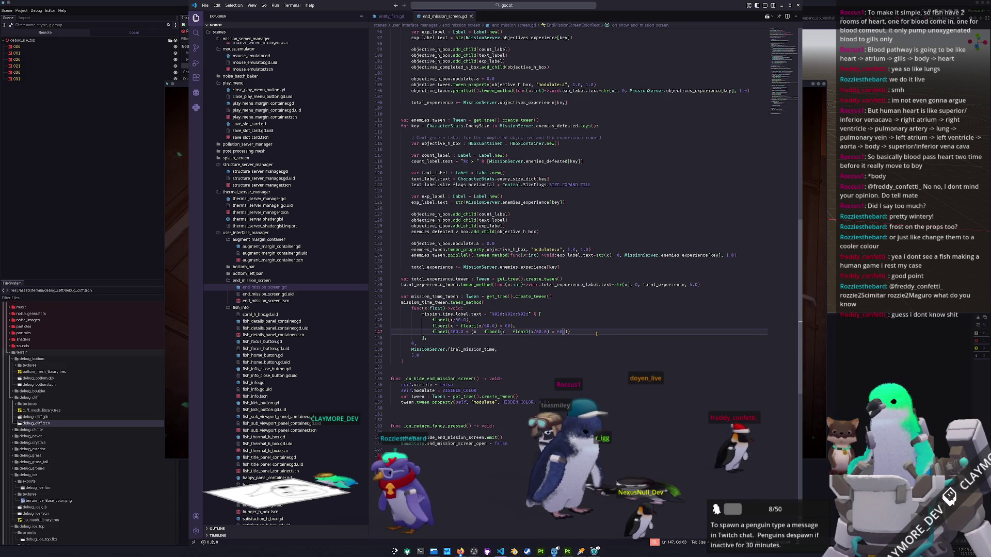
key(shift+Left)
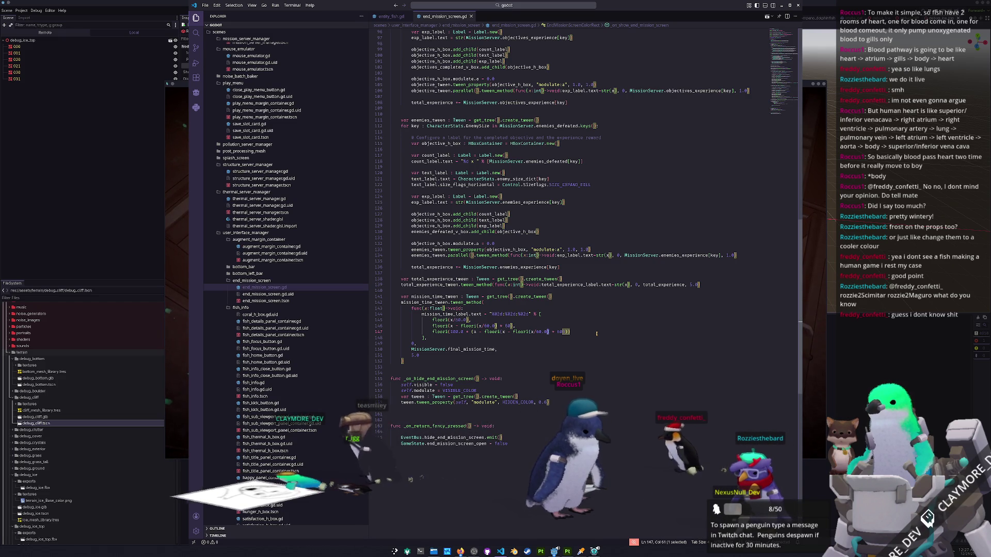
Insert a '0.0,' placeholder before the floori sub-second expression on line 147.
key(Left)
key(Left)
key(Left)
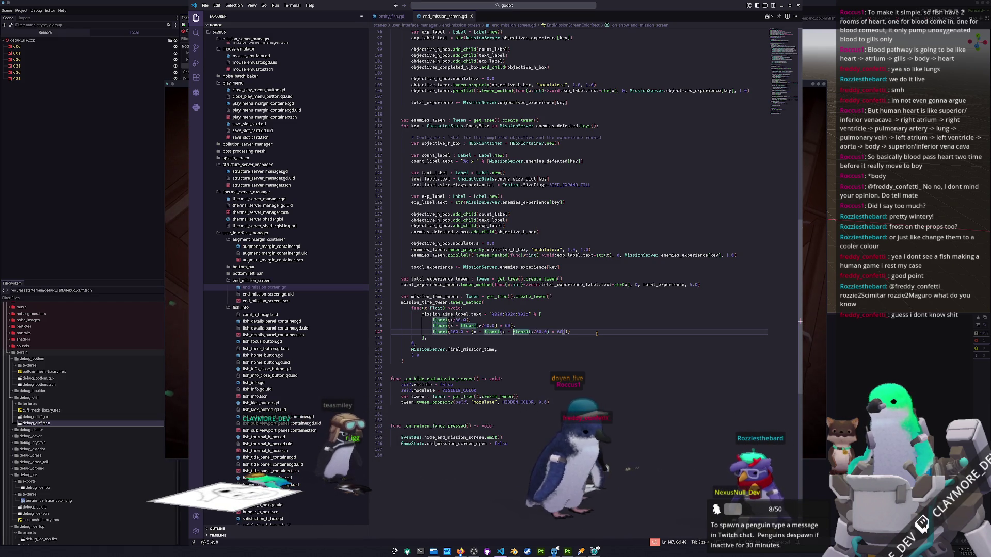
key(Left)
key(Left)
key(Left)
key(shift+Right)
key(shift+Right)
key(shift+Right)
key(shift+Right)
key(shift+Right)
key(shift+Right)
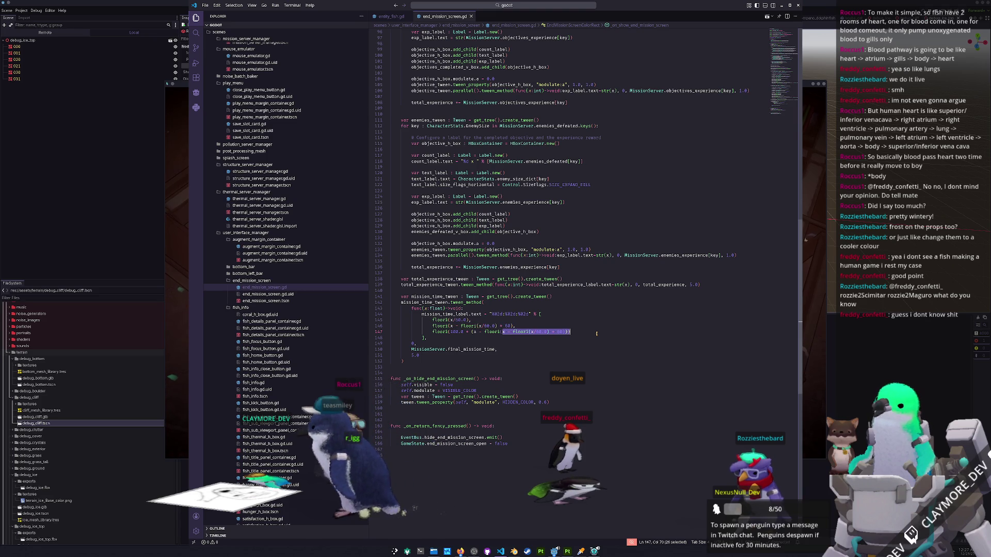
key(Left)
key(Left)
key(Home)
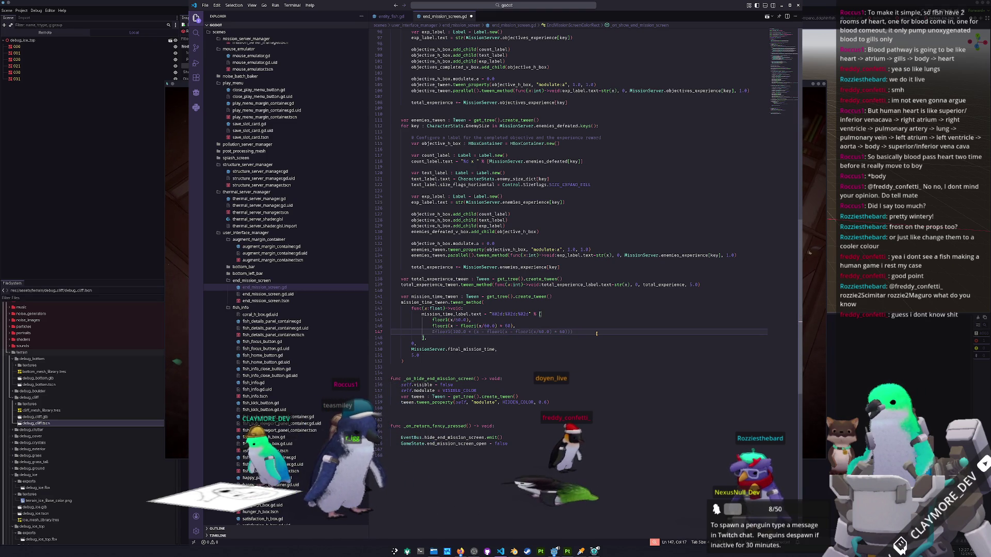
text(0.0,)
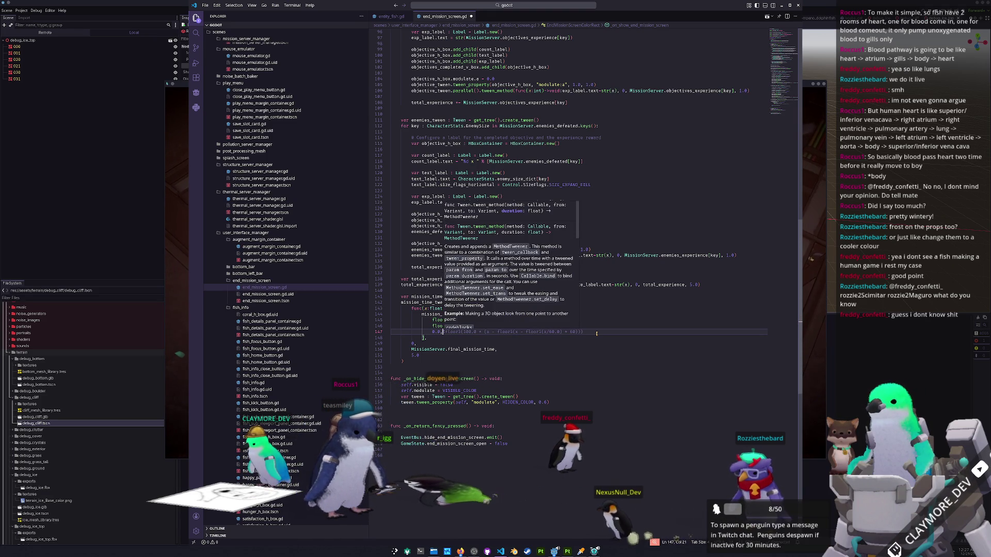
Comment out the floori math with a '# TODO : Verify subsecond math' note on line 147.
key(Right)
key(Right)
key(Right)
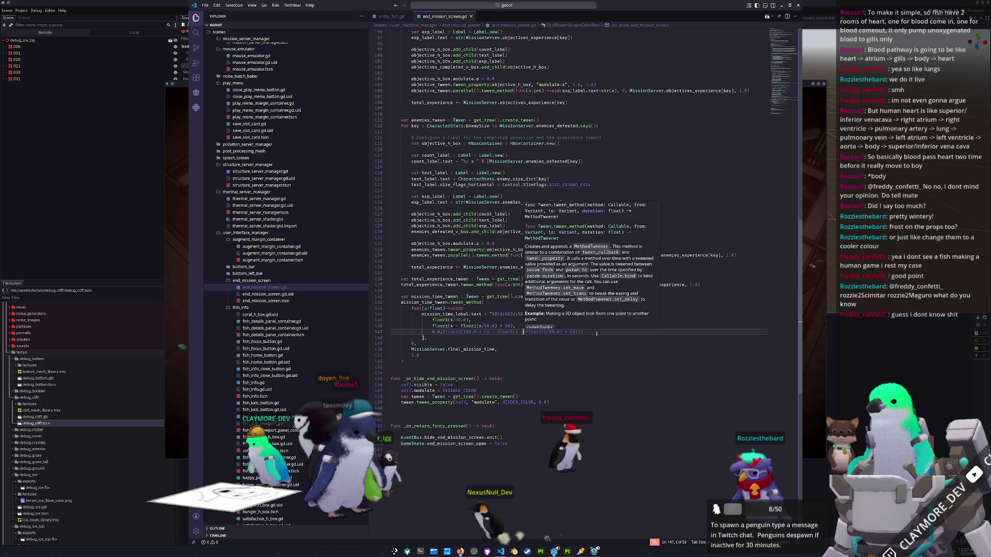
key(Right)
key(Right)
key(Right)
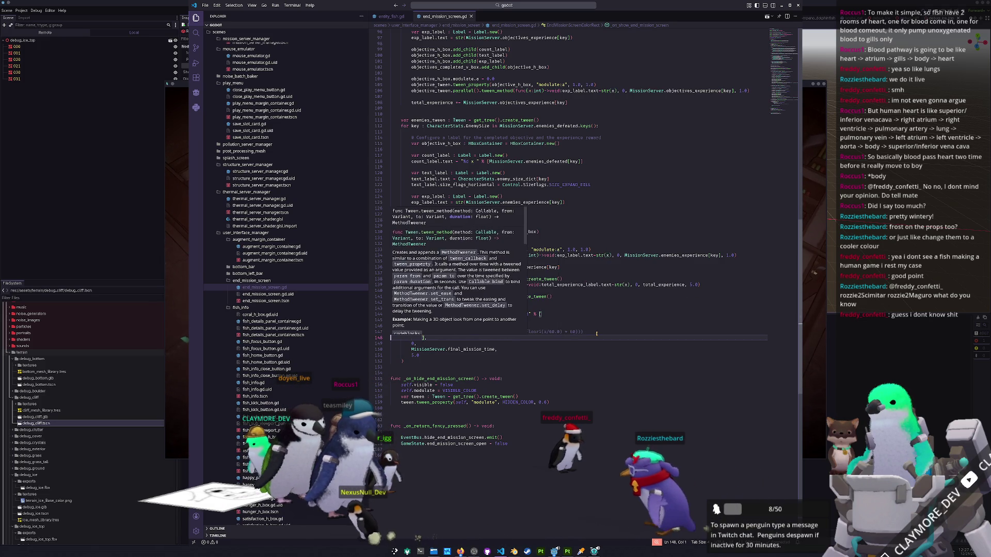
key(Left)
key(Left)
key(Left)
key(Right)
key(Right)
key(Right)
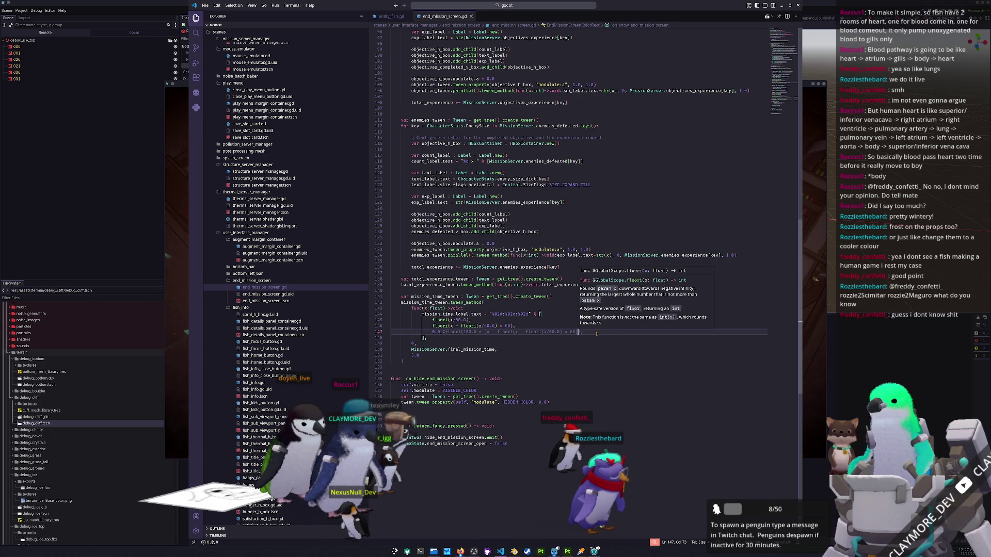
text(# TO)
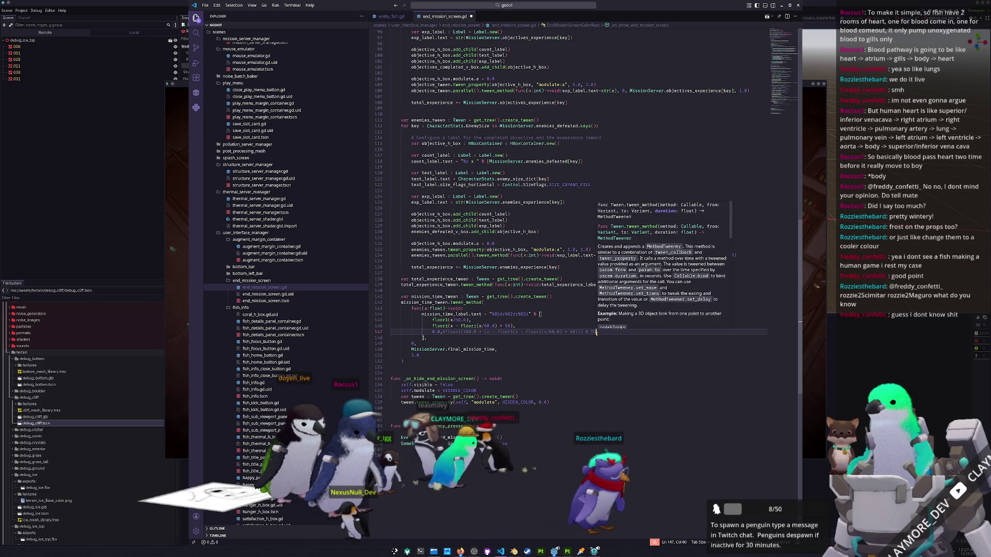
text(DO : Verify subsecond math)
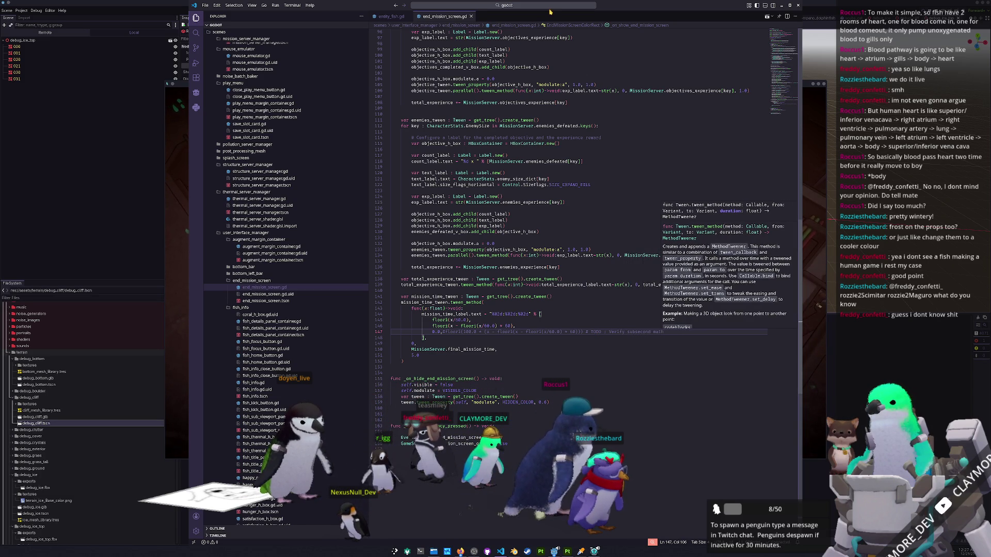
click(549, 10)
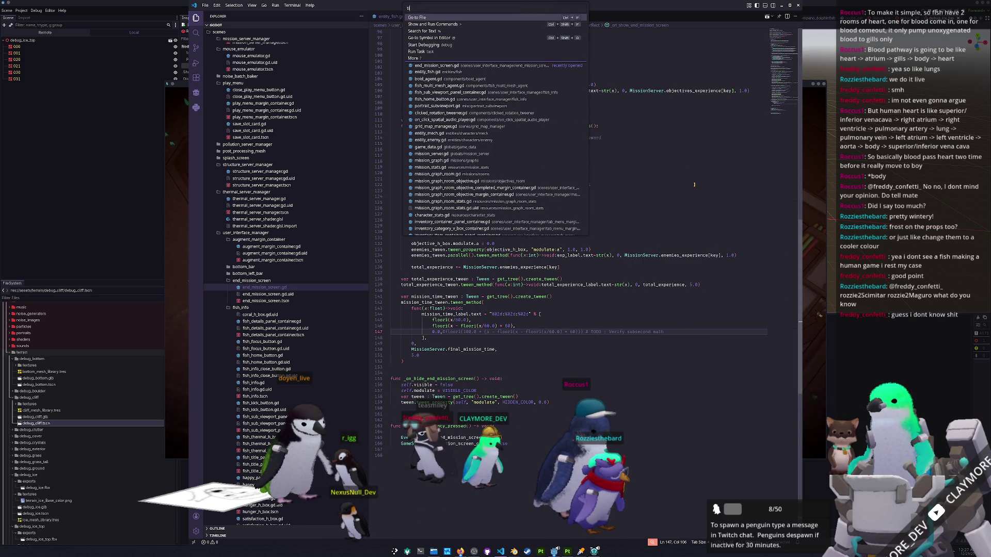
Quick-open mission_timer_margin_container.gd and locate its sub-seconds calculation for reference.
text(mer)
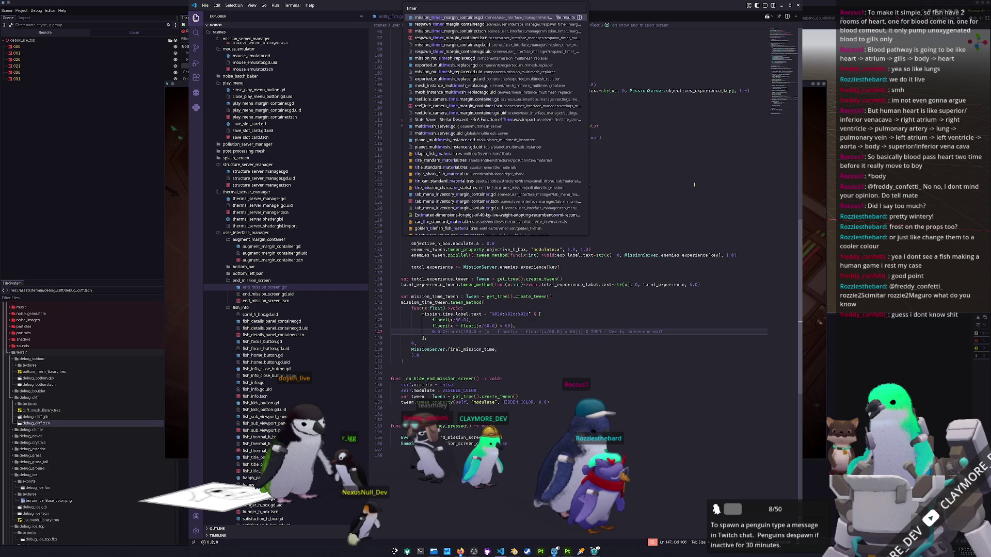
key(Return)
click(559, 199)
scroll(542, 258, down, 5)
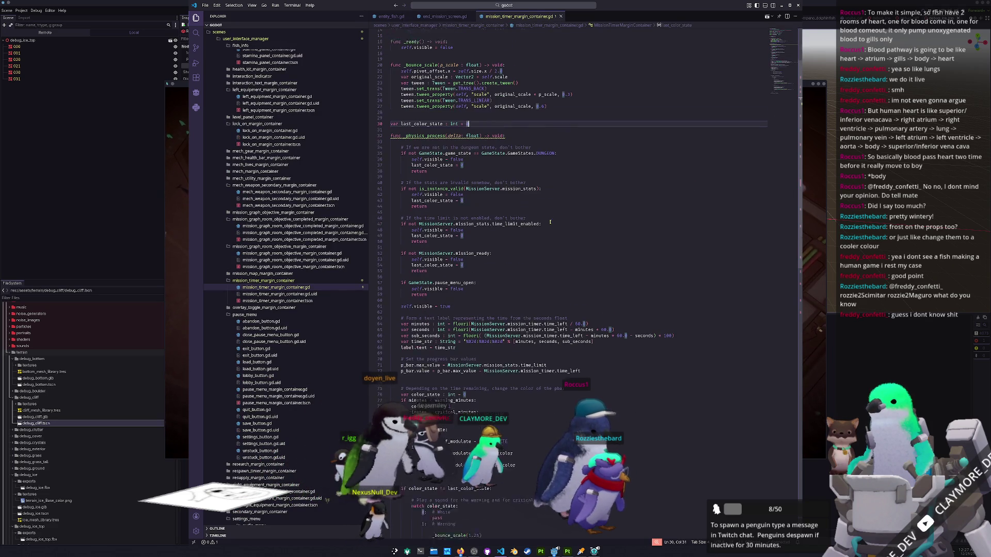
click(700, 325)
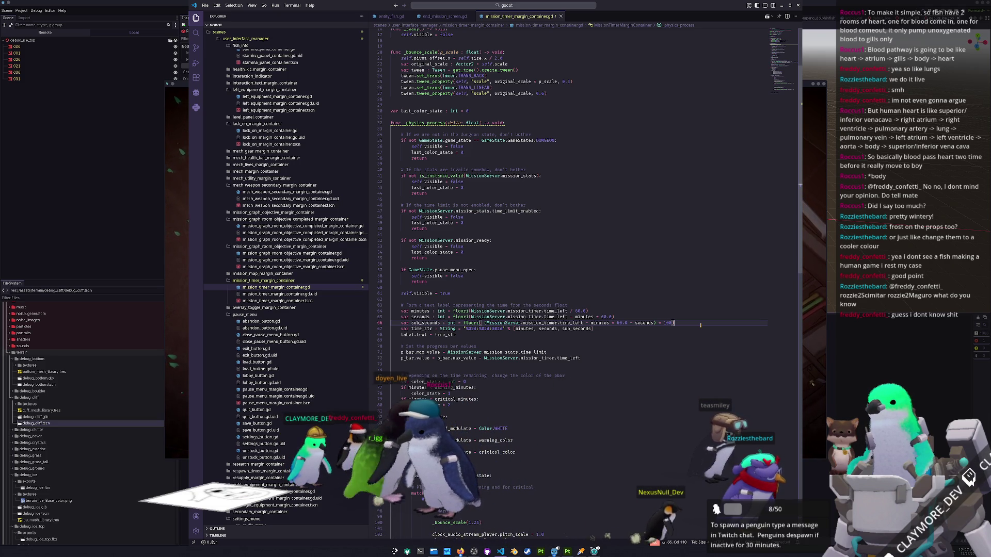
In end_mission_screen.gd, uncomment floori, drop the 0.0 placeholder and use 100.0 instead of 60.0.
key(ctrl+Tab)
click(446, 332)
key(BackSpace)
key(BackSpace)
key(BackSpace)
key(BackSpace)
key(ctrl+Right)
key(ctrl+Right)
key(shift+Right)
key(shift+Right)
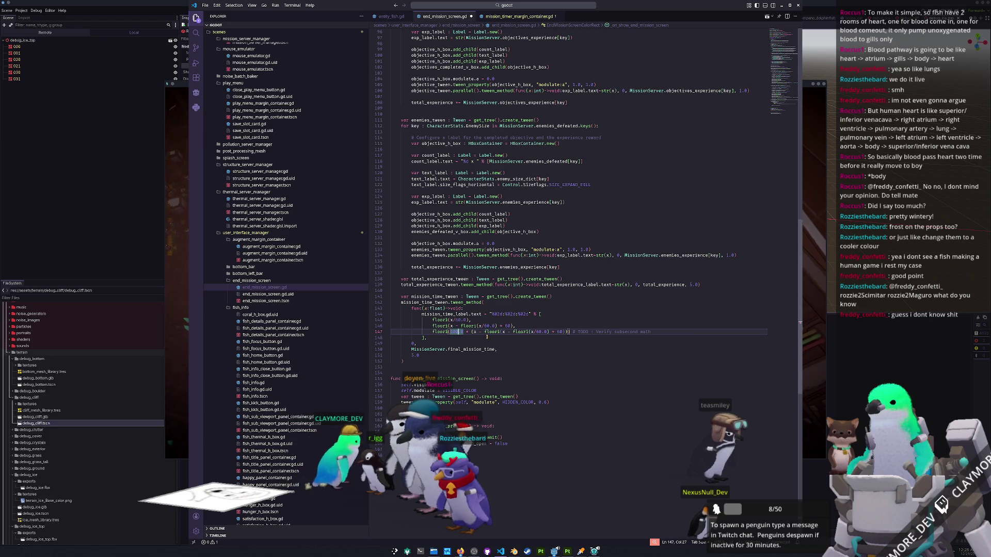
click(499, 18)
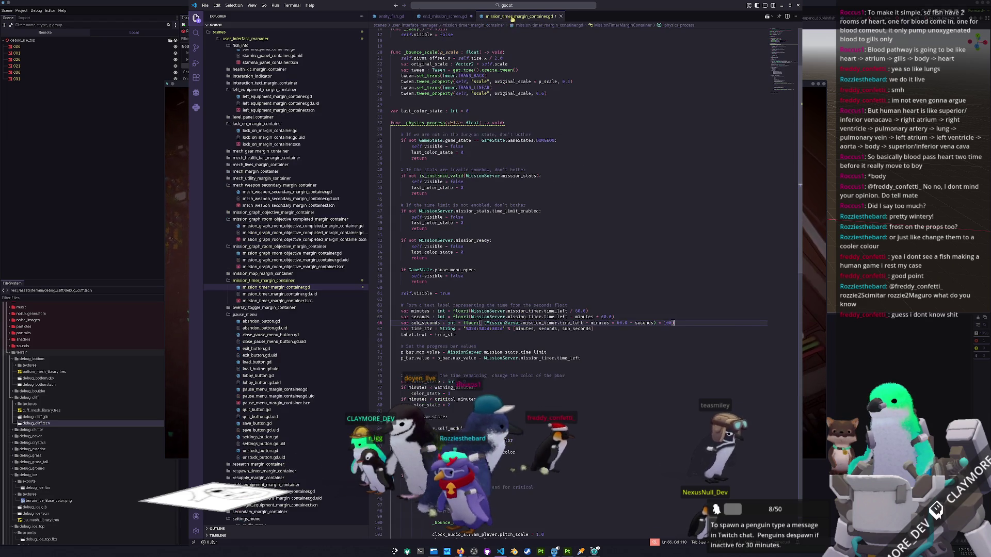
click(443, 16)
text(100.0)
click(471, 332)
key(shift+Right)
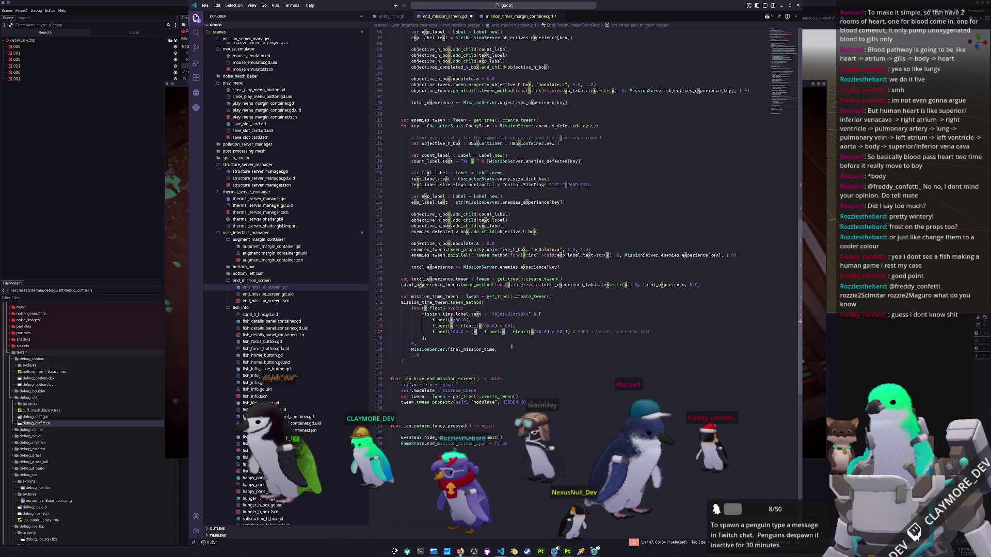
Select and examine the x - floori(x/60.0) * 60 term in line 147's sub-second formula.
text(()
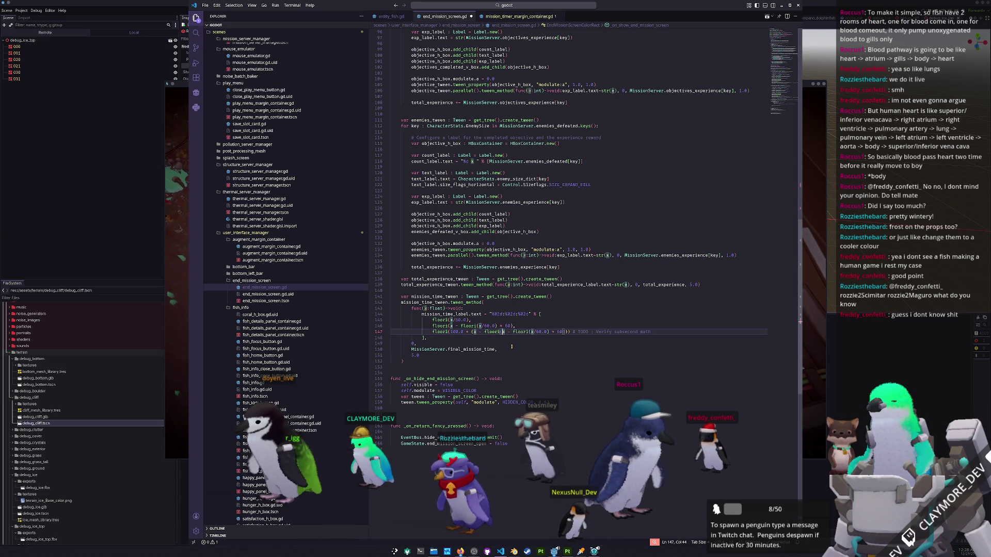
key(shift+Right)
key(shift+Right)
key(shift+Right)
key(Right)
key(Right)
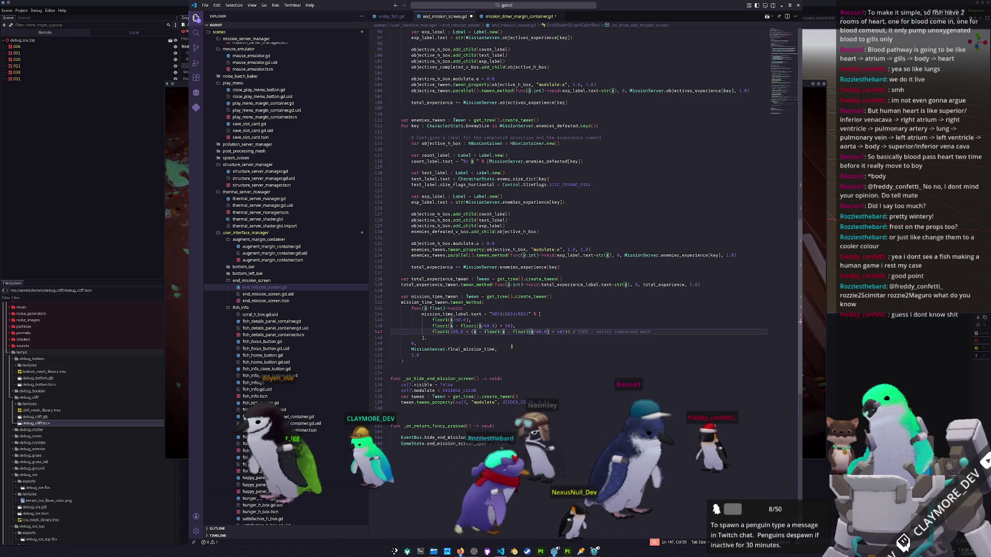
key(shift+alt+Right)
key(shift+alt+Right)
key(shift+alt+Right)
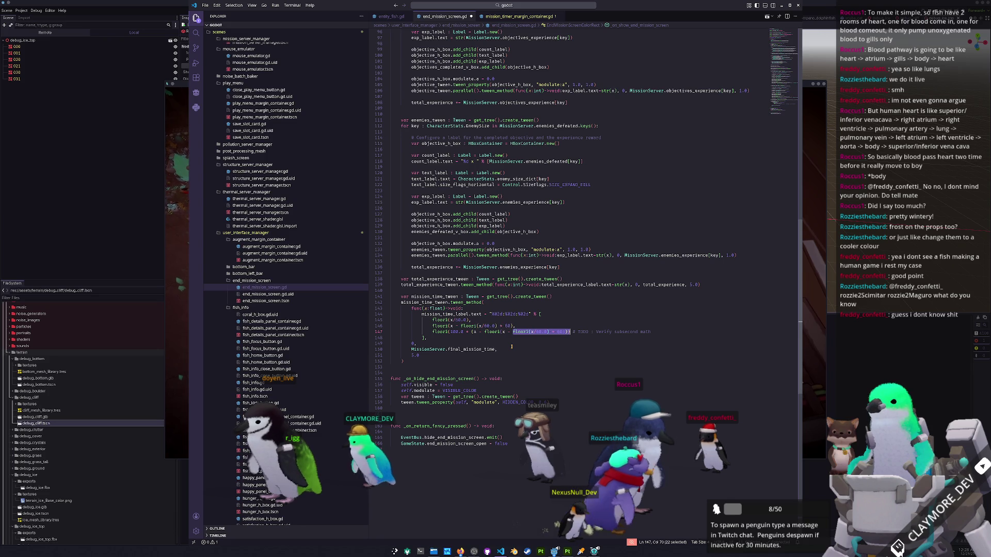
key(shift+Right)
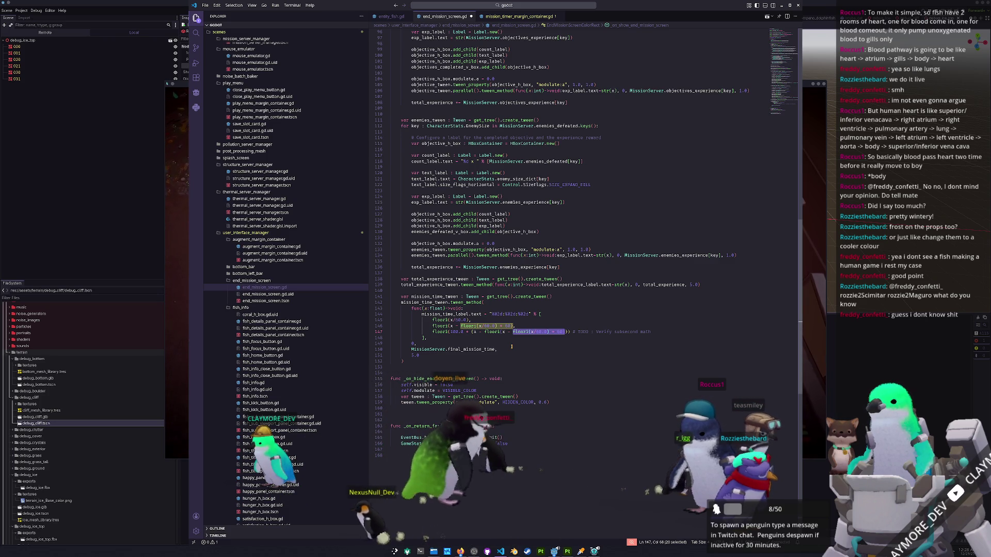
key(Left)
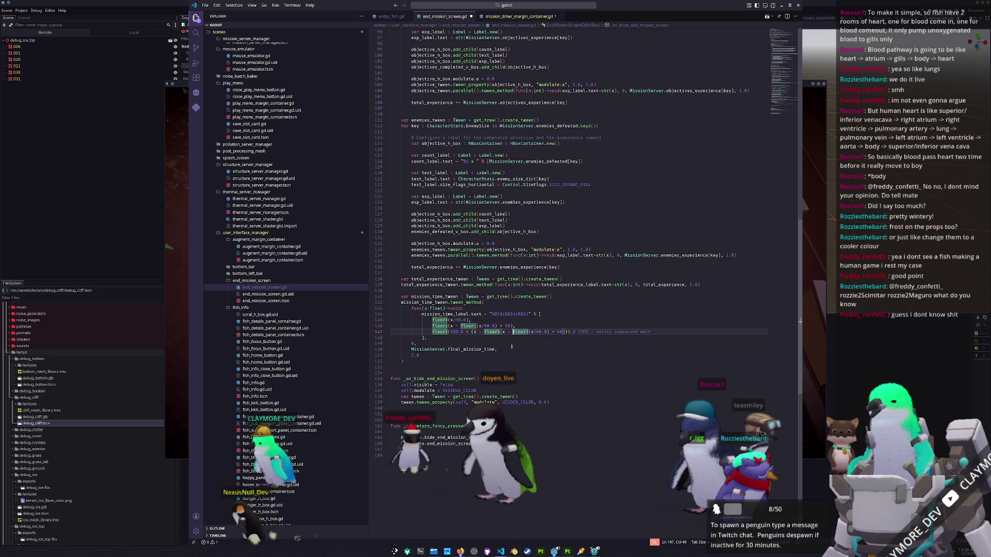
key(ctrl+Left)
key(ctrl+Left)
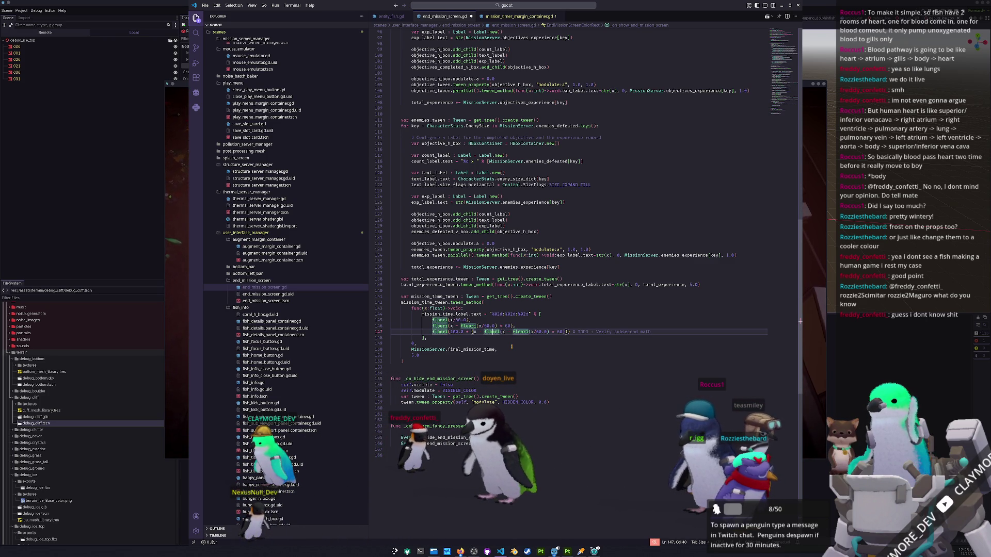
key(Right)
key(shift+Left)
key(shift+Left)
key(shift+Left)
key(ctrl+shift+Right)
key(ctrl+shift+Right)
key(ctrl+shift+Right)
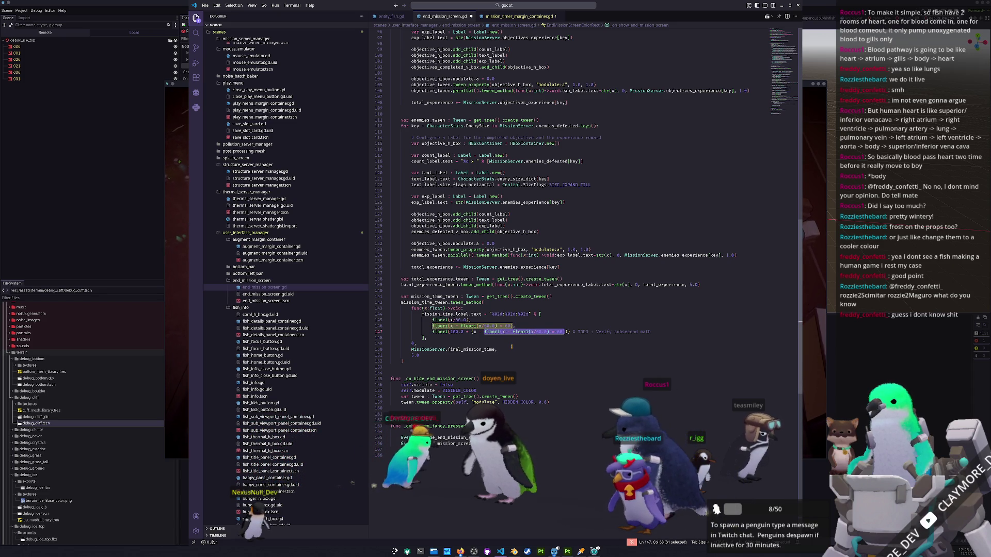
key(Escape)
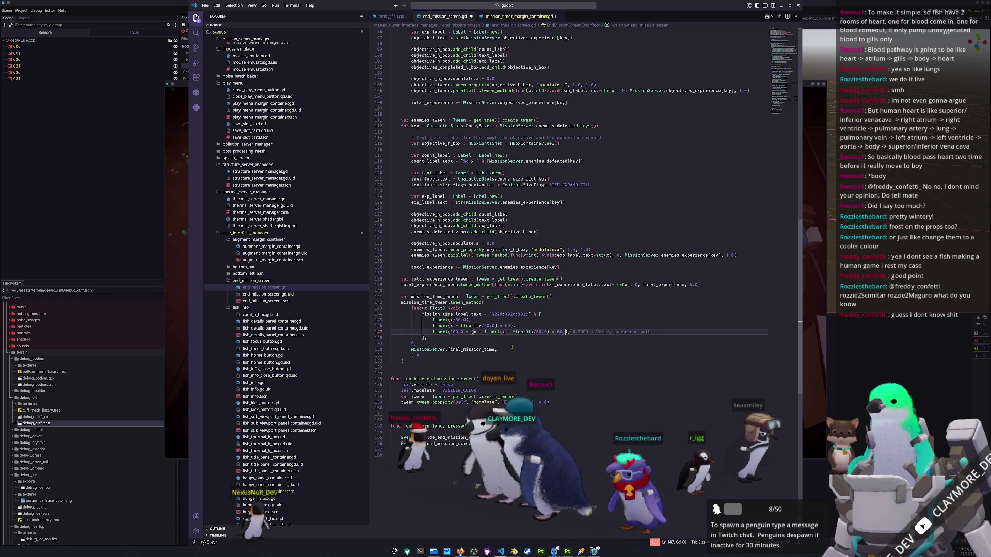
On a new blank line, try x, mod and dec suggestions such as fmod, then erase them.
key(Return)
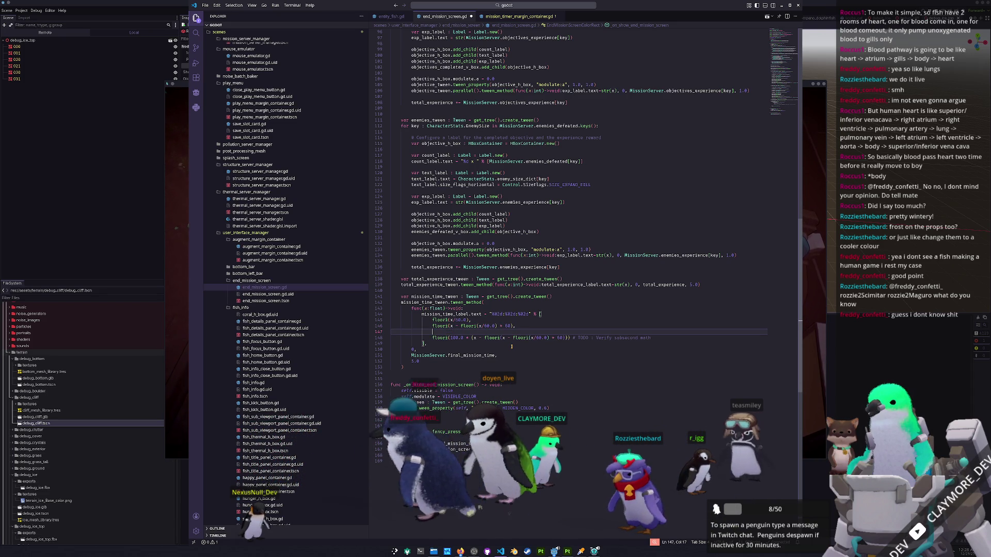
text(x)
key(Escape)
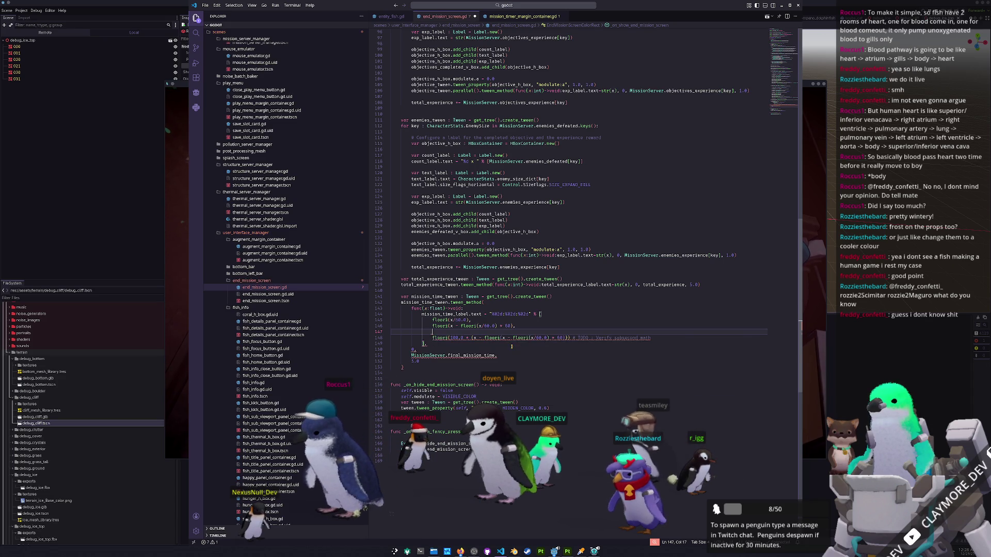
text(m)
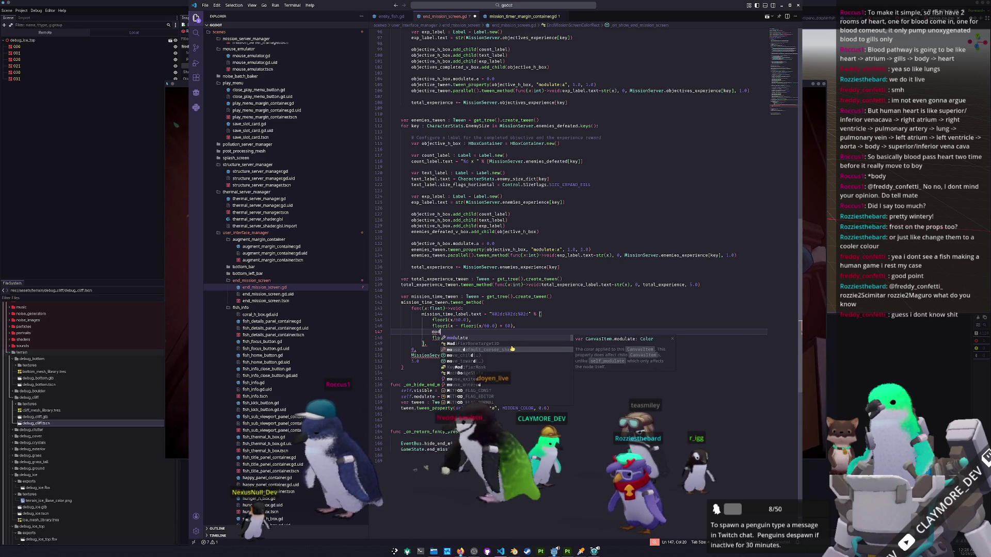
text(od)
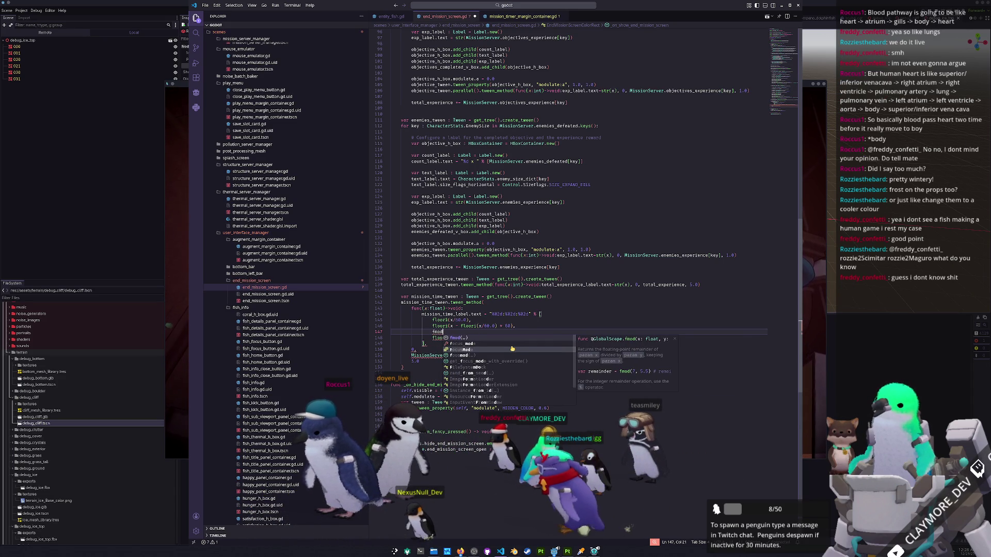
key(BackSpace)
key(BackSpace)
key(BackSpace)
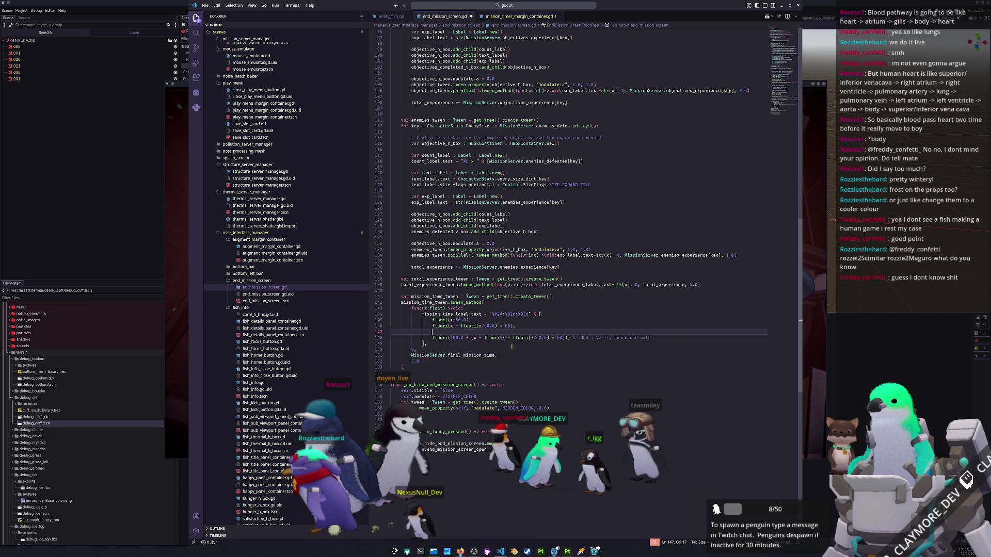
key(BackSpace)
text(dec)
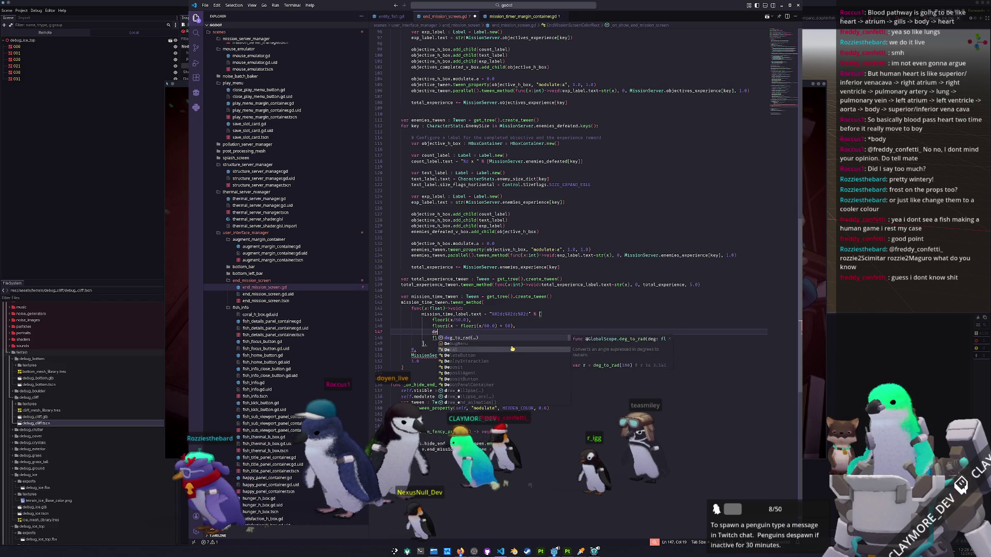
key(BackSpace)
key(BackSpace)
key(BackSpace)
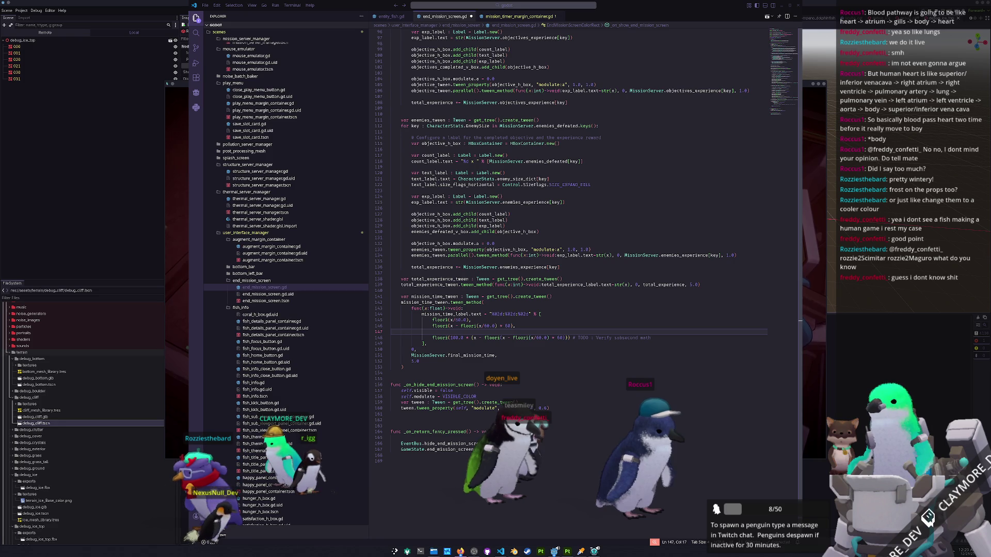
scroll(673, 288, down, 10)
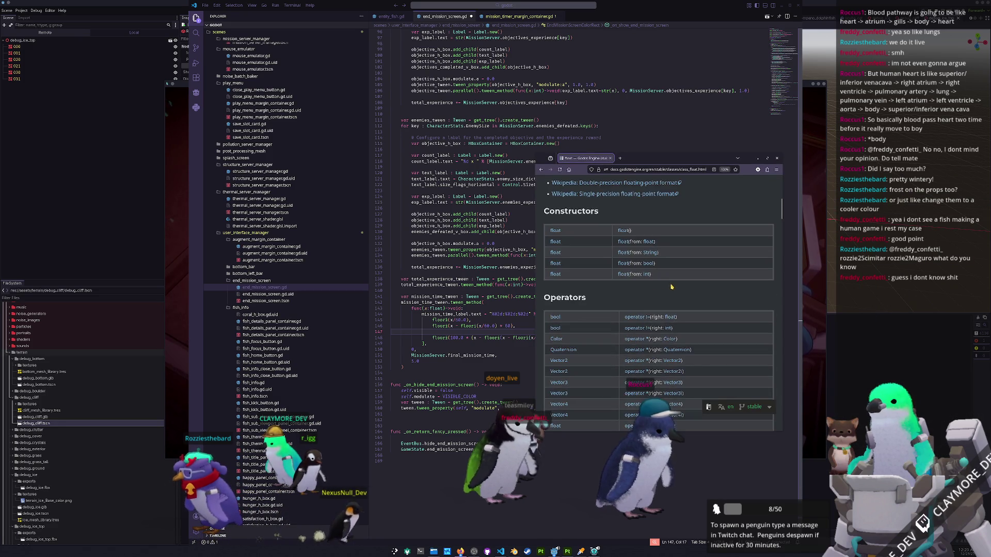
From the float docs page, run a Godot docs search for 'global' with the page zoomed out.
scroll(646, 273, down, 1)
key(ctrl+f)
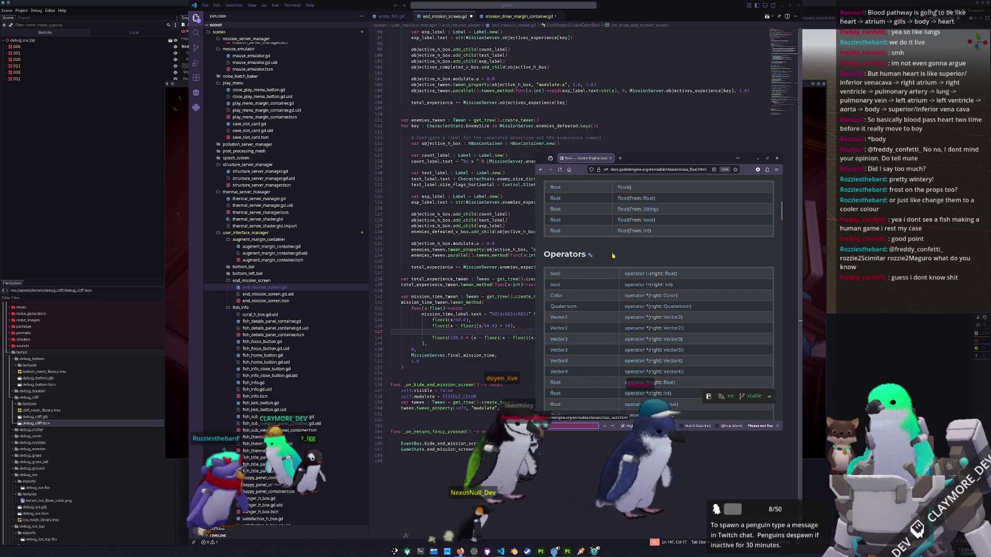
scroll(613, 256, down, 15)
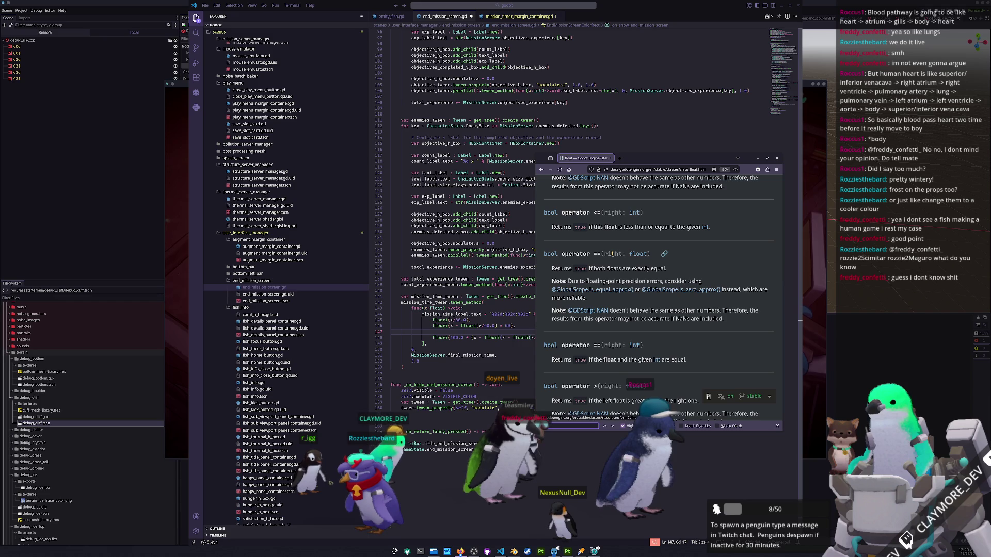
key(ctrl+minus)
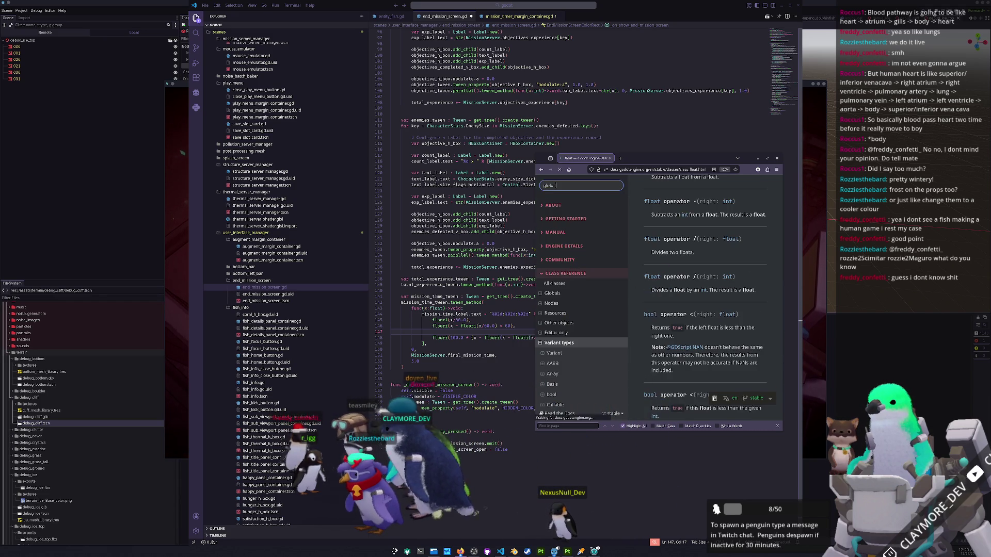
key(Return)
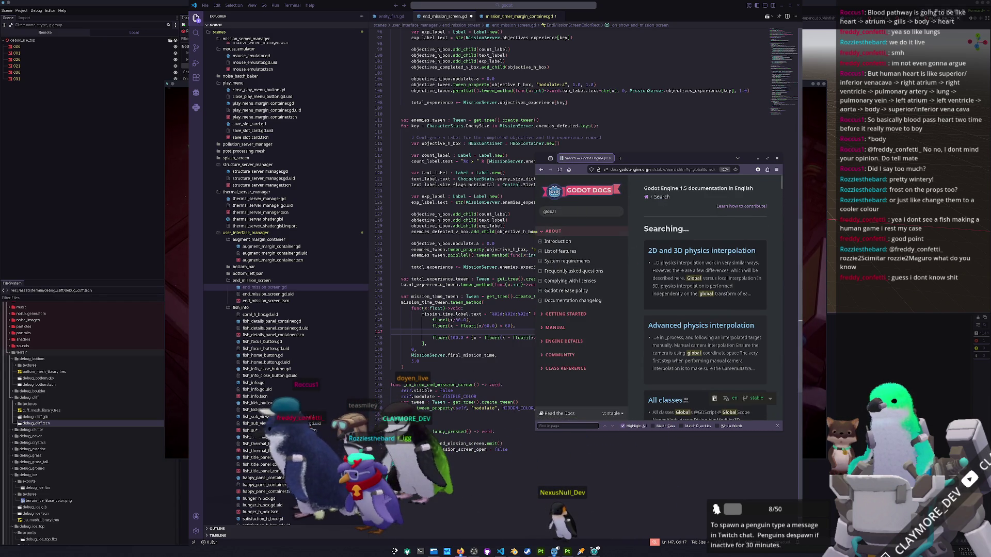
mouse_move(671, 161)
mouse_down()
mouse_move(621, 165)
mouse_move(725, 228)
mouse_move(732, 32)
mouse_up()
scroll(696, 358, down, 5)
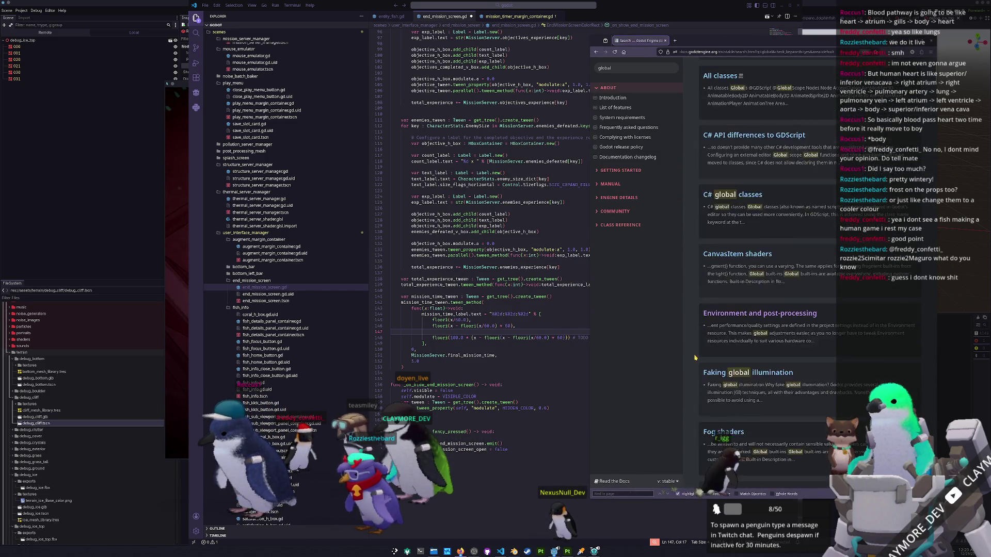
scroll(695, 358, down, 8)
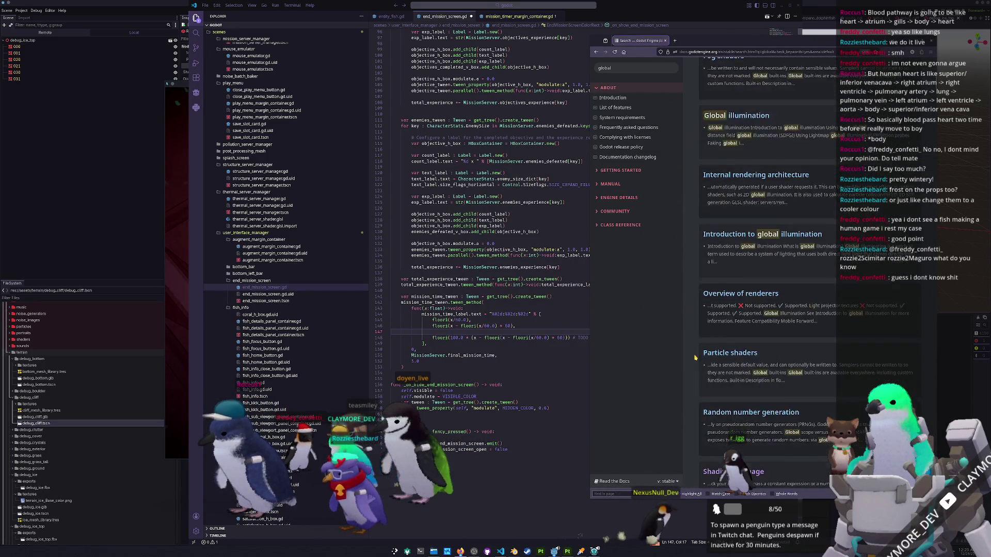
scroll(693, 269, up, 10)
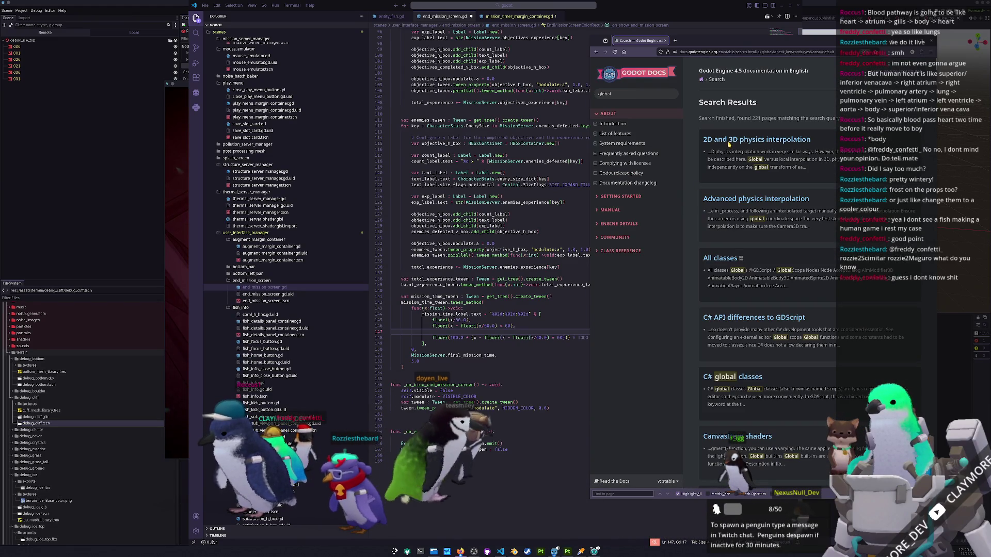
click(719, 259)
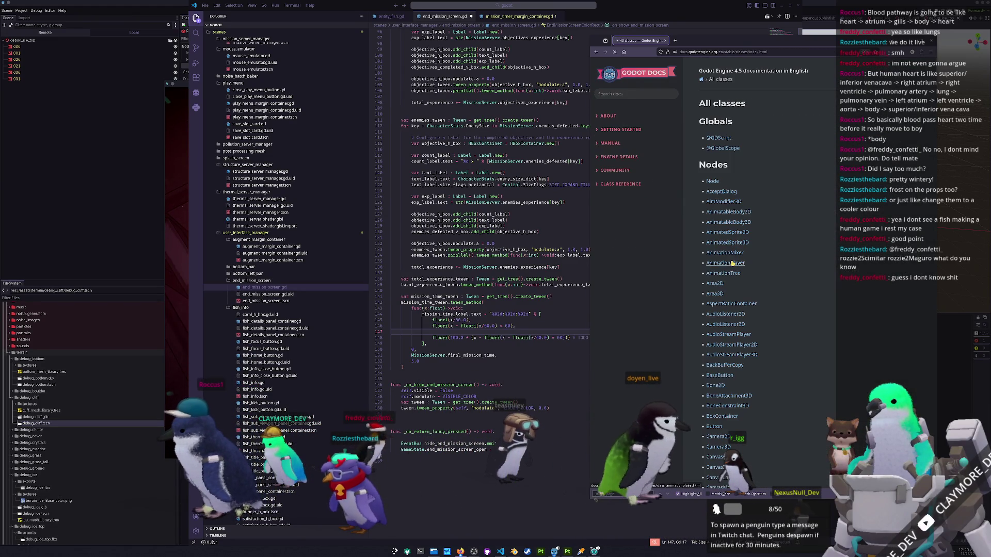
click(721, 149)
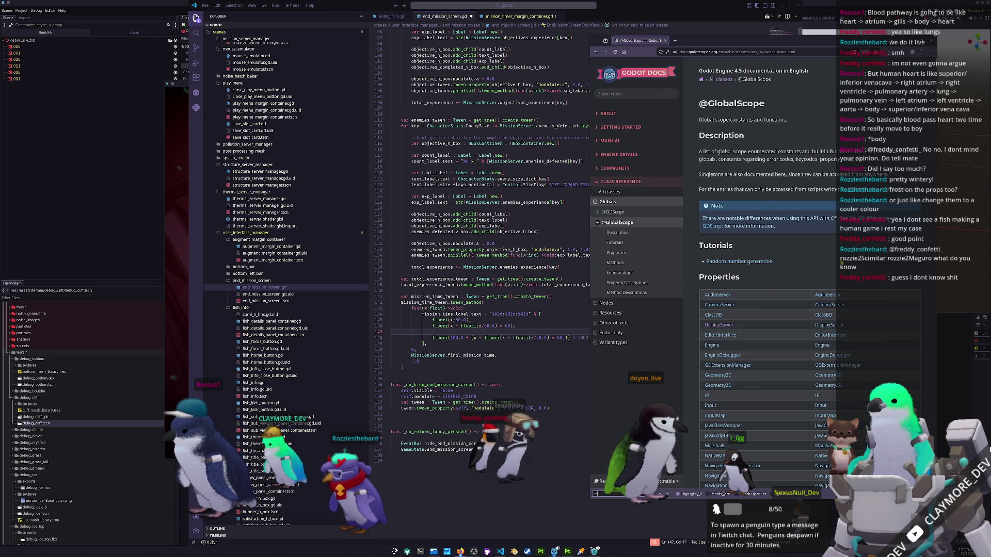
text(od)
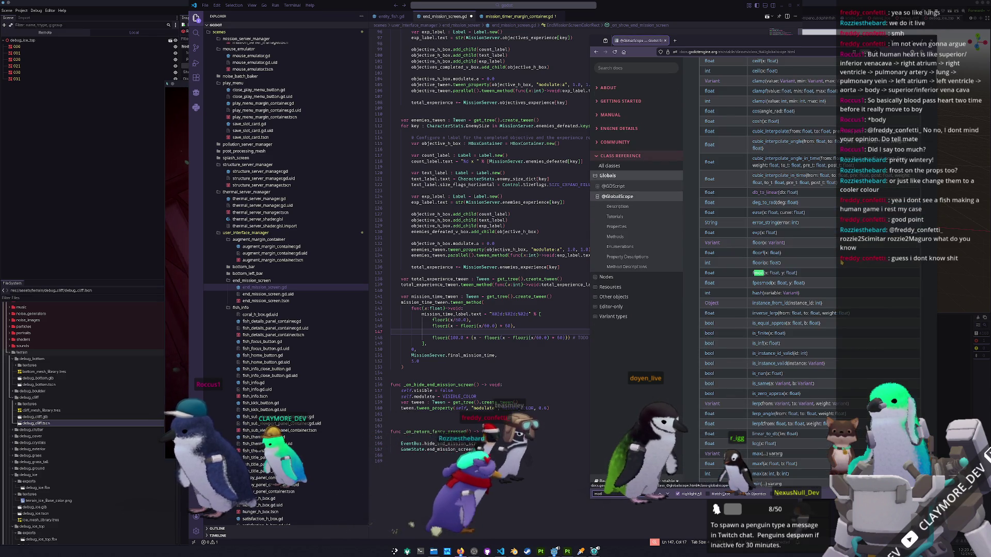
key(Return)
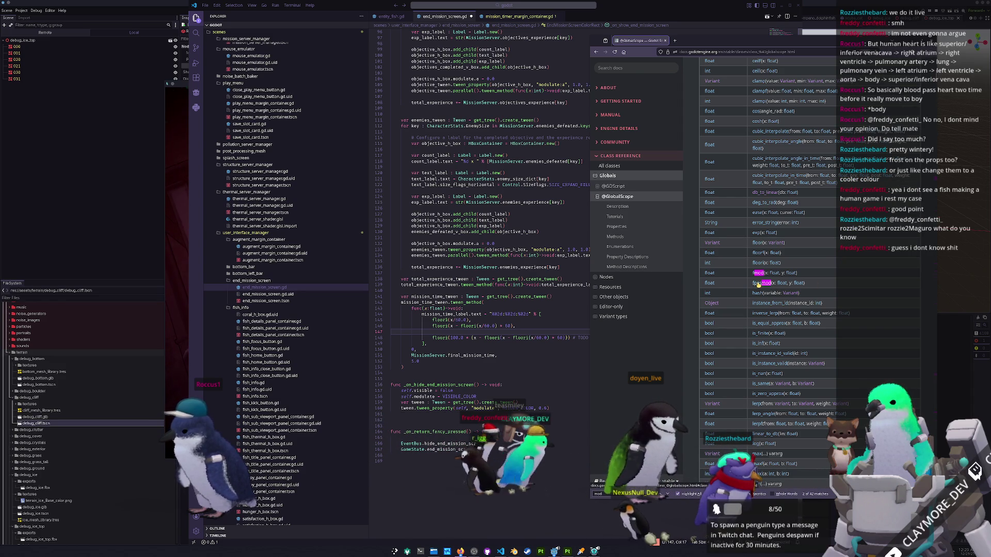
scroll(743, 315, down, 5)
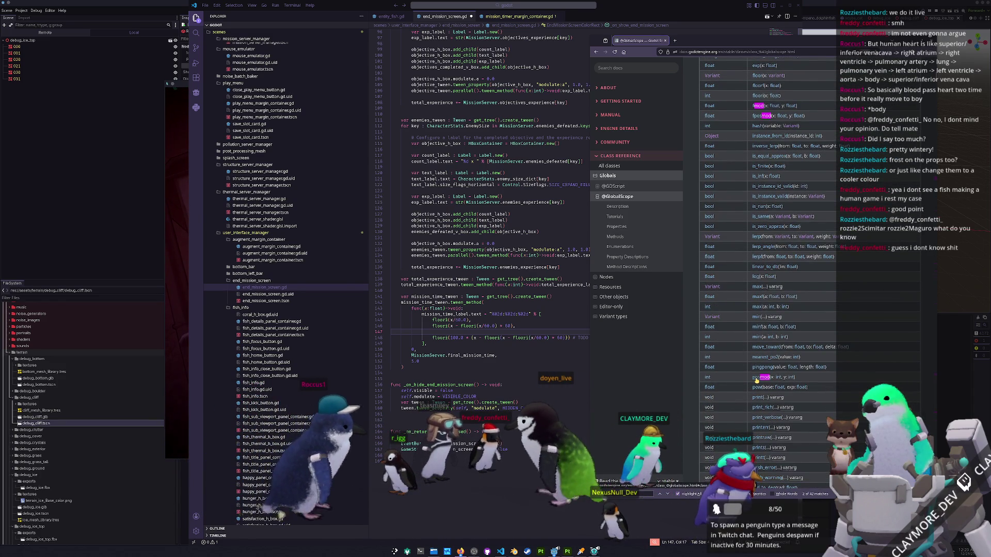
click(758, 378)
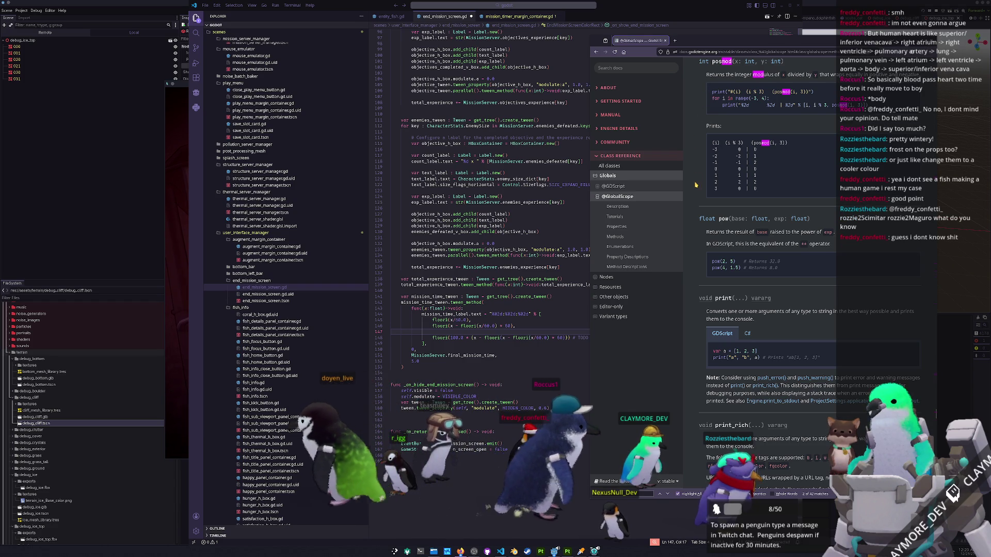
scroll(696, 186, up, 5)
scroll(695, 186, up, 10)
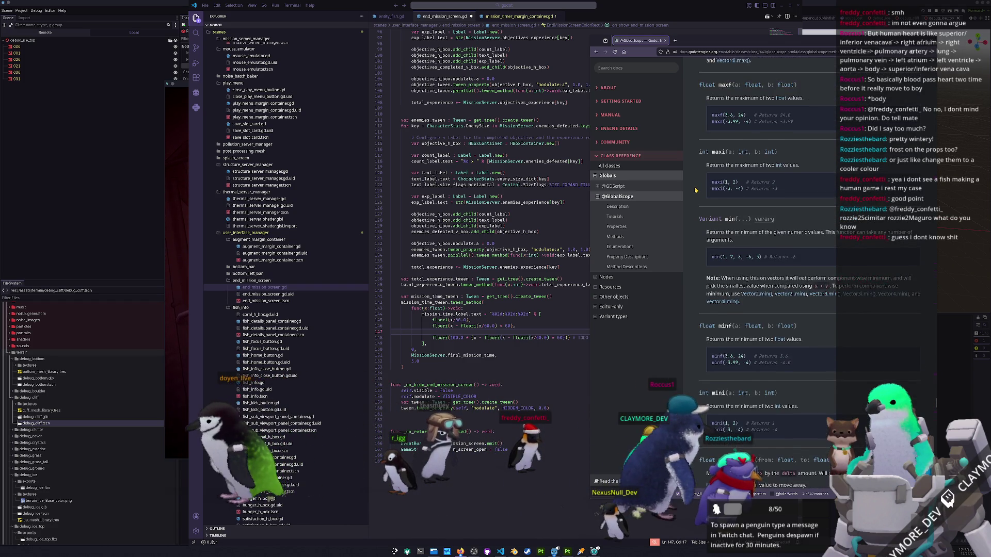
scroll(695, 190, up, 3)
scroll(695, 190, up, 8)
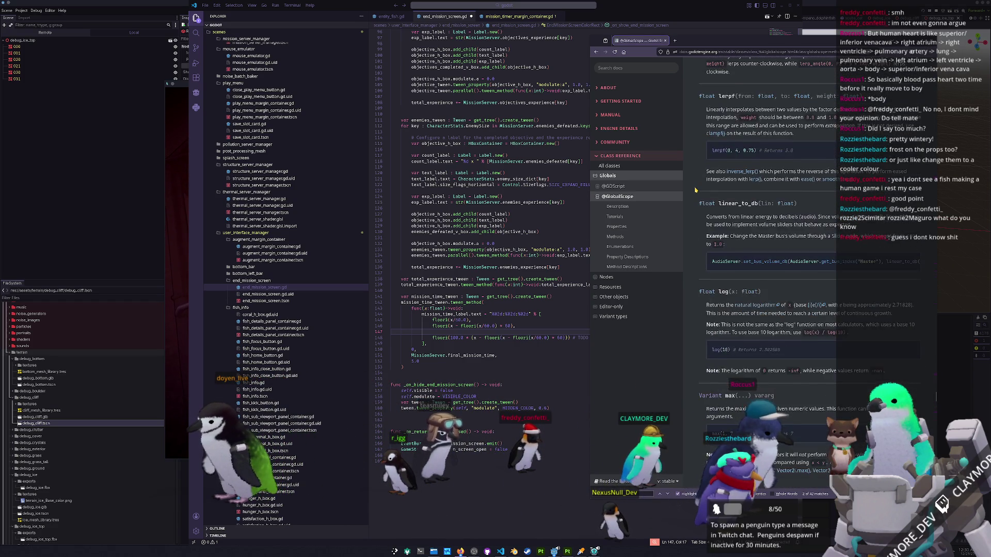
scroll(695, 190, up, 5)
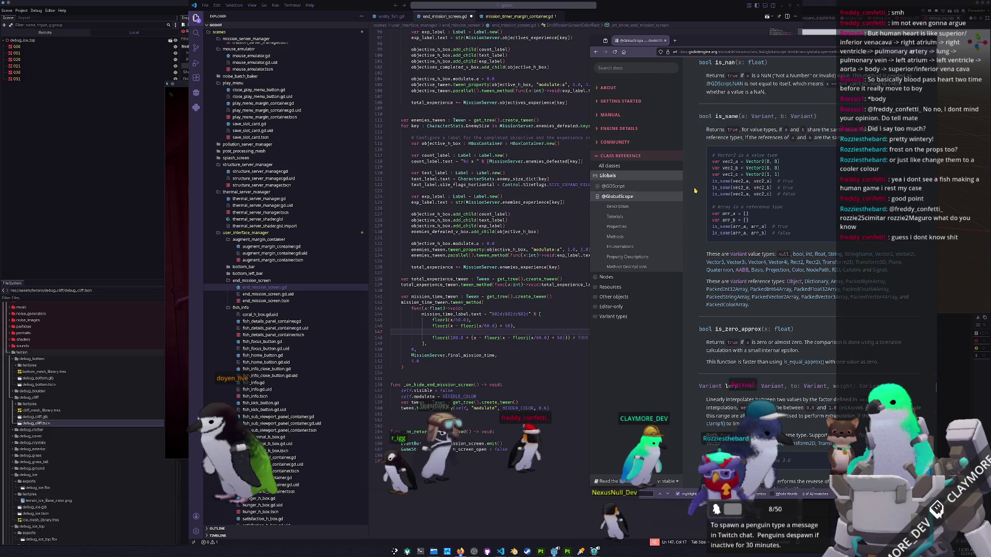
scroll(695, 190, up, 6)
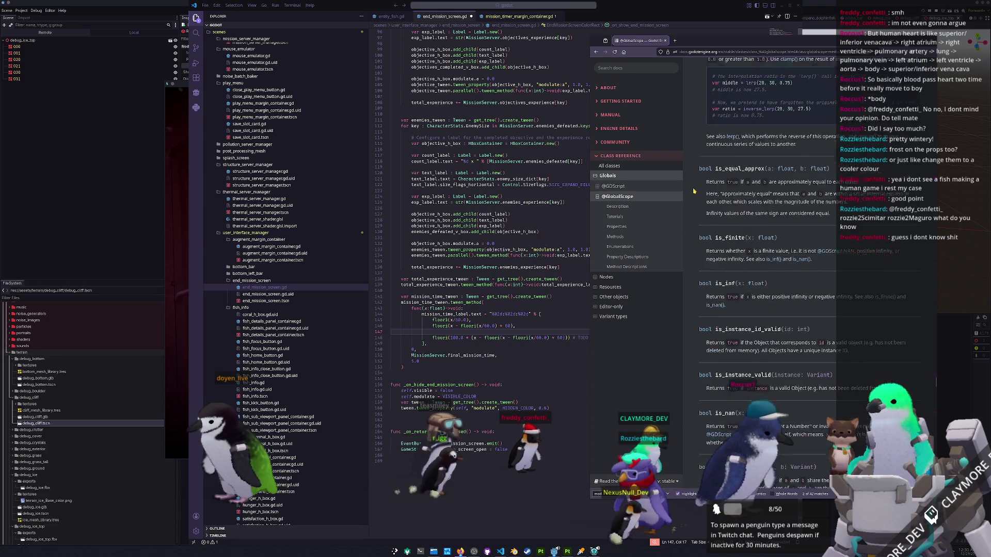
scroll(694, 194, up, 6)
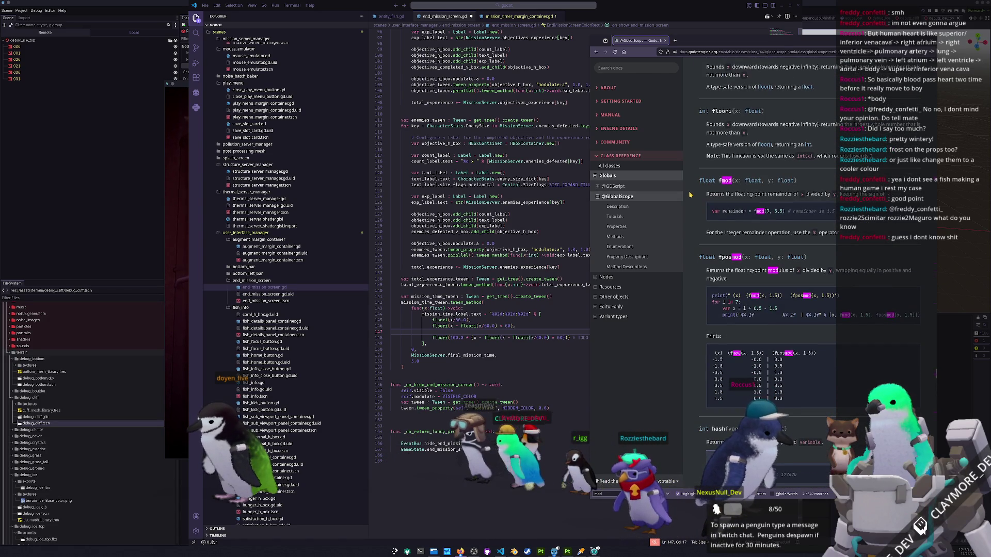
scroll(690, 195, up, 1)
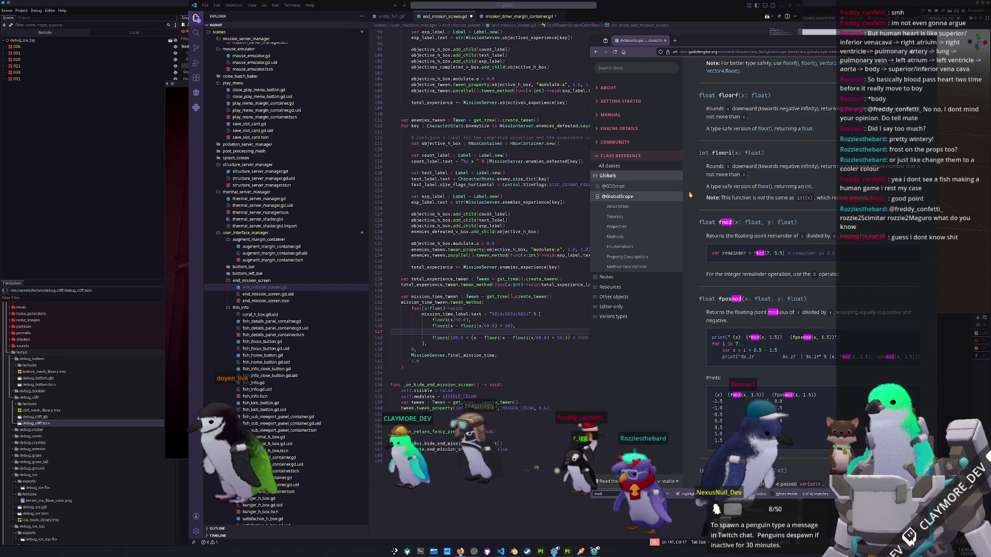
scroll(690, 194, up, 2)
scroll(690, 195, up, 2)
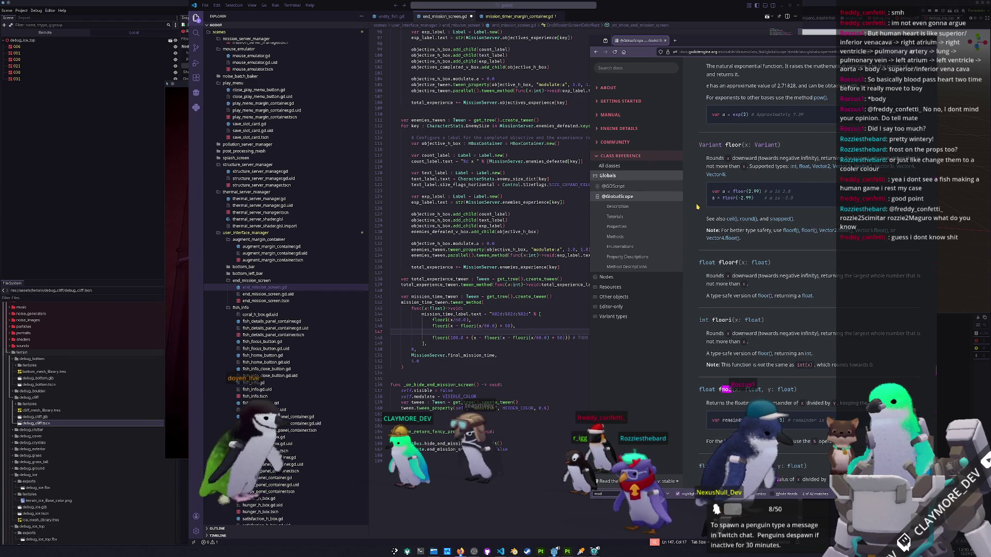
scroll(696, 206, up, 5)
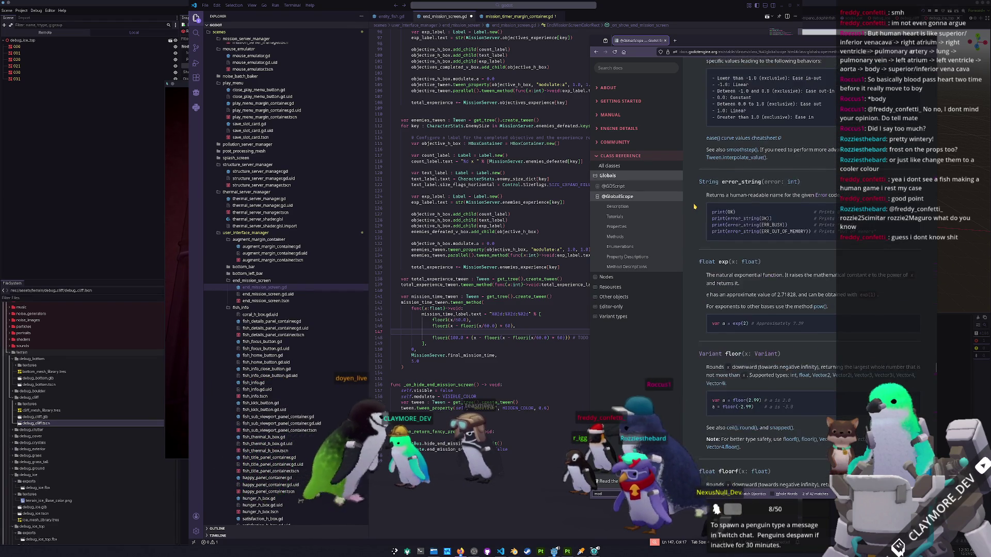
scroll(695, 206, up, 5)
scroll(694, 206, up, 15)
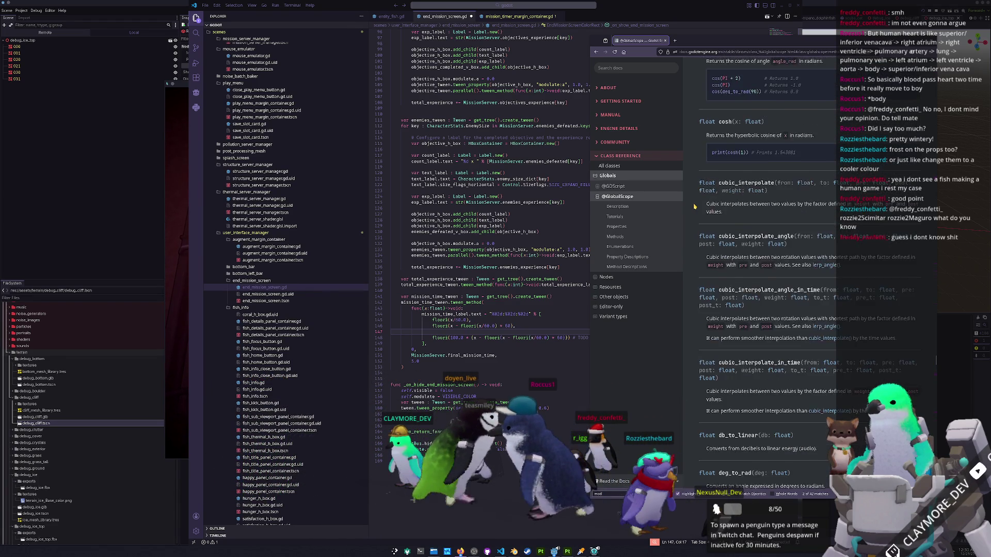
scroll(694, 207, up, 6)
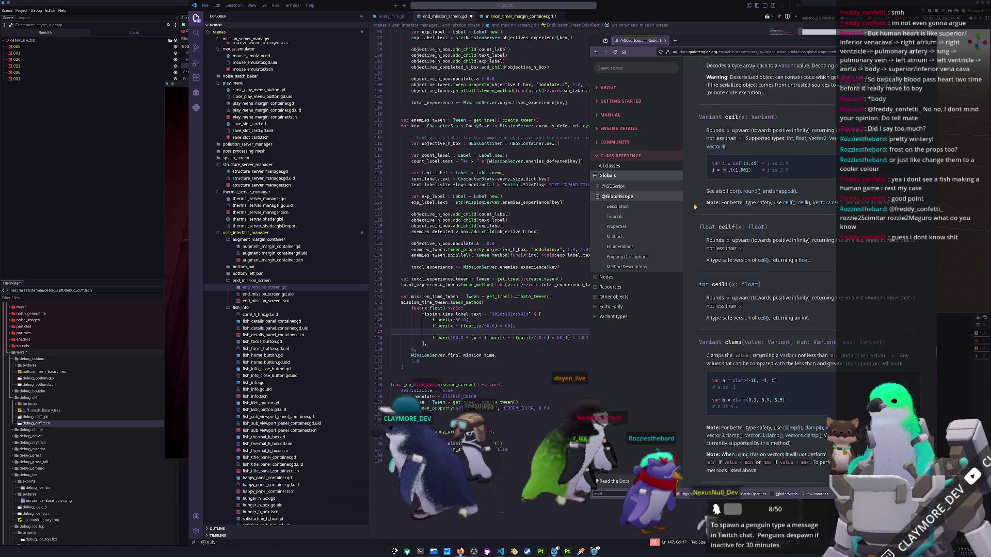
scroll(694, 206, up, 12)
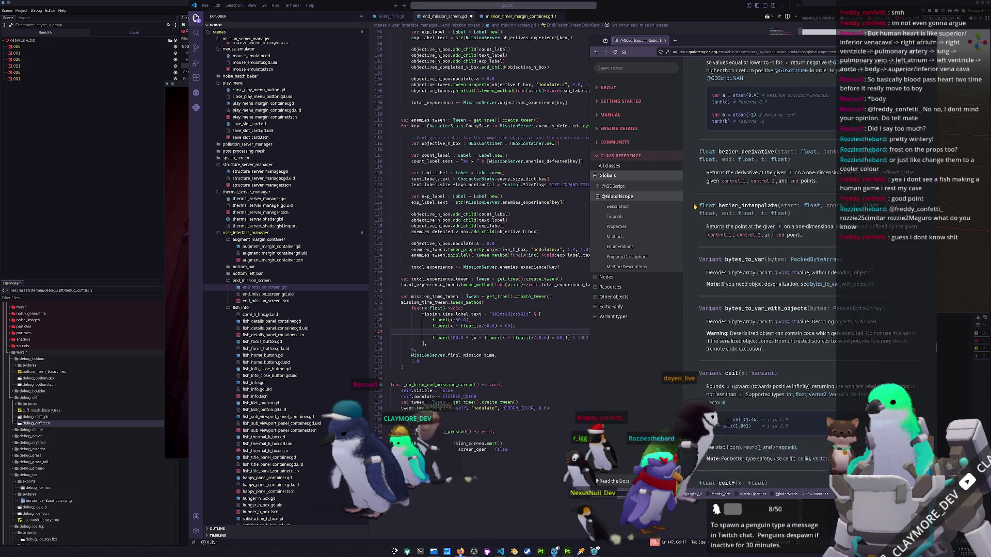
click(484, 303)
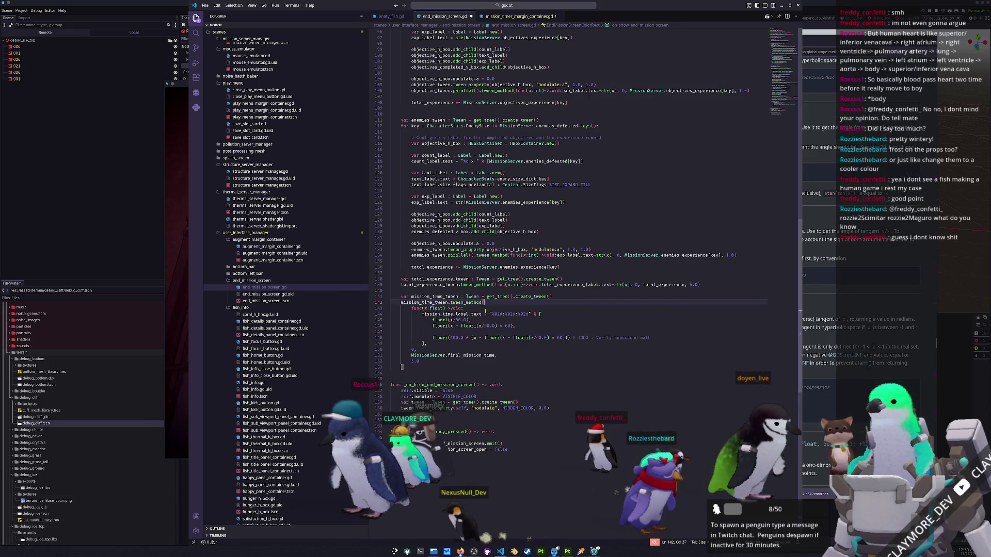
Delete ' - floori(x/60.0) * 60' so the centiseconds formula subtracts only floori(x).
click(464, 332)
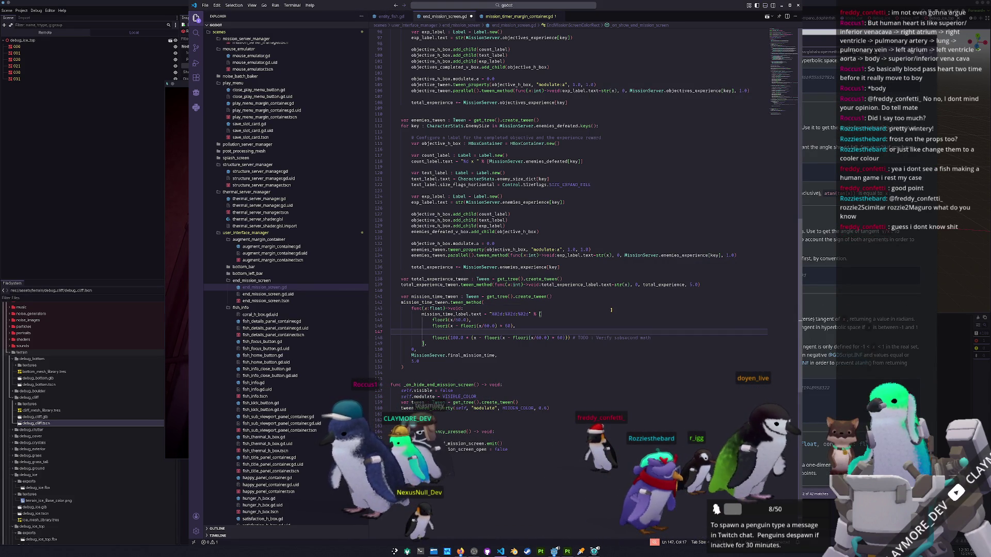
key(Down)
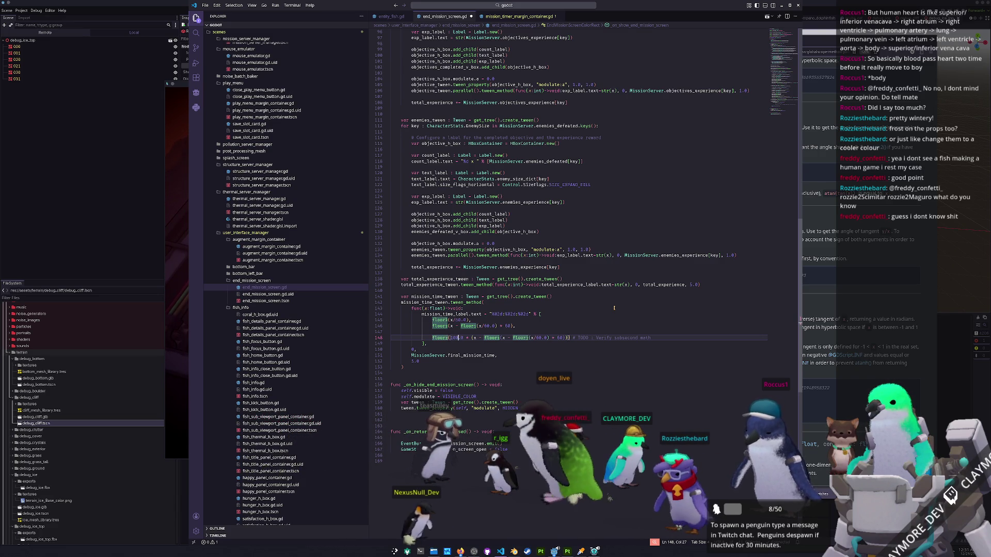
key(ctrl+Right)
key(ctrl+Right)
key(ctrl+Right)
key(shift+ctrl+Right)
key(shift+ctrl+Right)
key(shift+ctrl+Right)
key(shift+ctrl+Right)
key(shift+ctrl+Right)
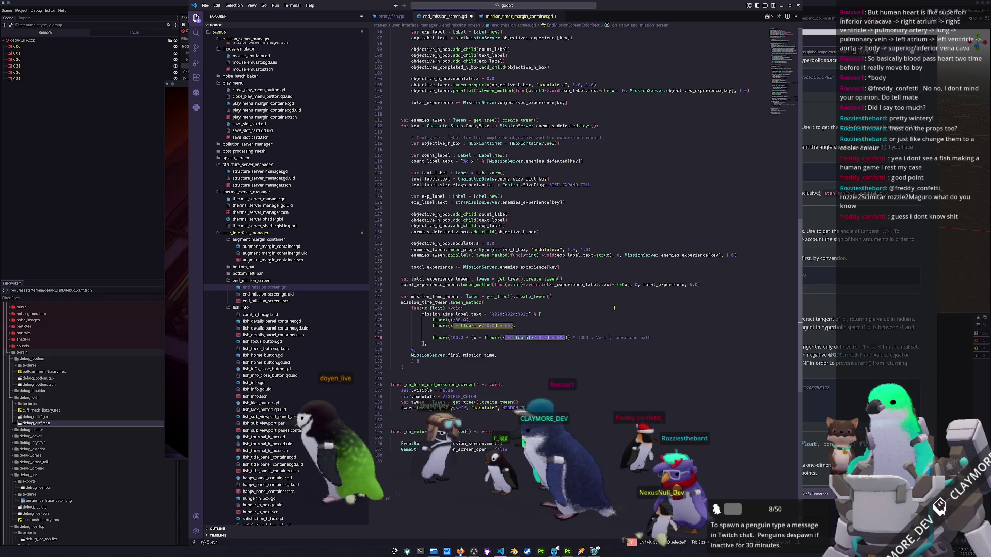
key(BackSpace)
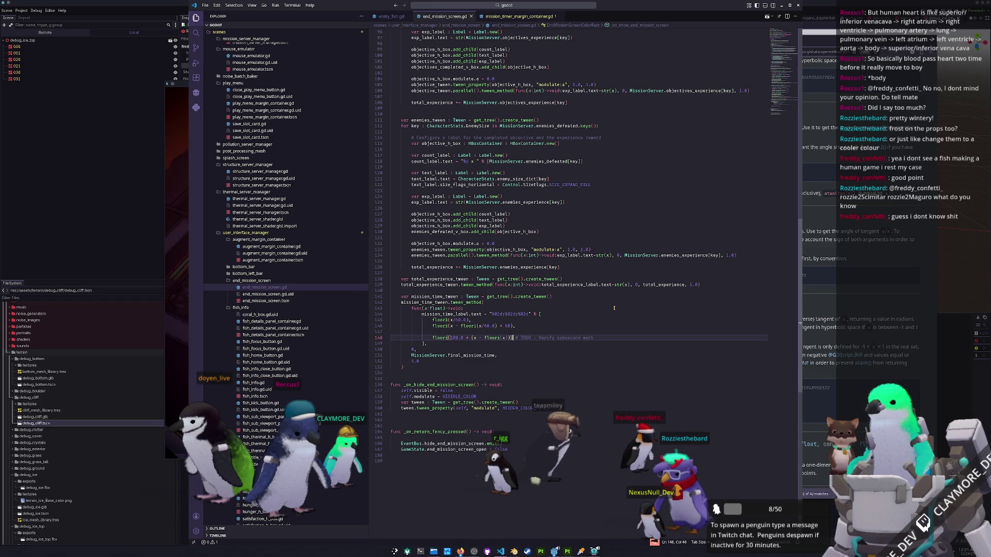
click(177, 365)
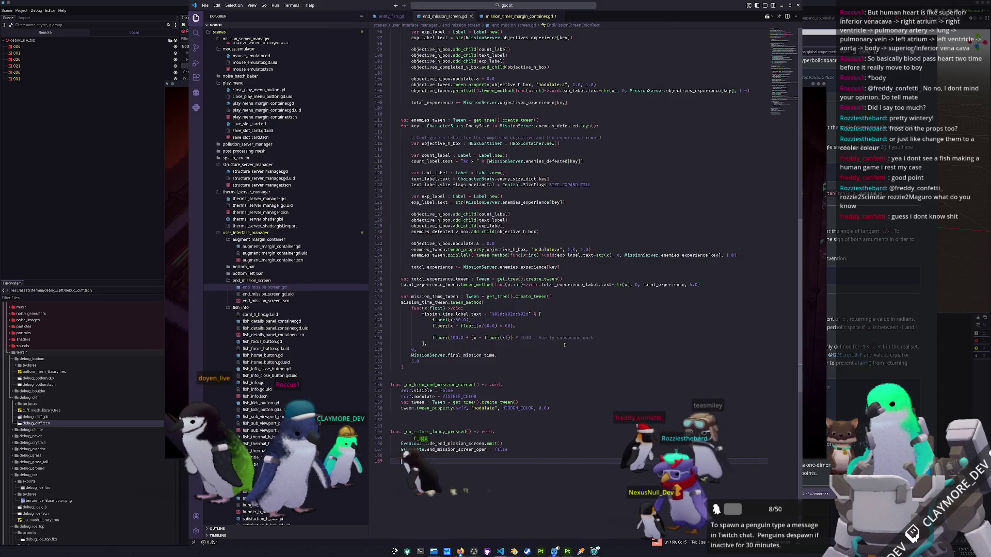
Check the Mission Time on the Mission Failure screen and close the game.
click(524, 345)
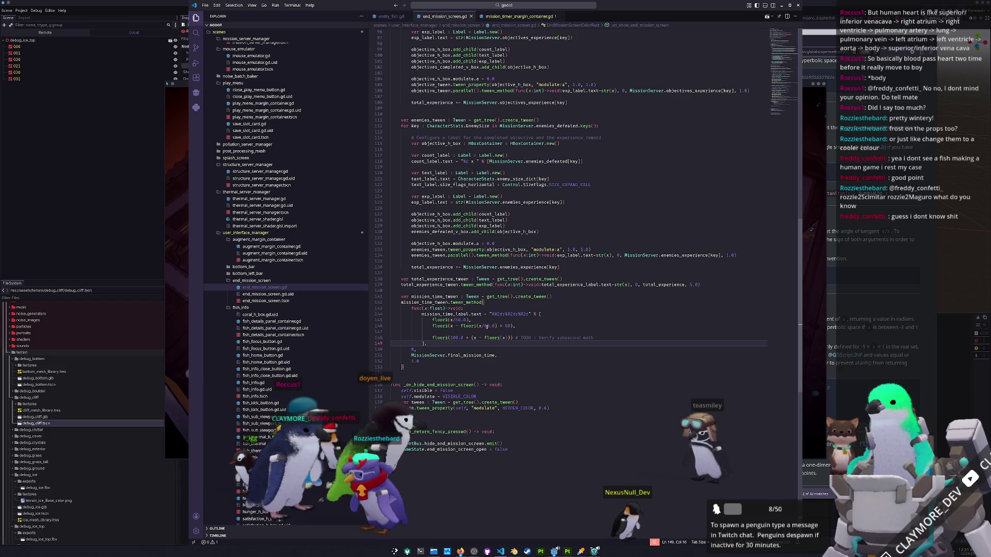
Change the second floori to floorf on both lines 148 and 146.
click(483, 338)
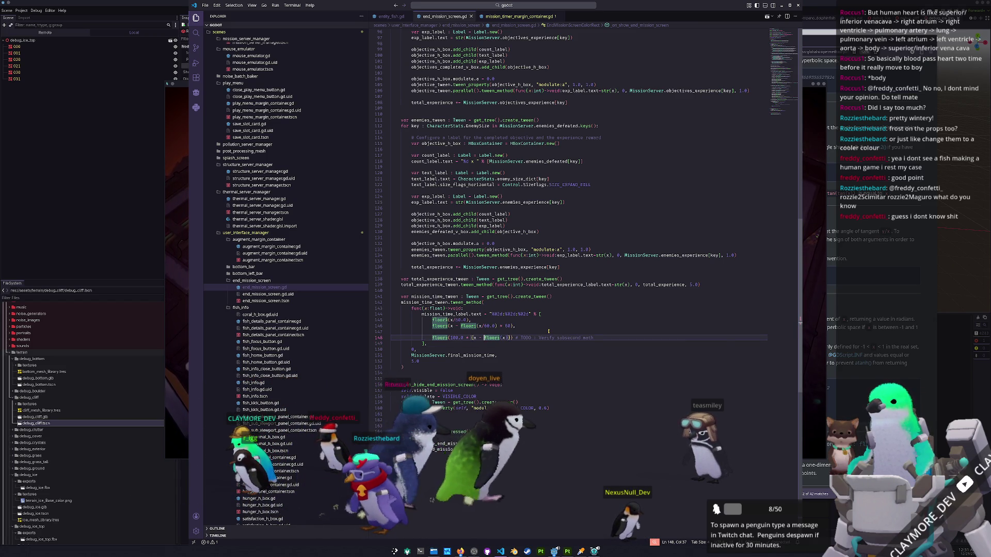
text(float(flo)
key(ctrl+z)
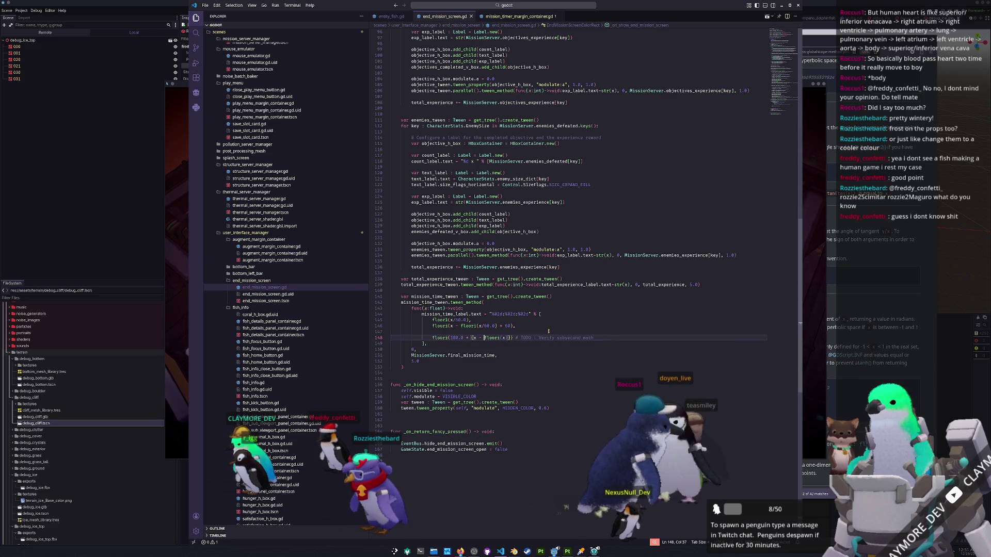
key(BackSpace)
text(f)
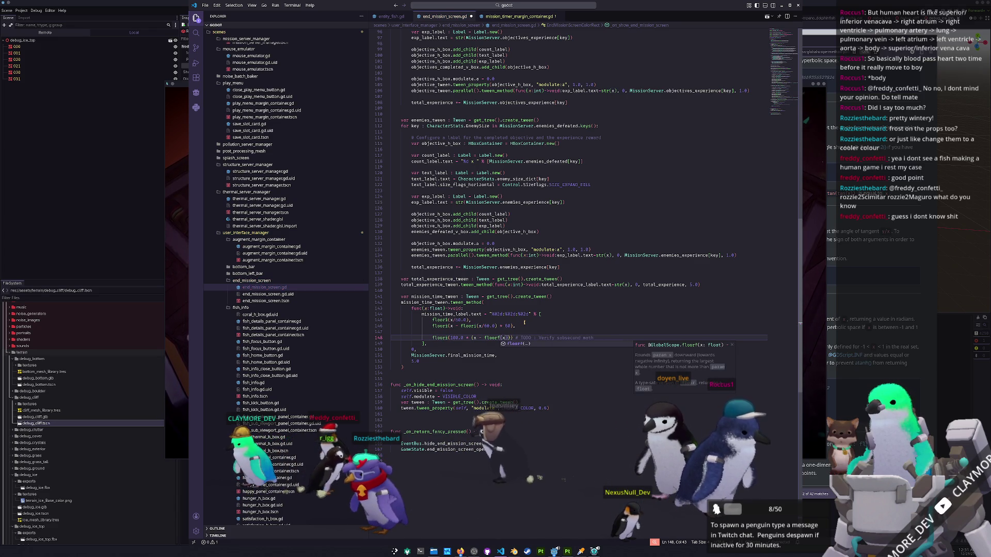
key(ctrl+Left)
key(Left)
key(Left)
key(Left)
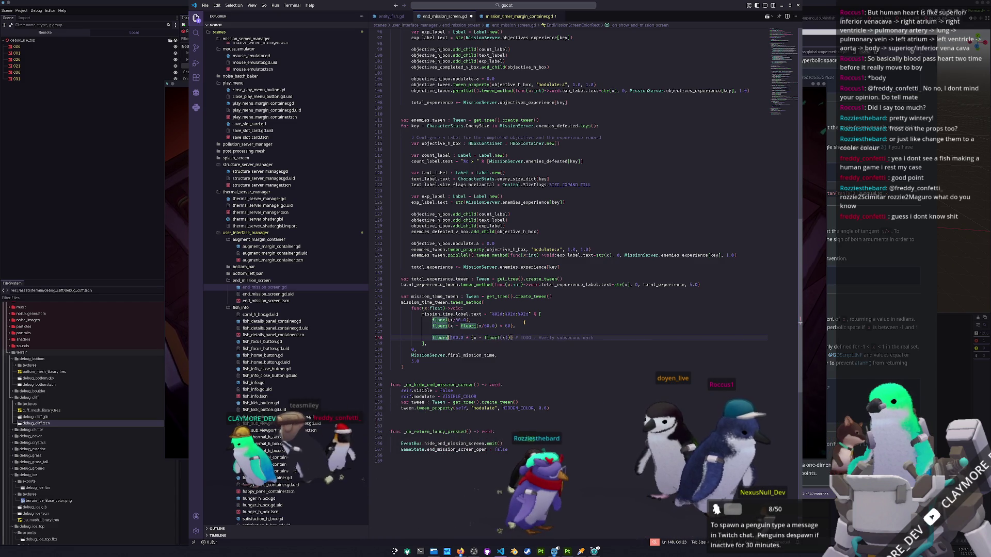
key(shift+Left)
key(Up)
key(Up)
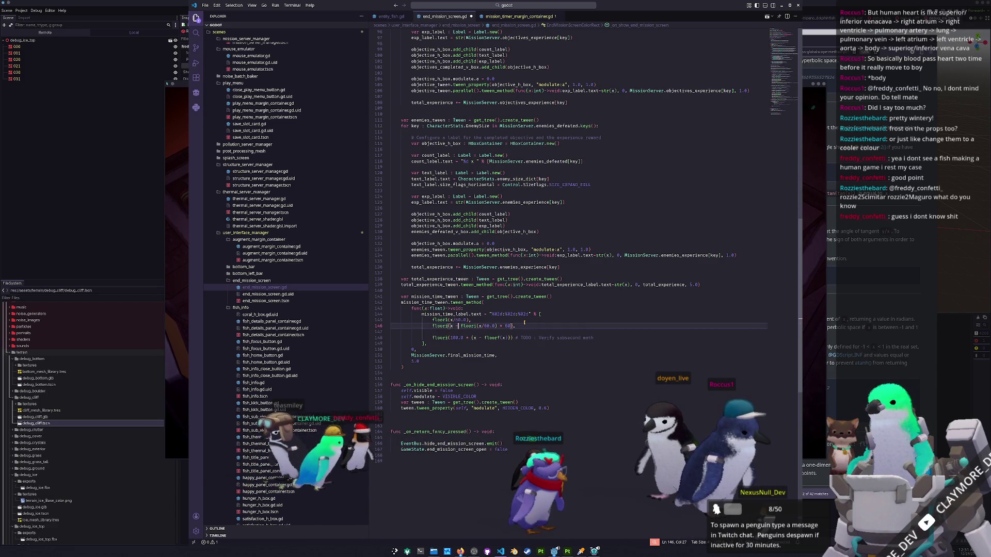
key(BackSpace)
text(f)
key(Left)
key(Left)
key(Left)
Remove blank line 147 and the TODO comment, close the expression with '),', and run the game.
key(Down)
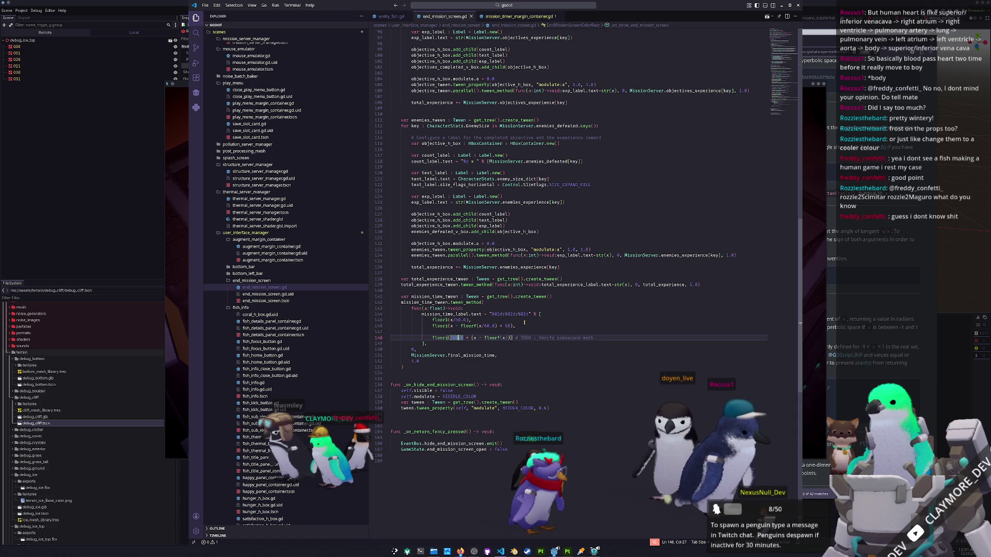
key(BackSpace)
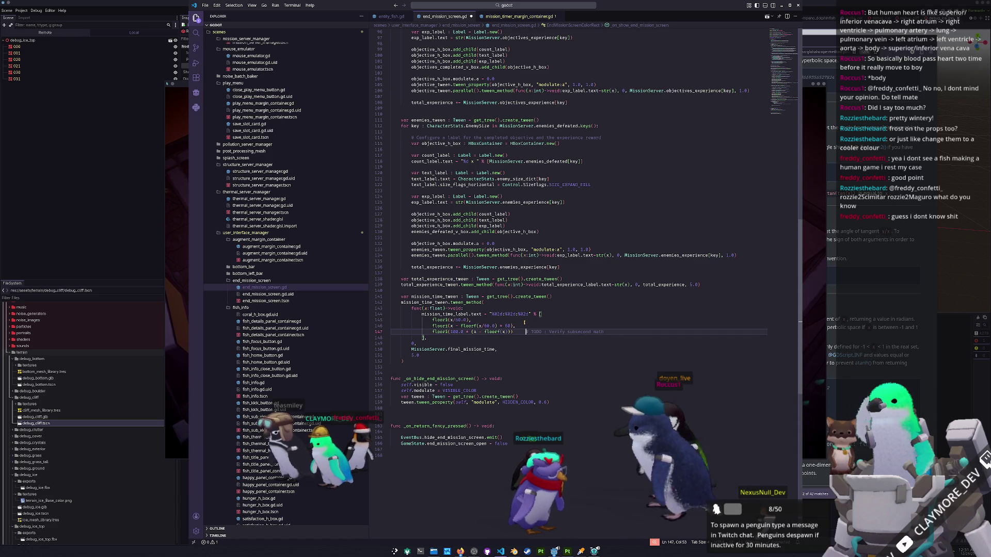
key(shift+End)
key(BackSpace)
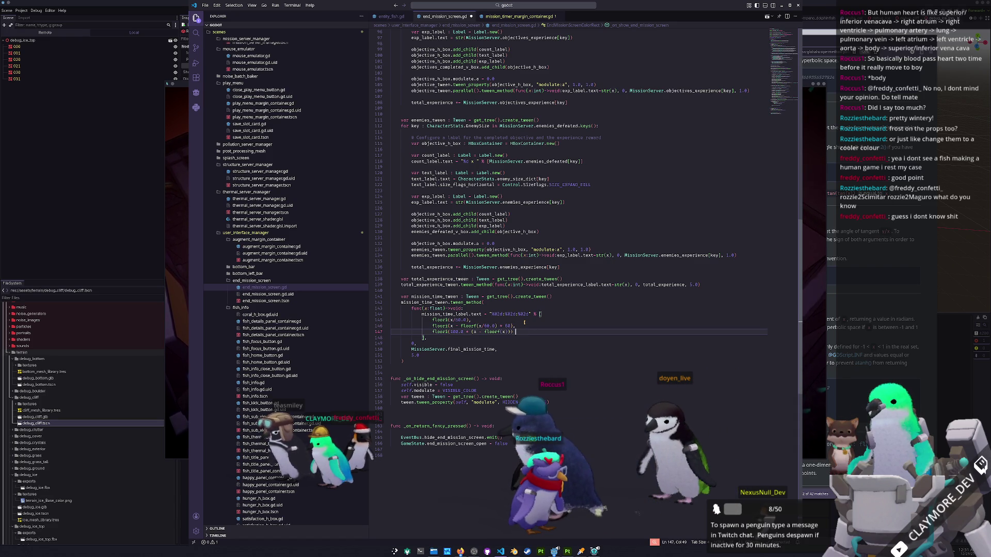
text(),)
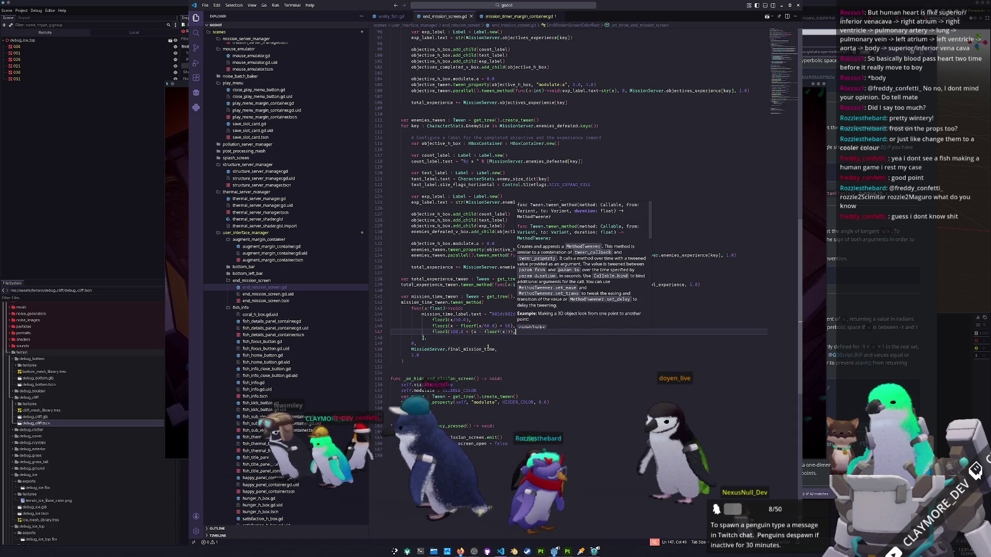
click(492, 350)
key(Up)
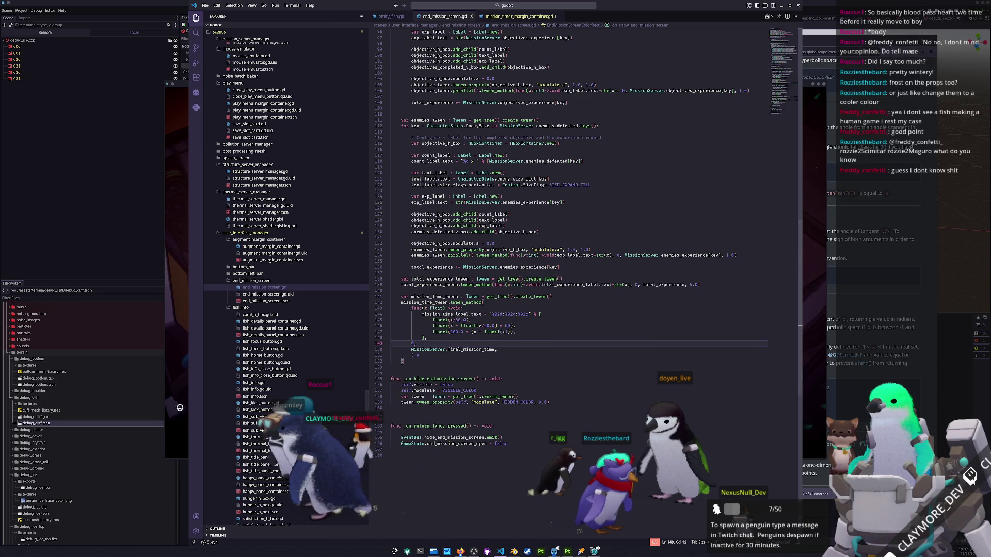
key(alt+Tab)
Return From Mission to the colony and walk the character south onto the launch pad.
click(498, 333)
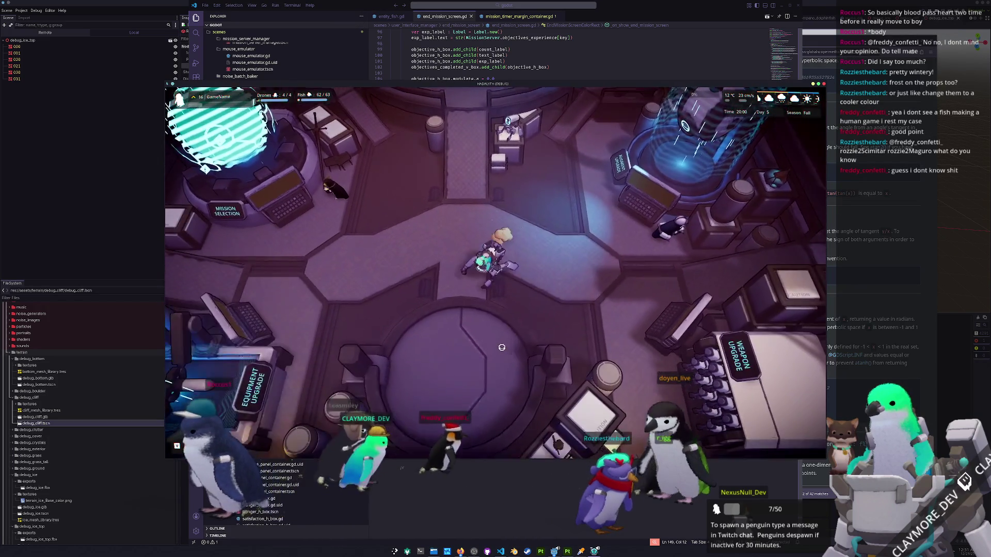
key(s)
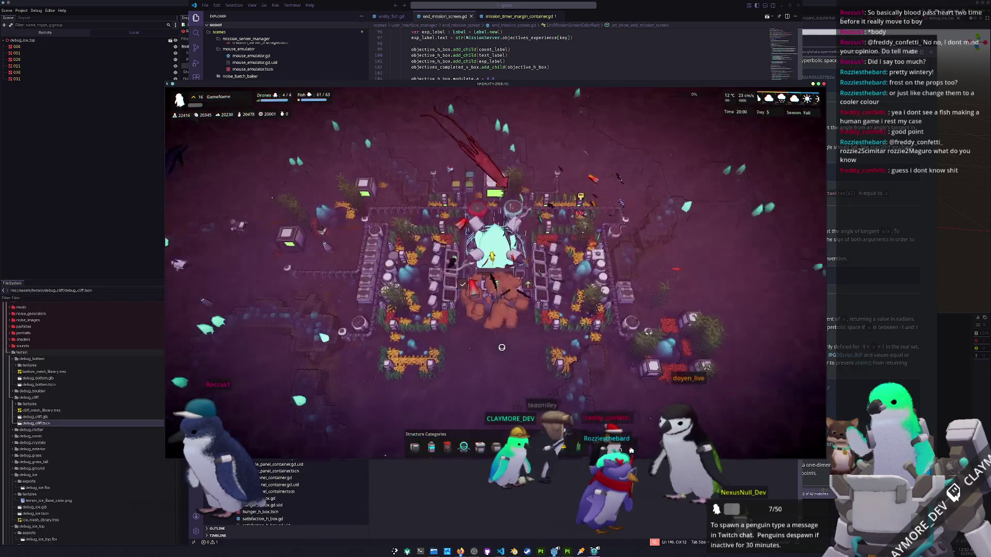
scroll(501, 347, up, 5)
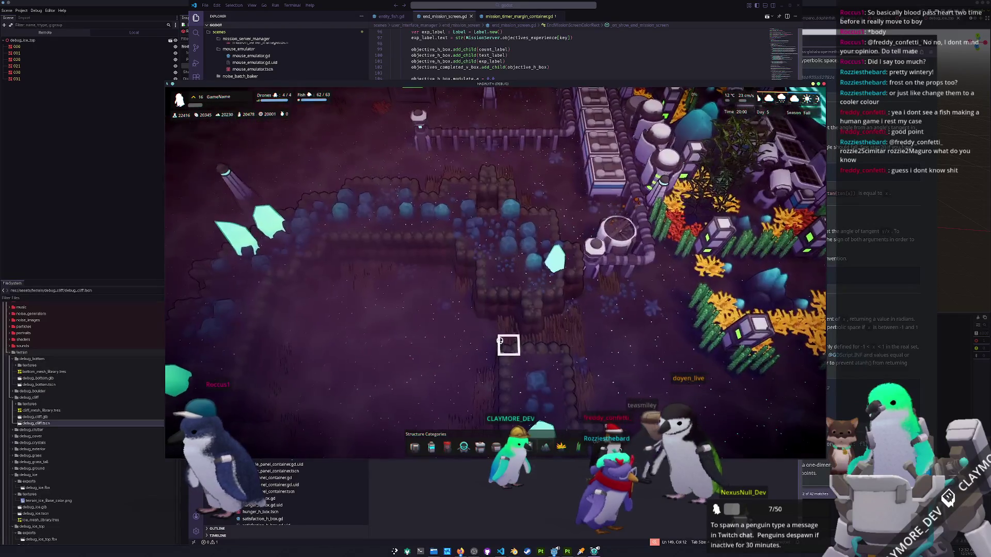
Pan, rotate 45 degrees and zoom the camera over the ice crystals around the base.
key(d)
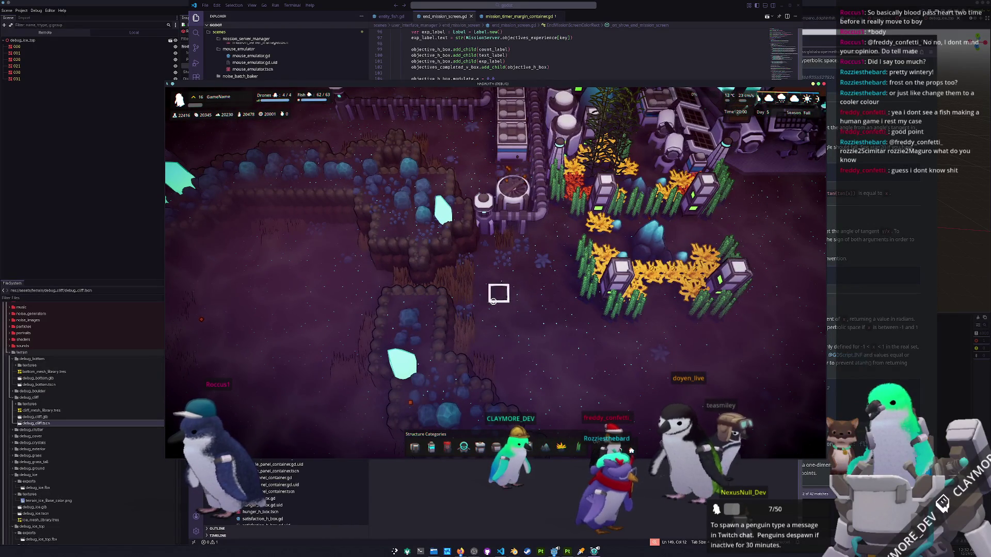
key(w)
key(a)
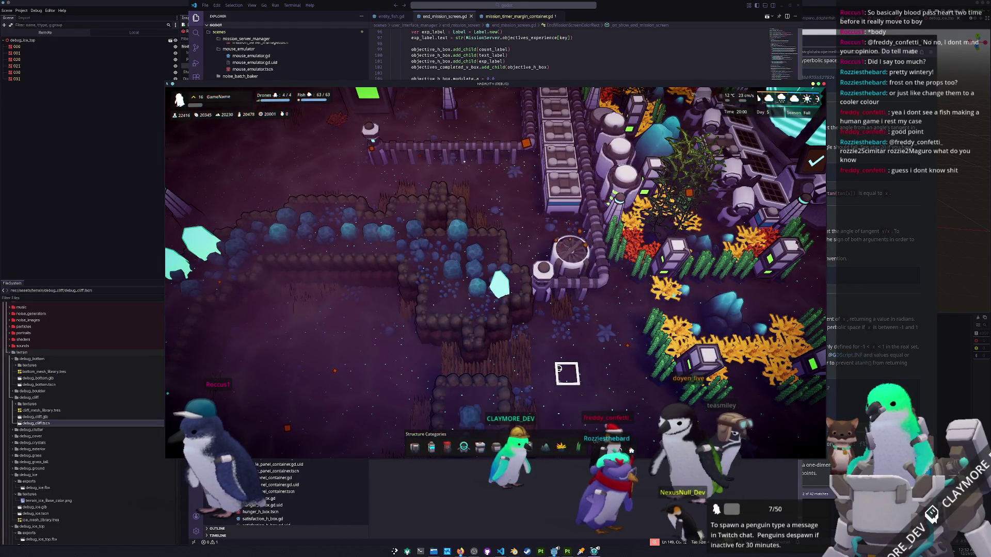
key(s)
key(a)
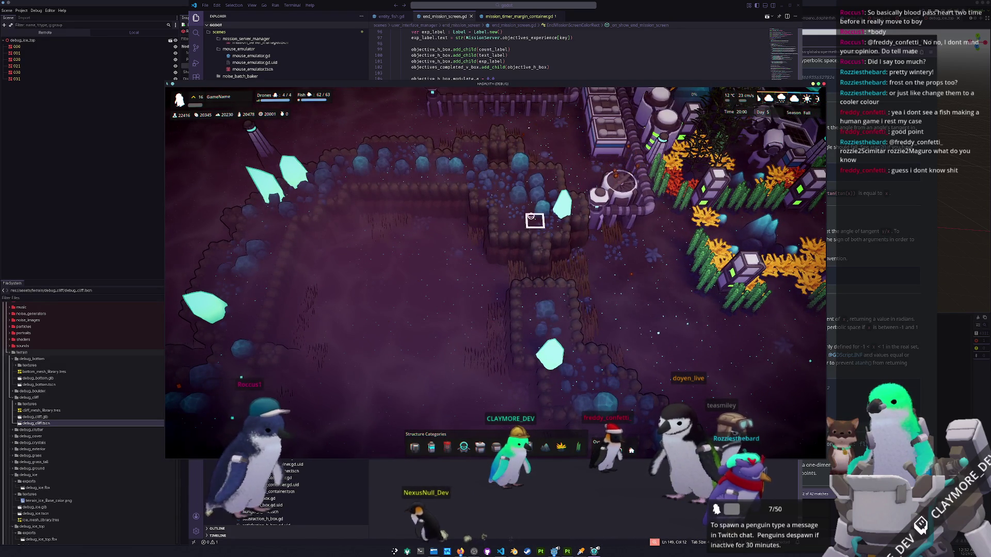
key(w)
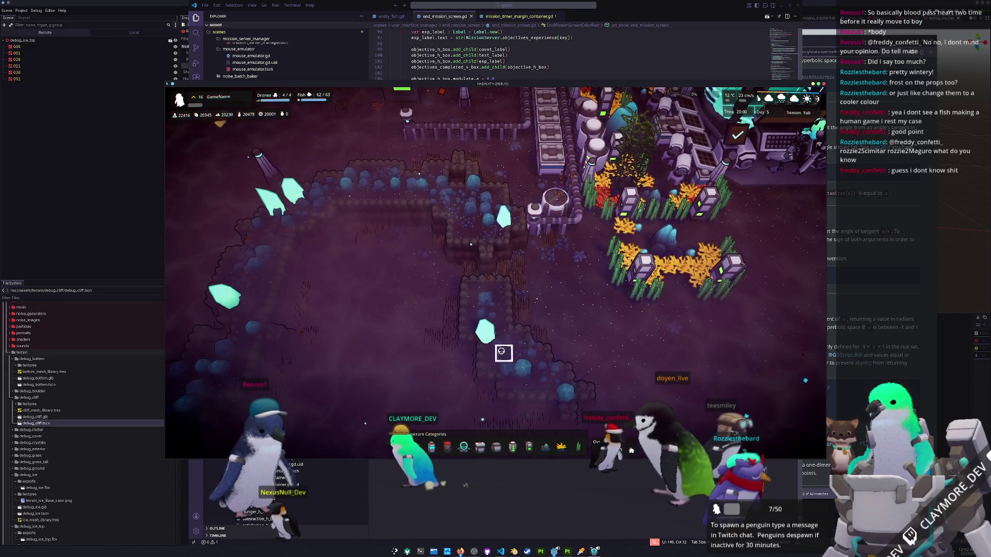
key(e)
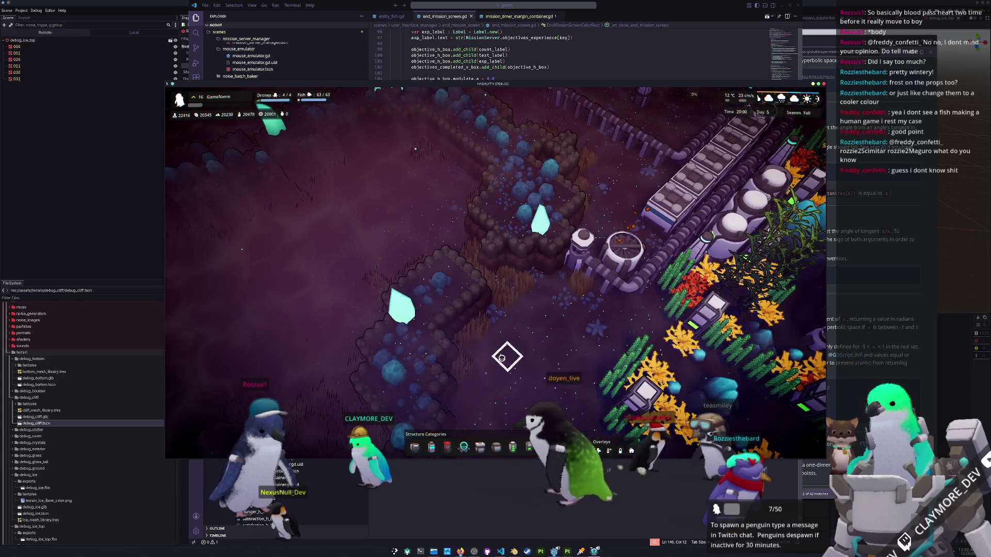
scroll(500, 356, up, 2)
scroll(500, 362, down, 3)
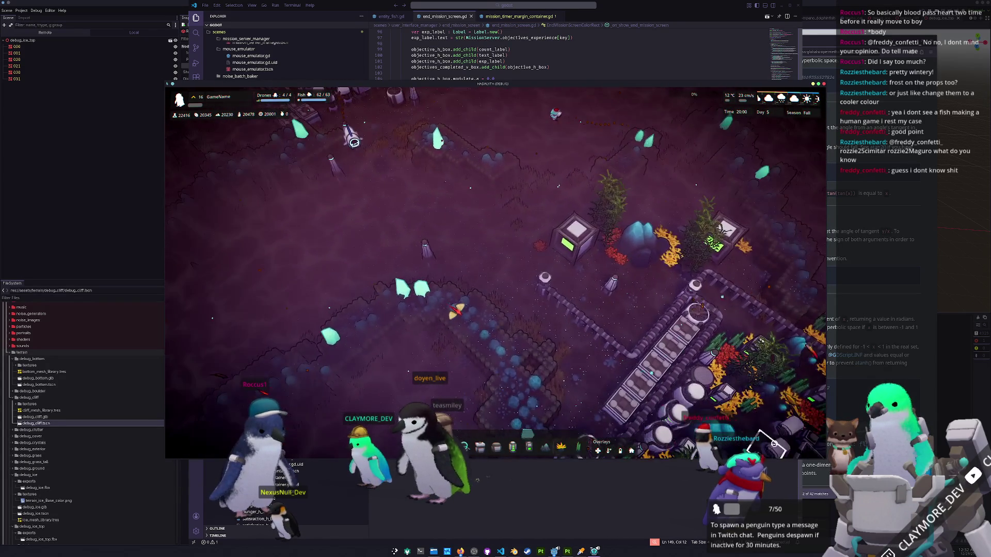
key(alt+Tab)
scroll(64, 450, down, 10)
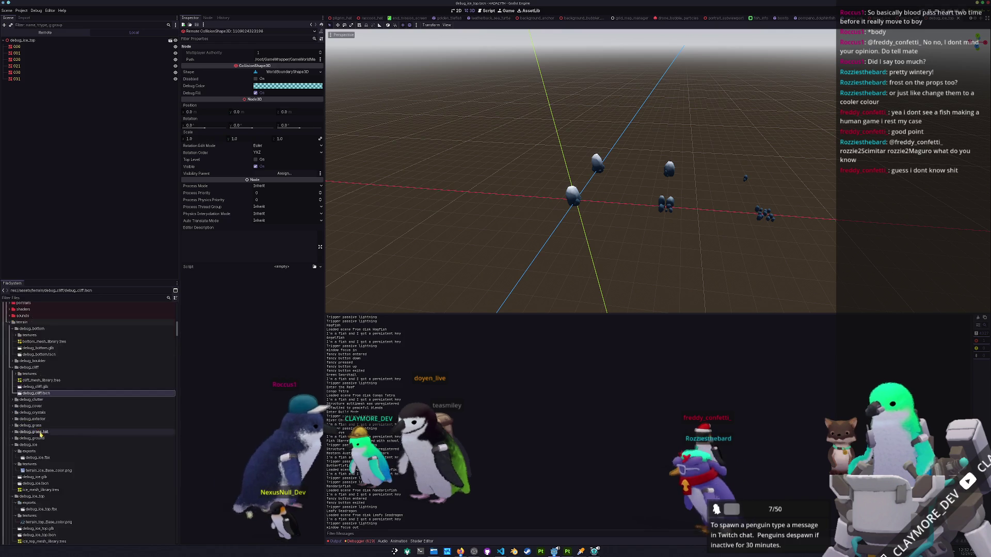
Load terrain_cliff.tres into the Inspector and view its Shading mode options.
scroll(64, 450, up, 3)
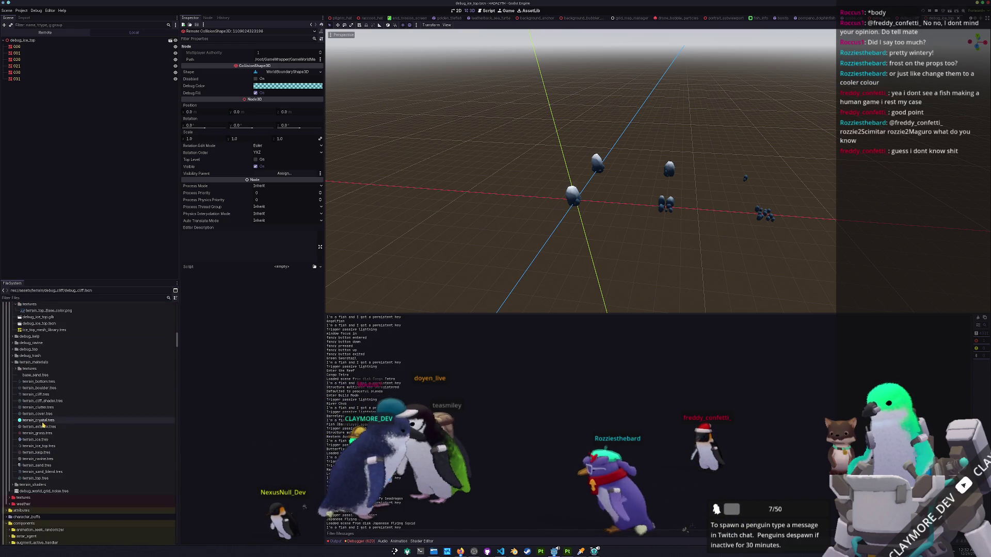
click(39, 394)
click(210, 118)
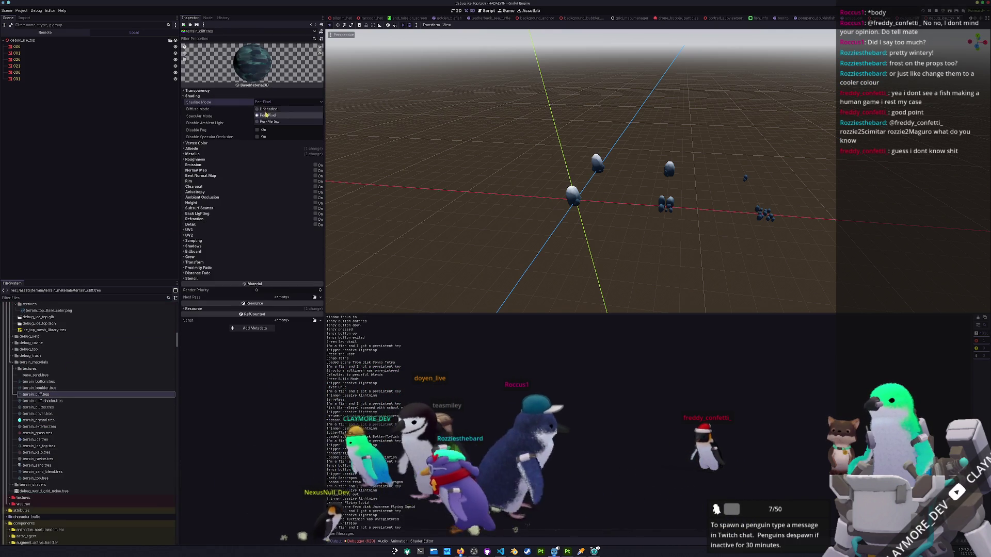
key(alt+Tab)
key(s)
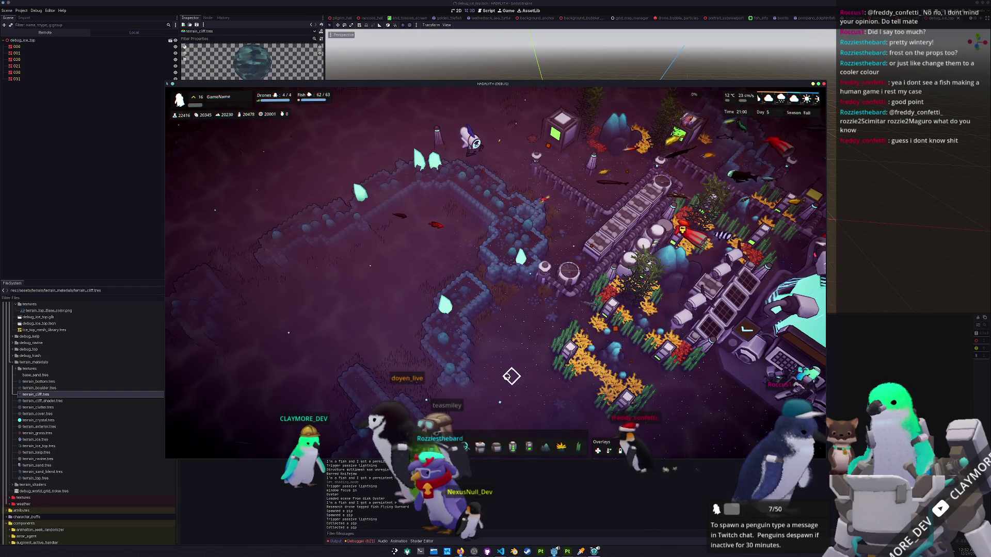
Shift the game window right, then pan and zoom the camera over the colony.
scroll(510, 377, up, 2)
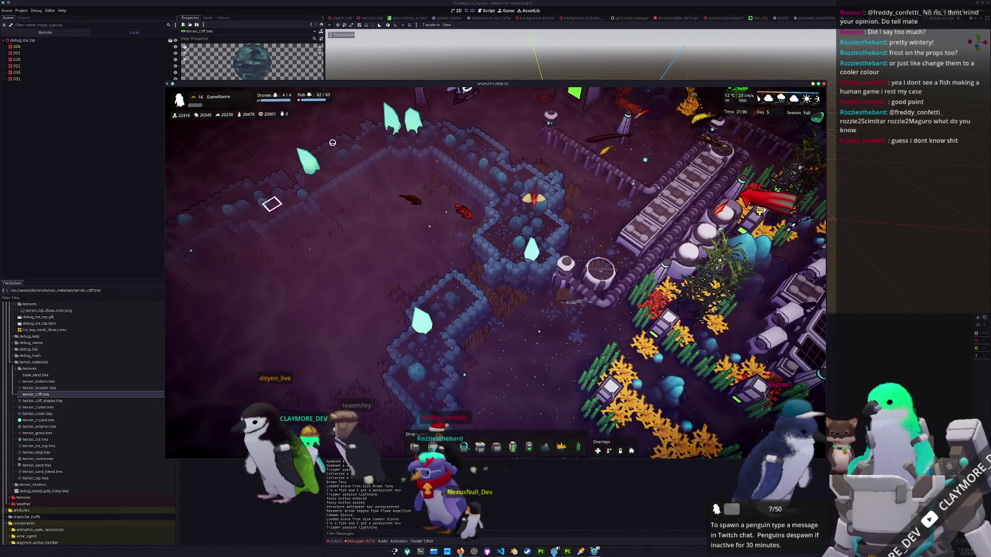
drag(368, 85, 456, 93)
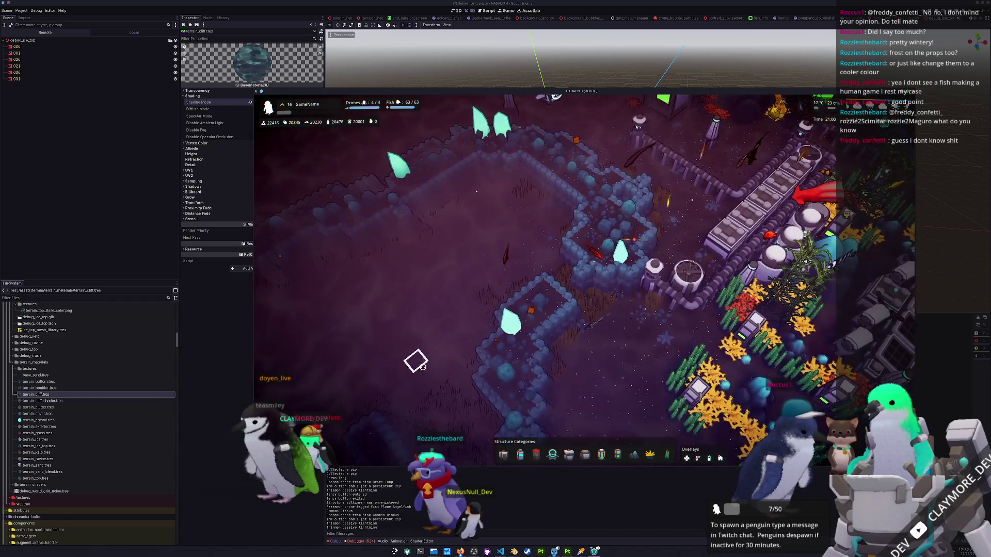
key(s)
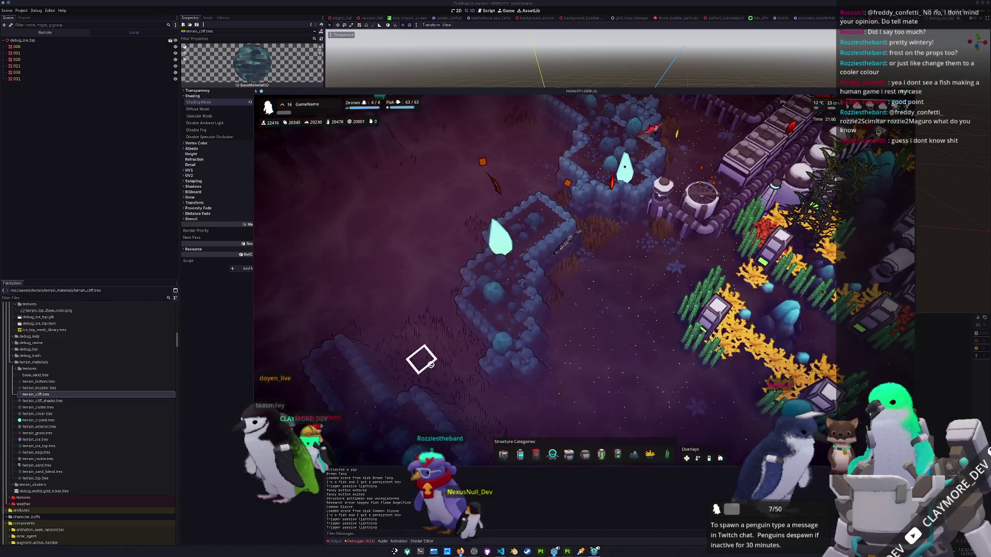
key(w)
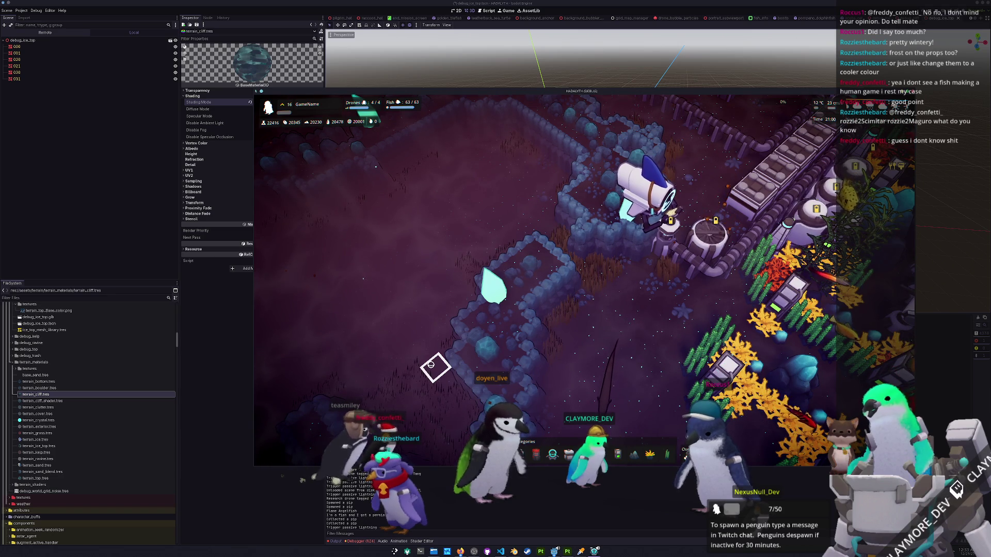
scroll(424, 359, down, 3)
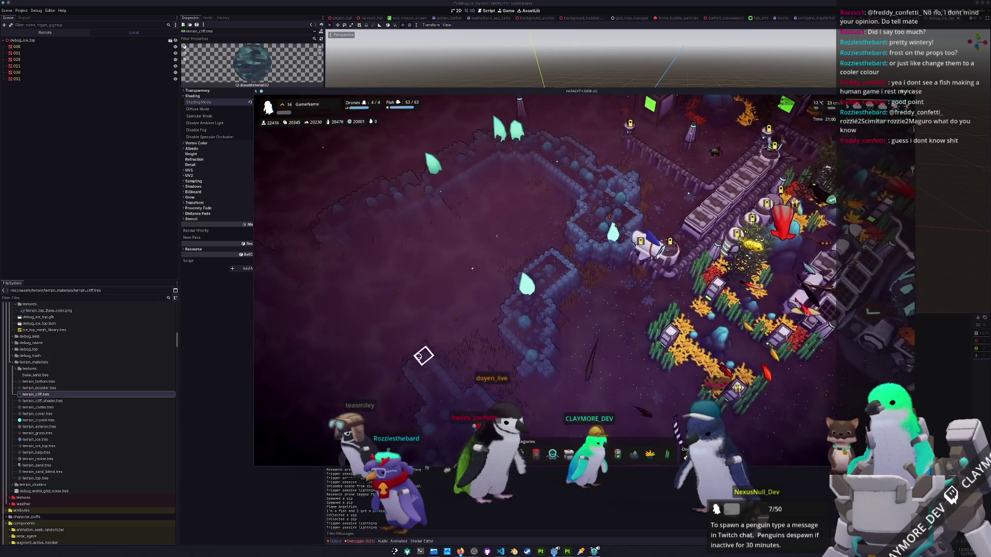
scroll(421, 361, down, 2)
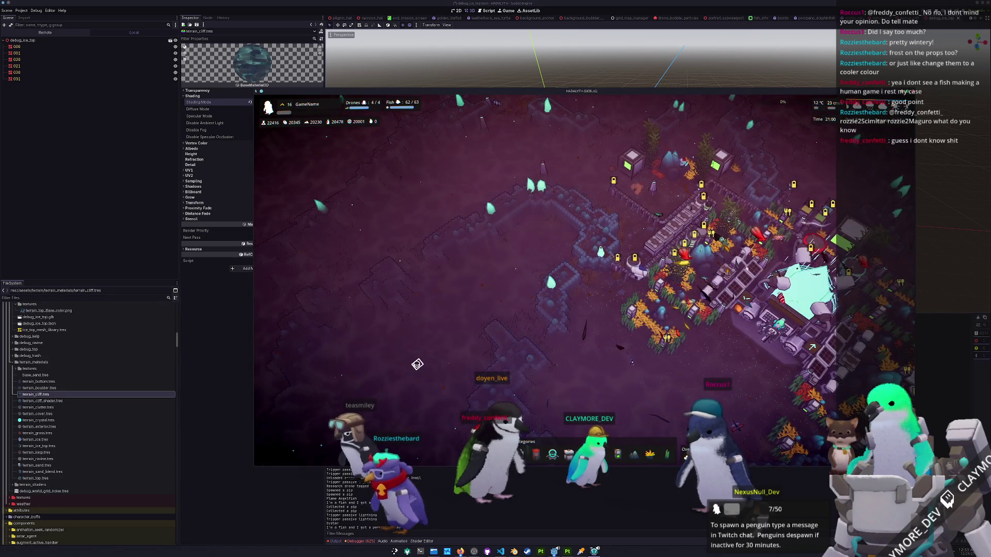
scroll(417, 364, up, 3)
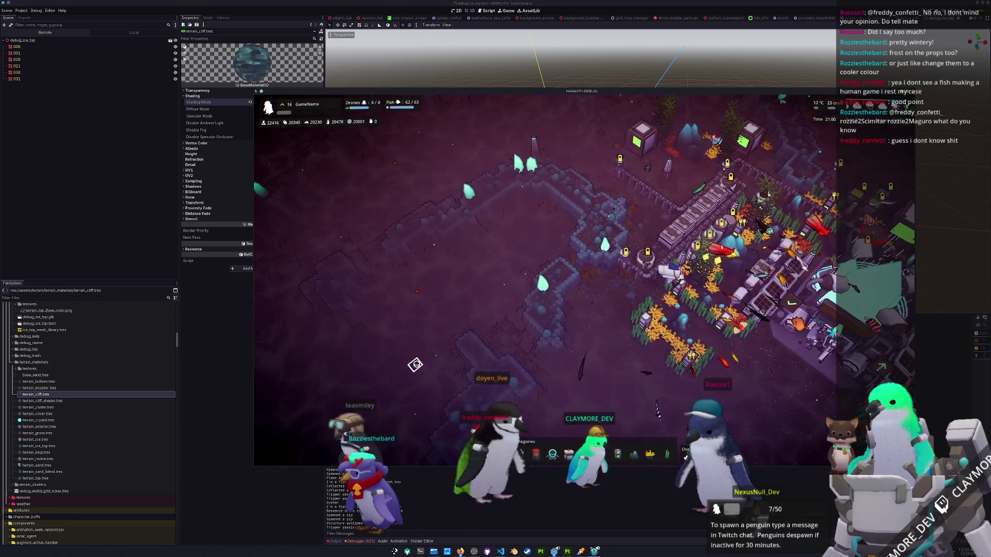
scroll(416, 365, up, 2)
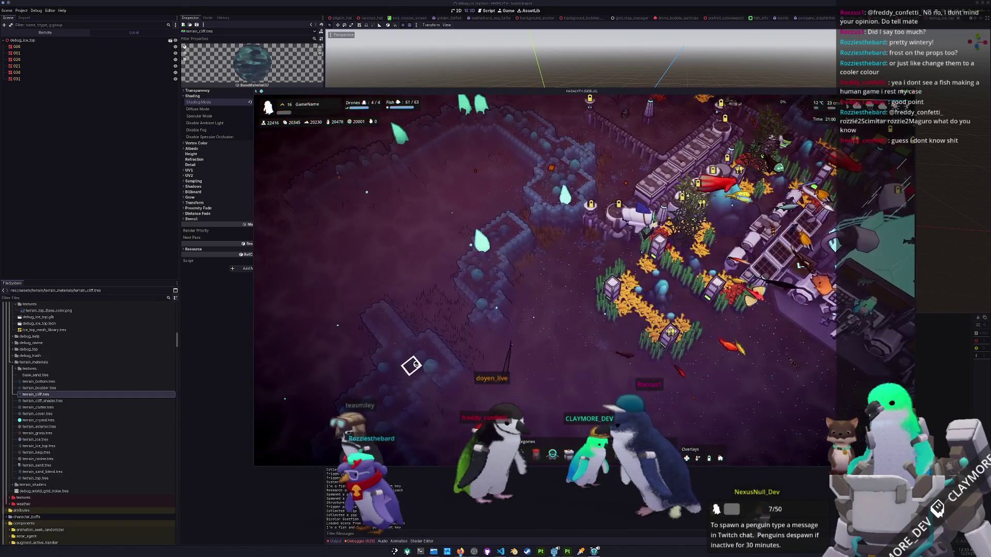
scroll(416, 364, up, 3)
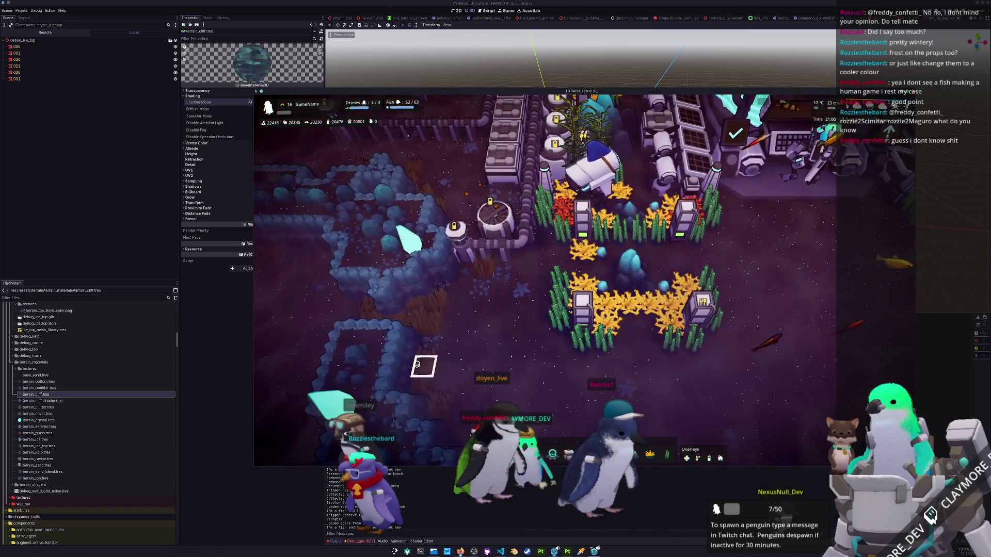
Pan the camera up-left, south and up-right across the base to reach the central hub.
key(w)
key(a)
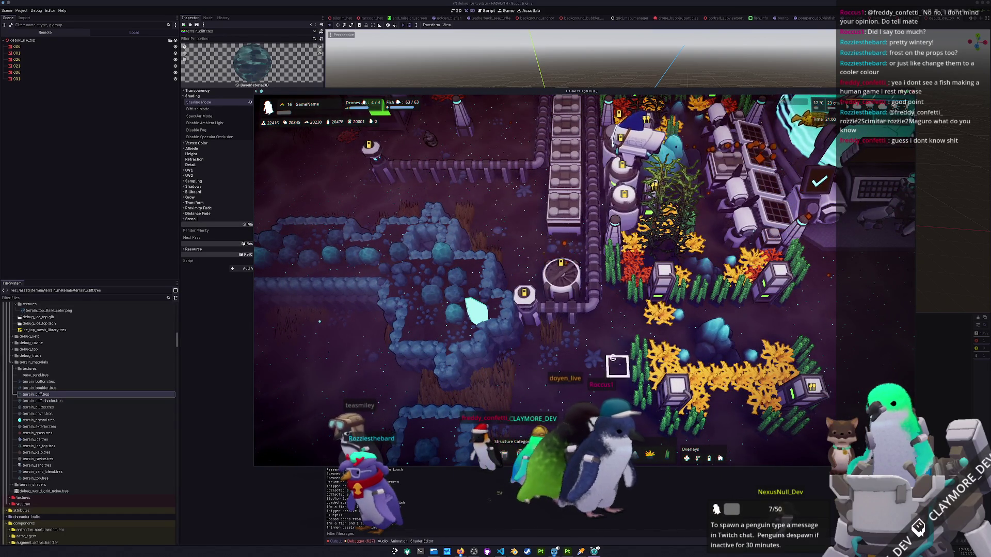
key(s)
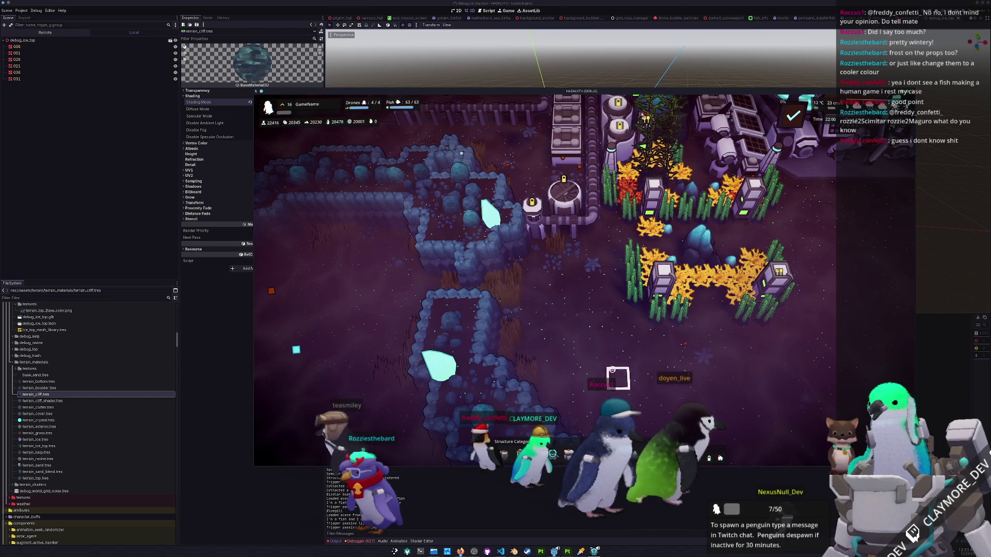
scroll(607, 329, up, 2)
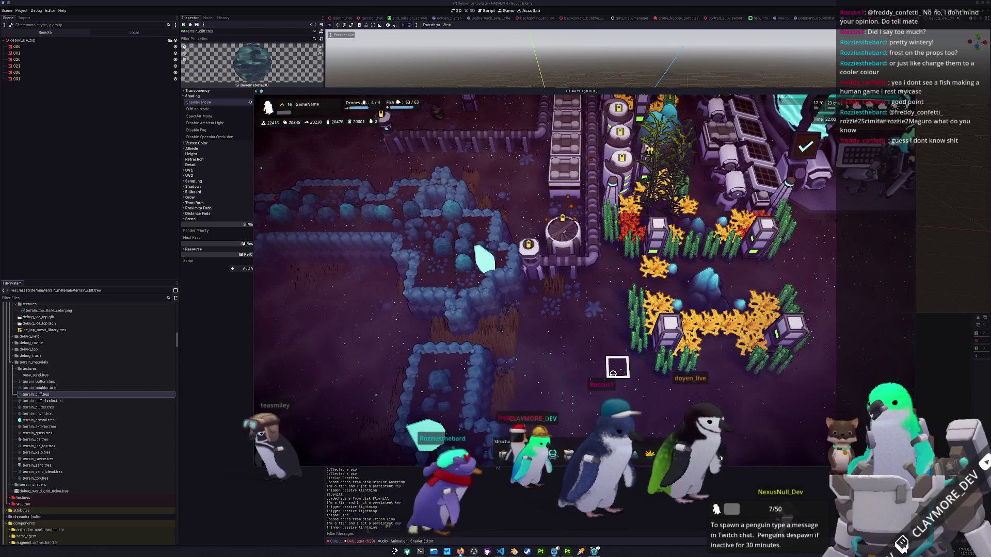
key(w)
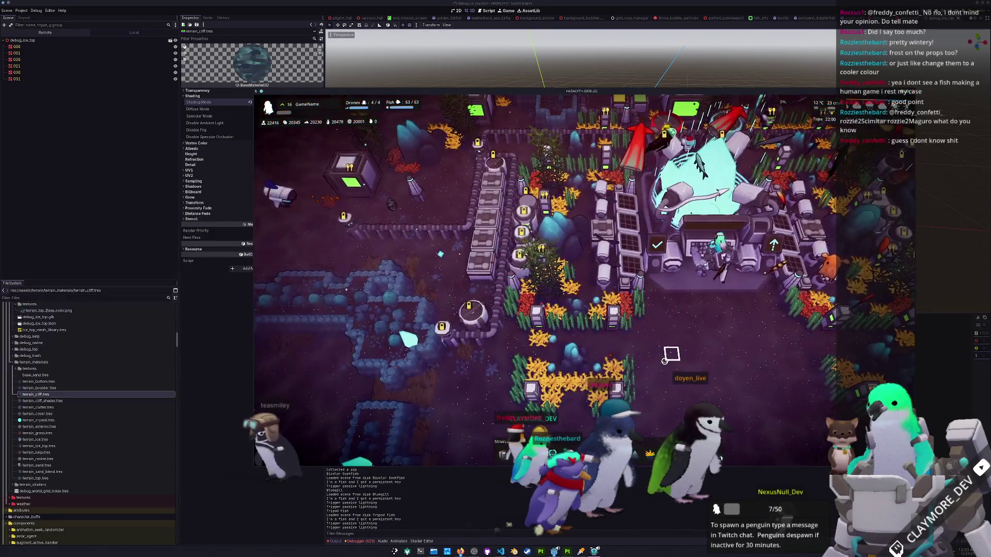
scroll(664, 361, down, 5)
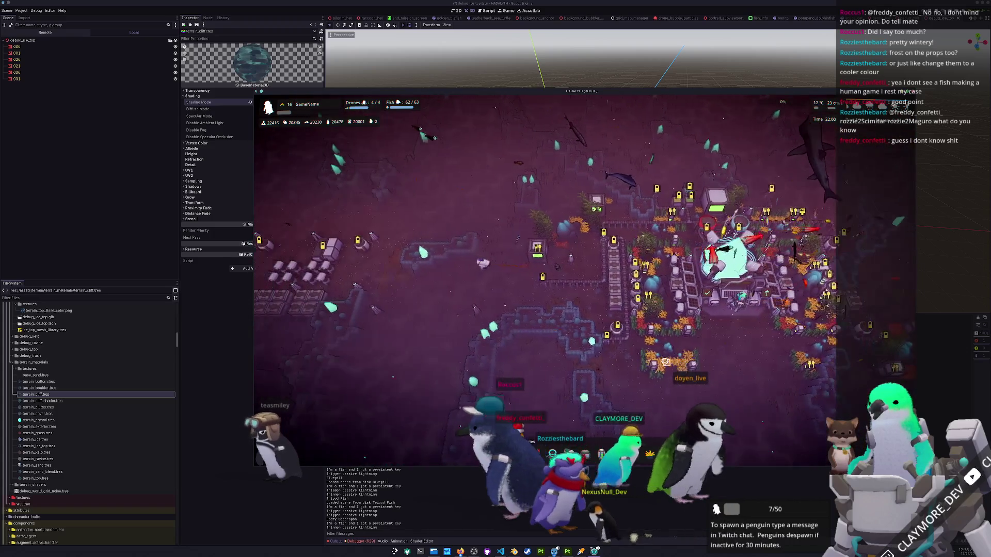
scroll(664, 361, up, 3)
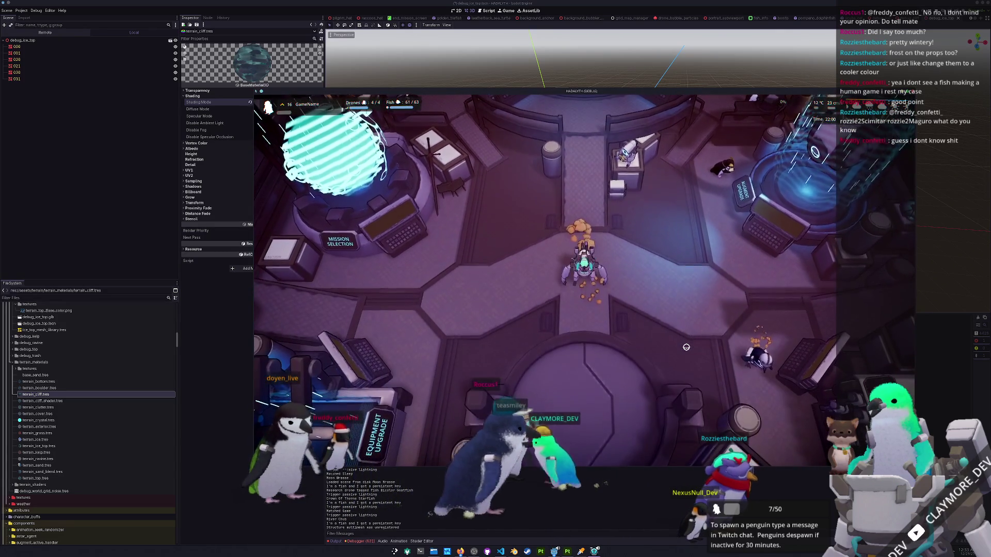
Walk the mech onto the circular platform, enter build mode, zoom out, and open the HADALYTH console.
key(s)
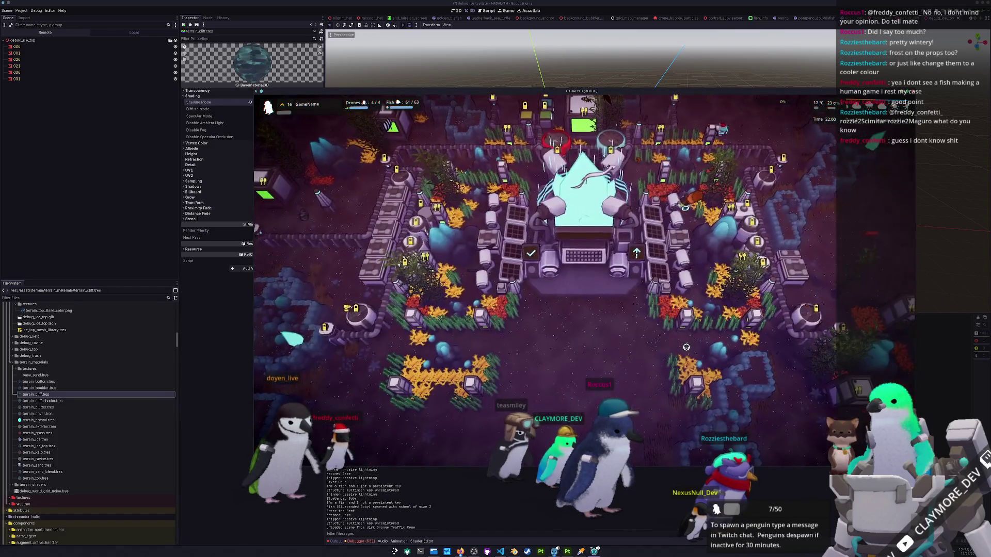
key(b)
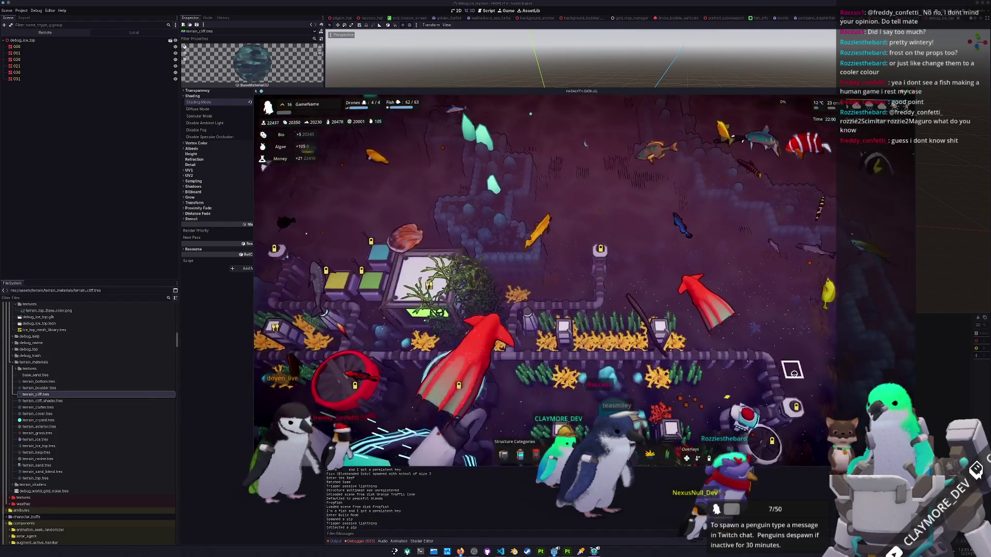
scroll(801, 375, down, 2)
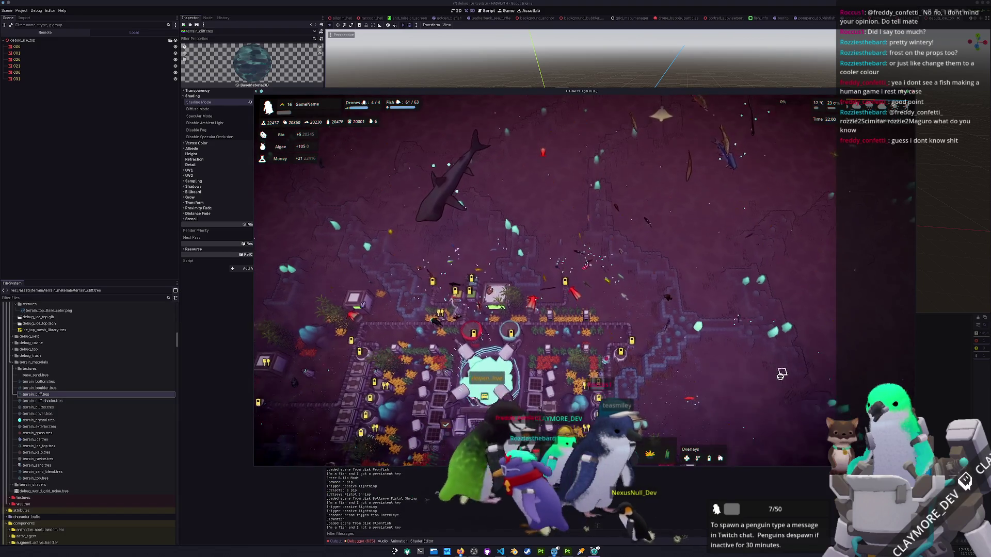
scroll(781, 377, up, 3)
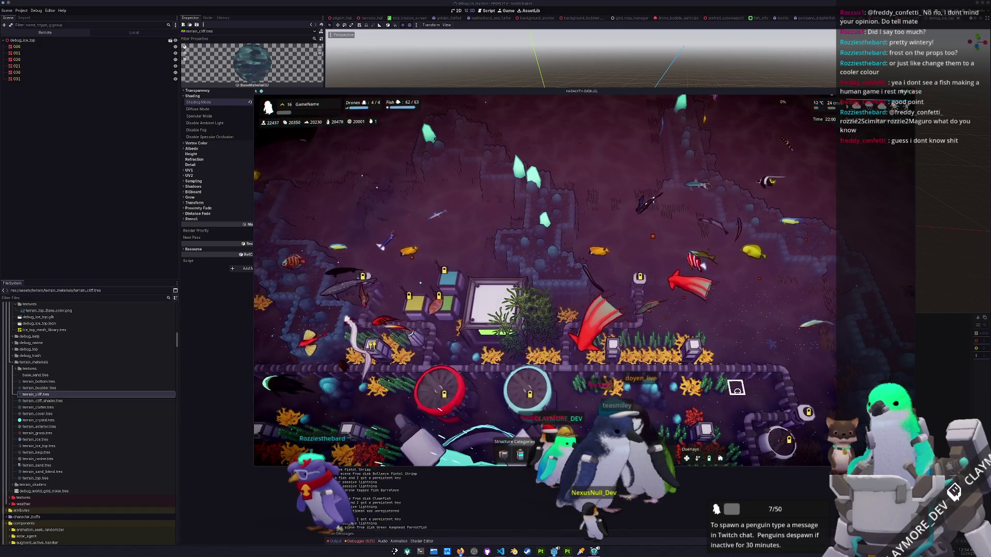
scroll(737, 391, down, 2)
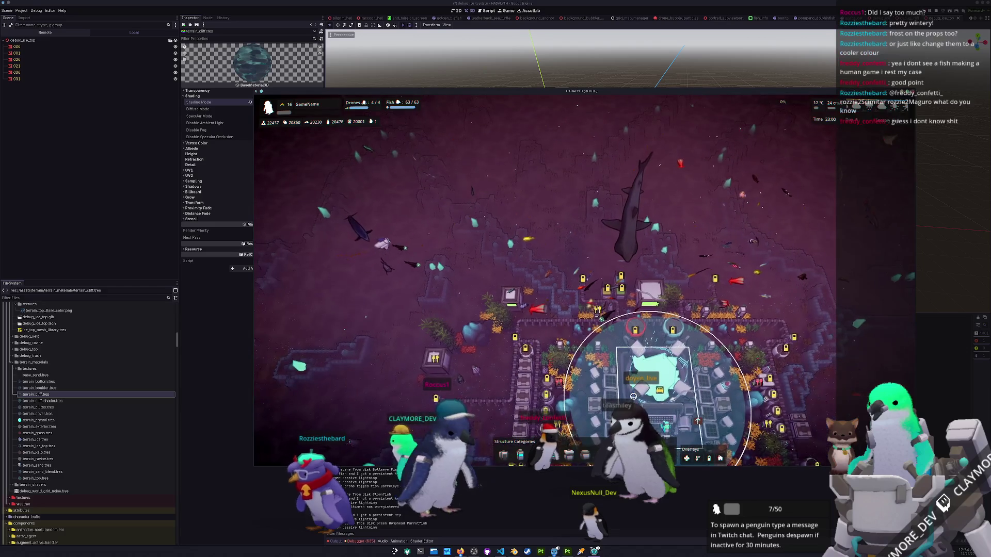
key(grave)
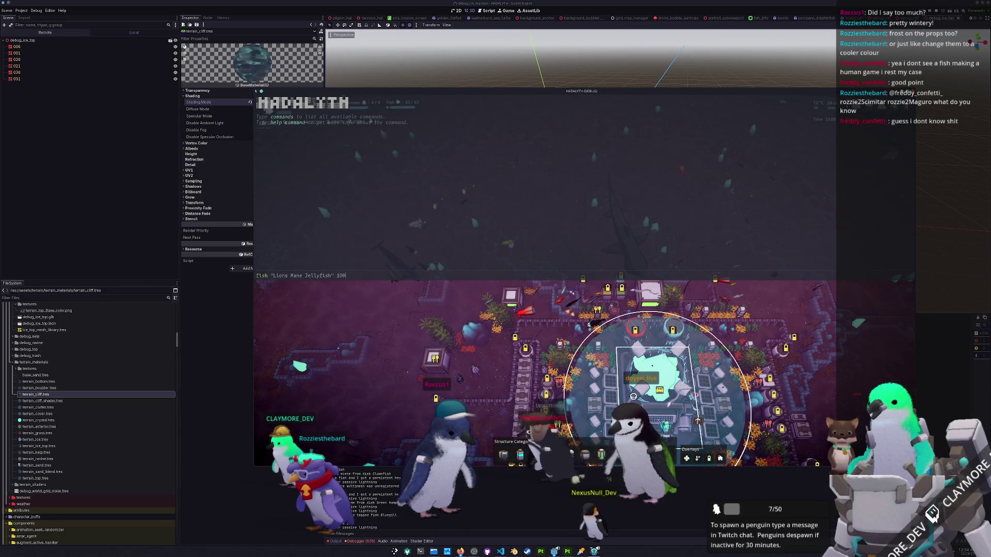
Run the Lions Mane Jellyfish spawn command, closing the console.
key(Return)
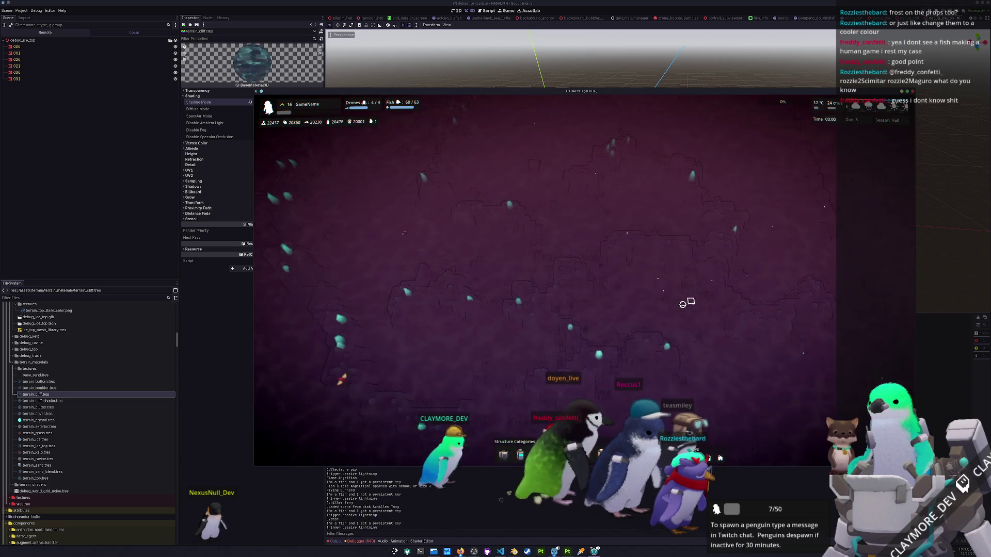
Spawn 10 Lions Mane Jellyfish with the recalled console command.
key(grave)
key(Up)
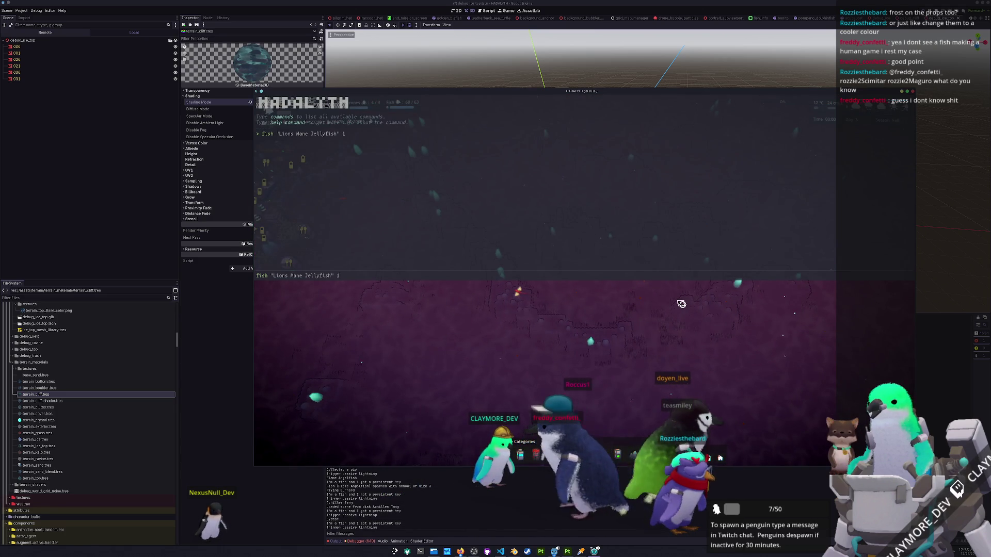
key(Return)
key(grave)
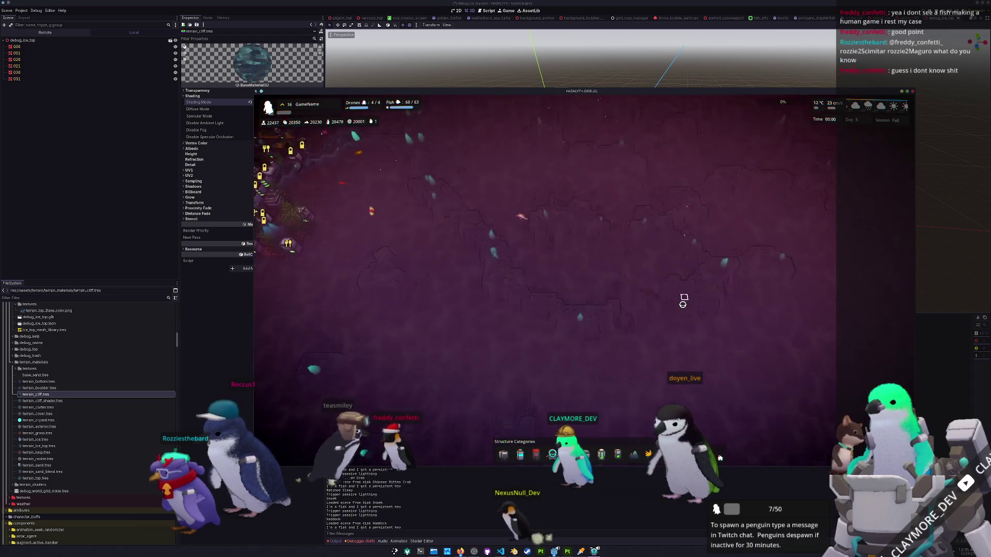
Spawn 100 jellyfish, then show the Debugger and move the game window far left.
key(grave)
key(Up)
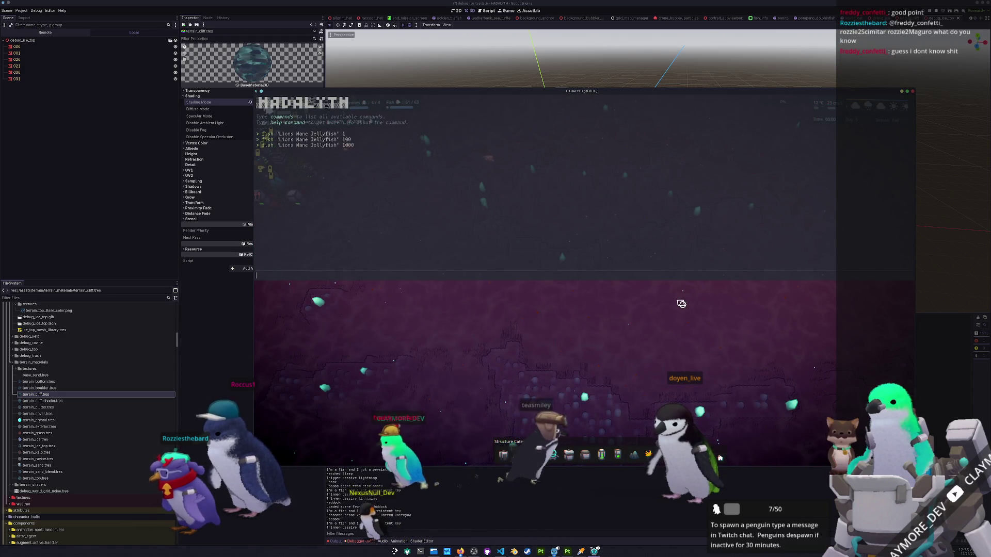
key(grave)
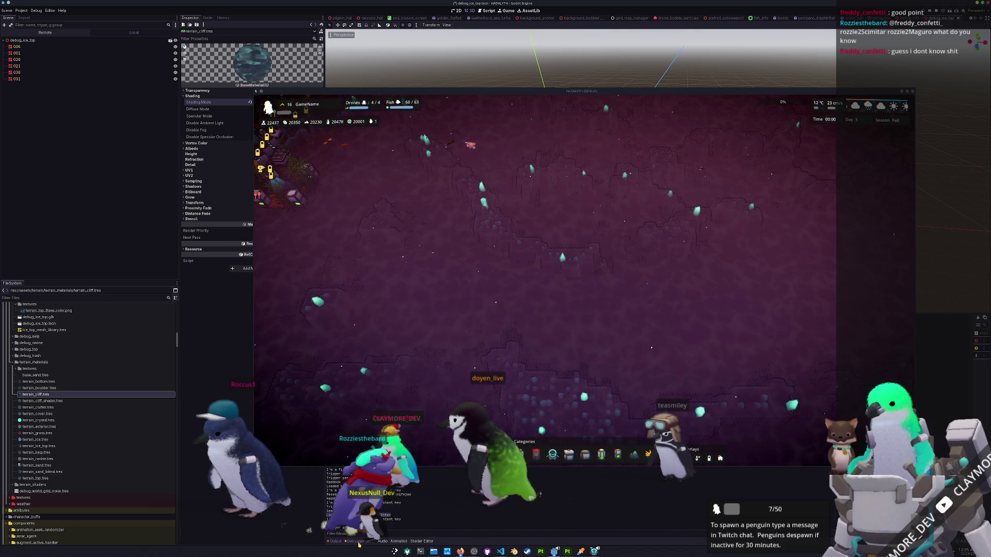
click(356, 542)
drag(842, 97, 253, 116)
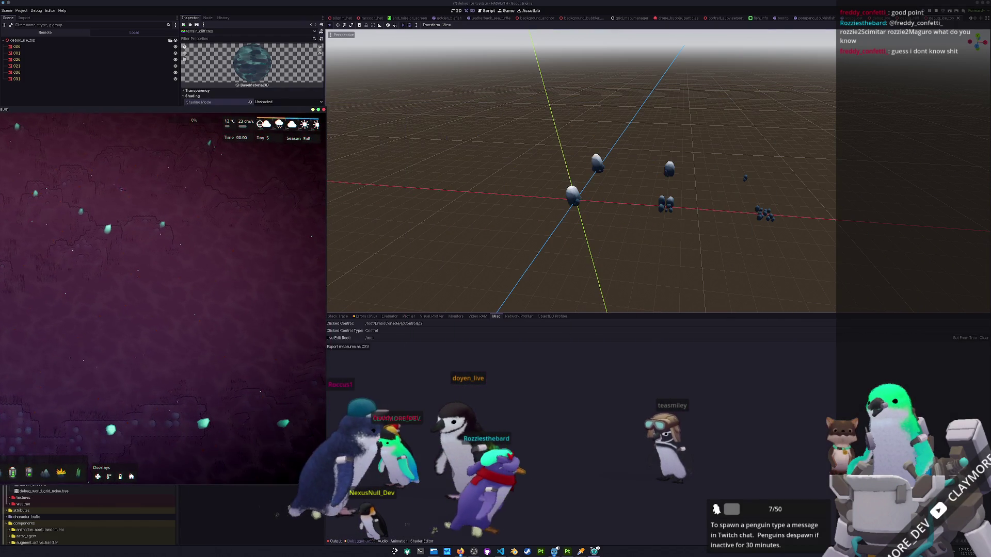
Scroll through the Debugger's Errors list, return to Output, and focus the game window.
click(360, 316)
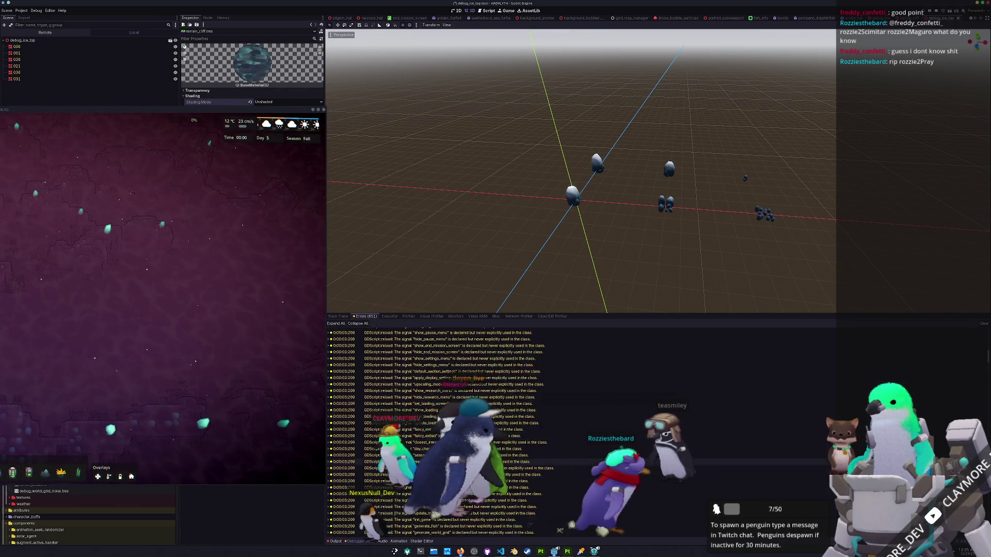
scroll(646, 421, down, 15)
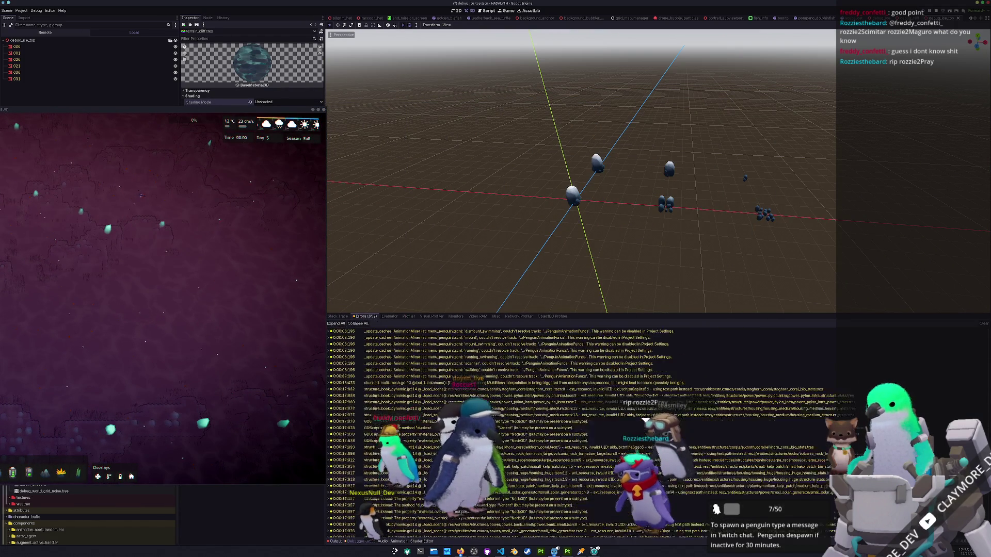
scroll(485, 536, down, 10)
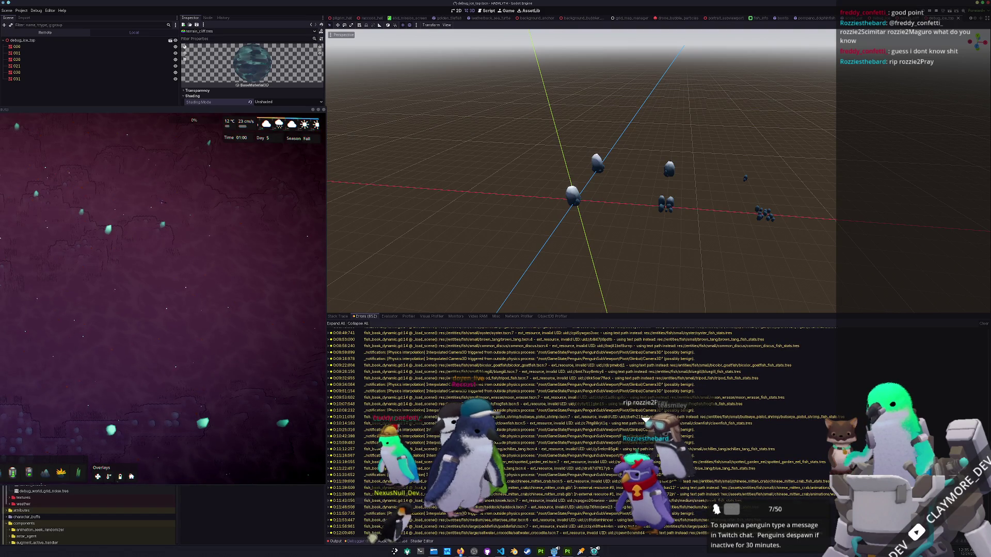
click(336, 541)
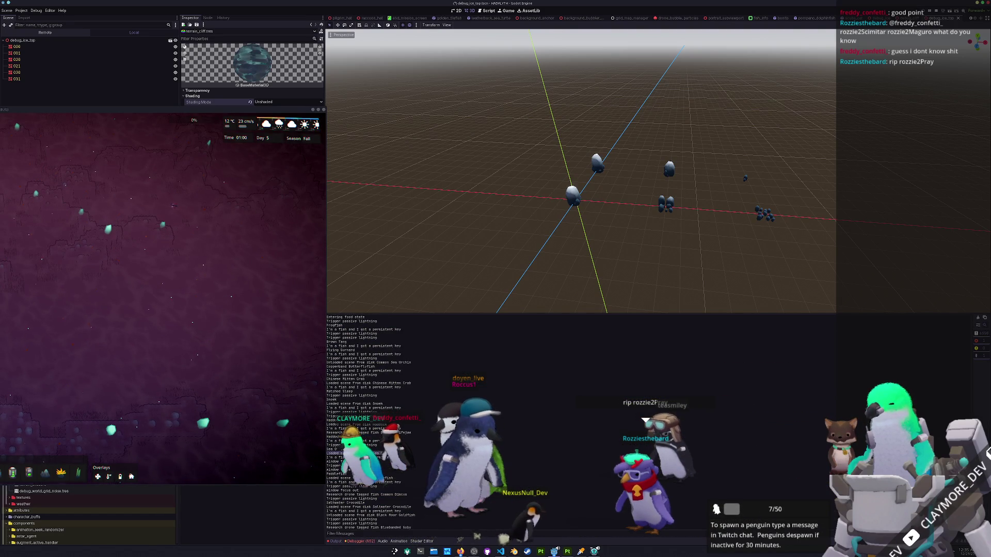
click(190, 134)
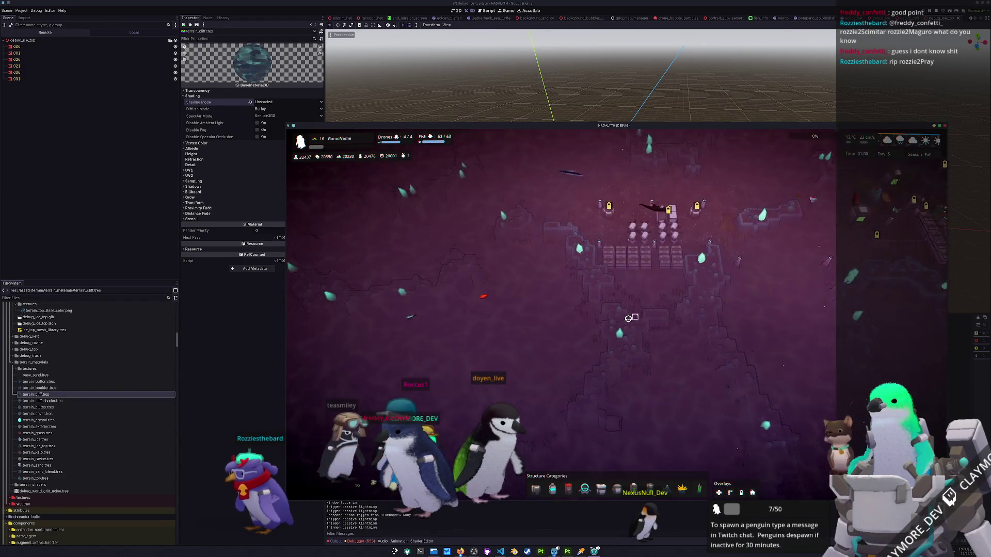
Open the lions_mane_jellyfish scene through quick resource search ('lions_main').
click(270, 445)
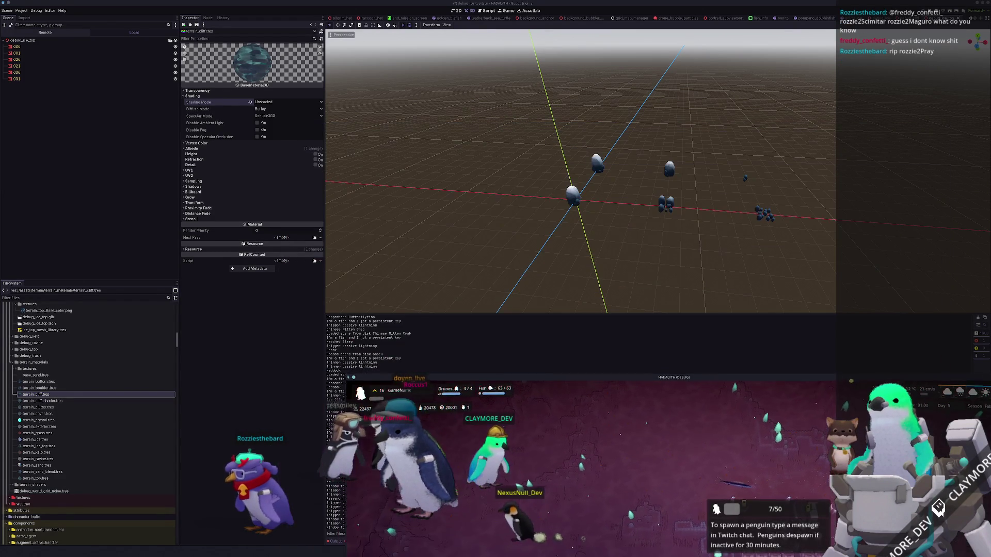
key(alt+shift+o)
text(lions_main)
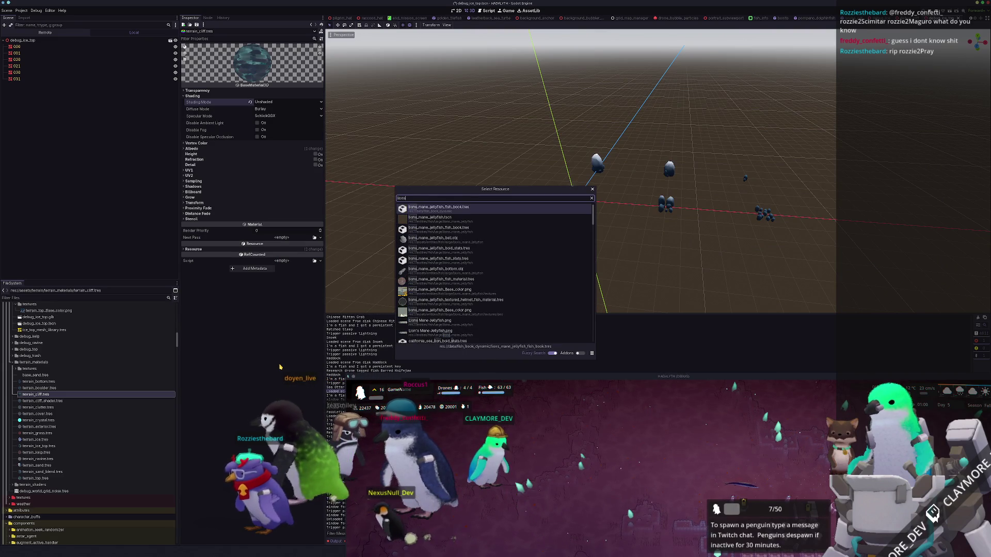
key(Return)
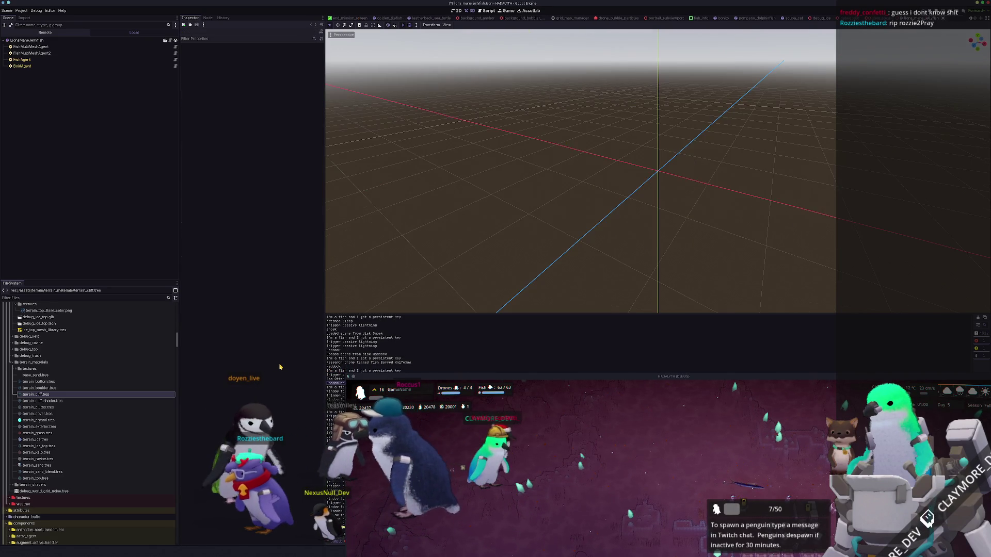
Inspect FishMultiMeshAgent's shader material parameters and its jellyfish mesh.
click(45, 48)
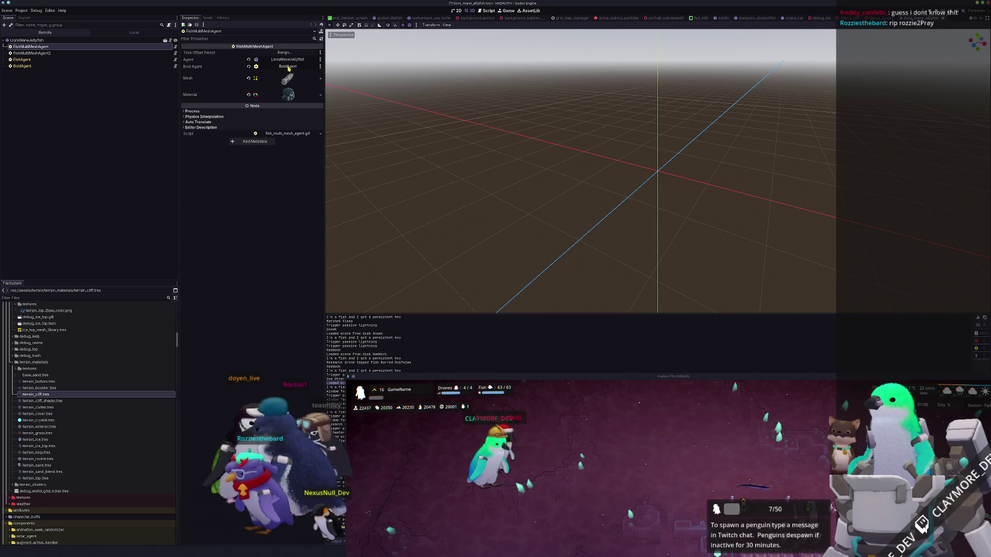
click(287, 77)
click(287, 77)
click(288, 94)
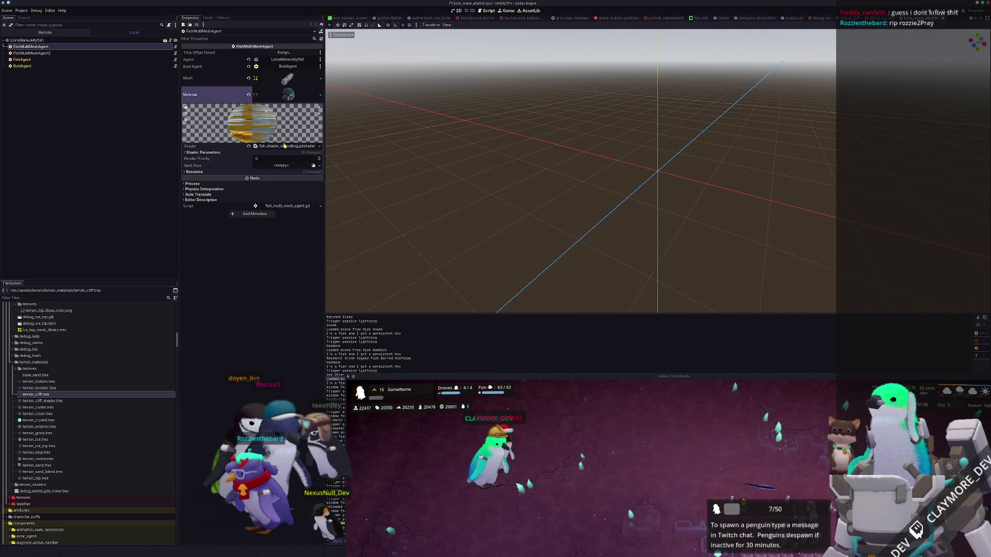
click(284, 152)
click(283, 153)
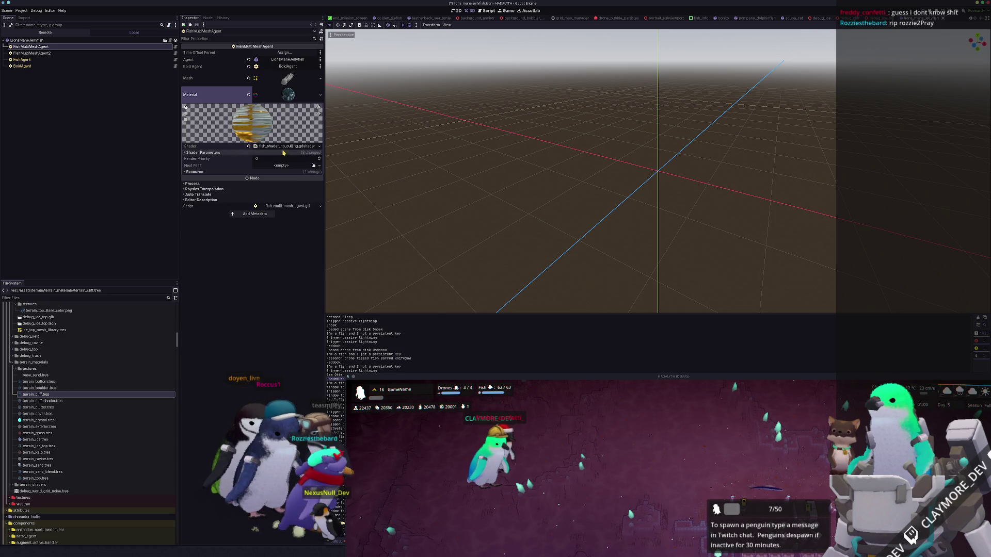
click(287, 78)
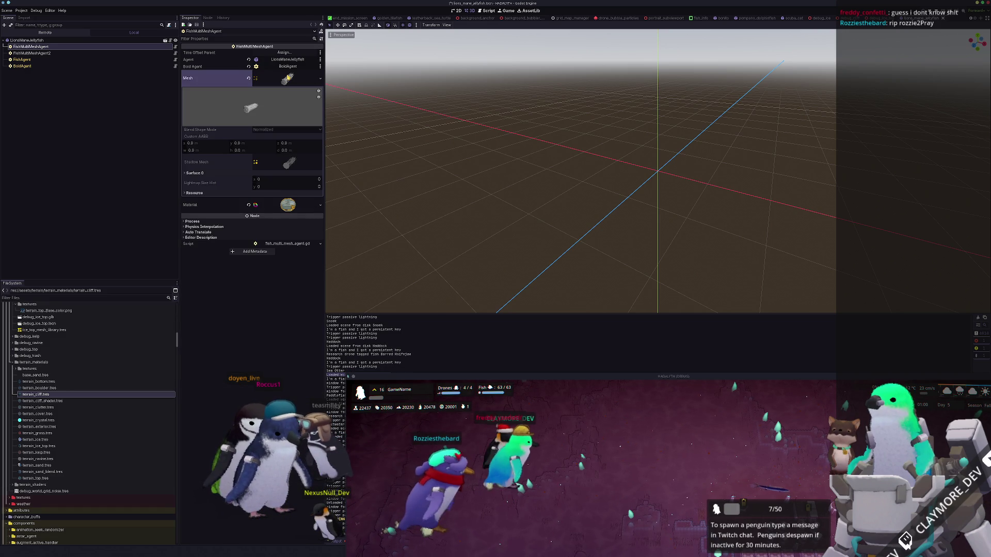
click(287, 78)
Preview FishMultiMeshAgent2's mesh, reselect the root, and relaunch the game with F5.
click(32, 53)
click(288, 78)
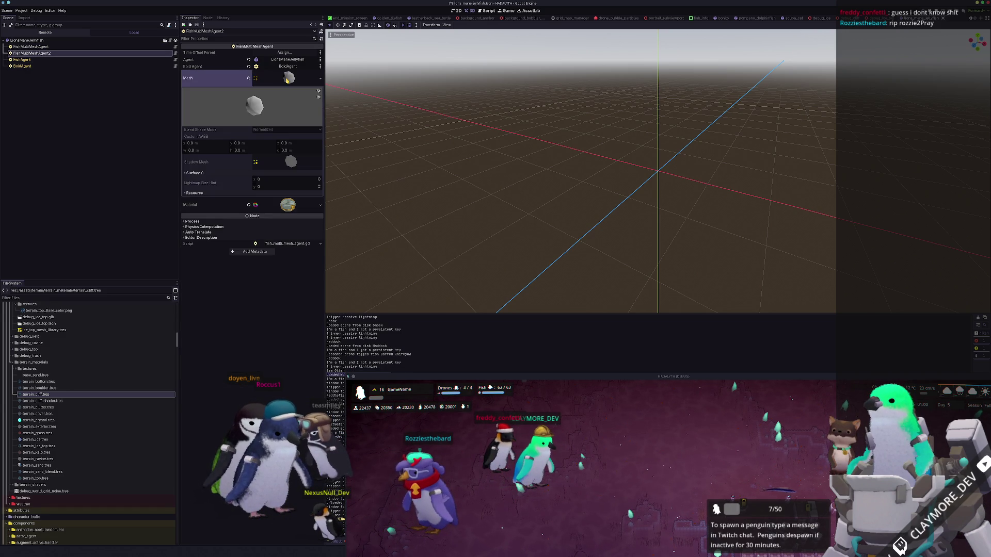
click(288, 78)
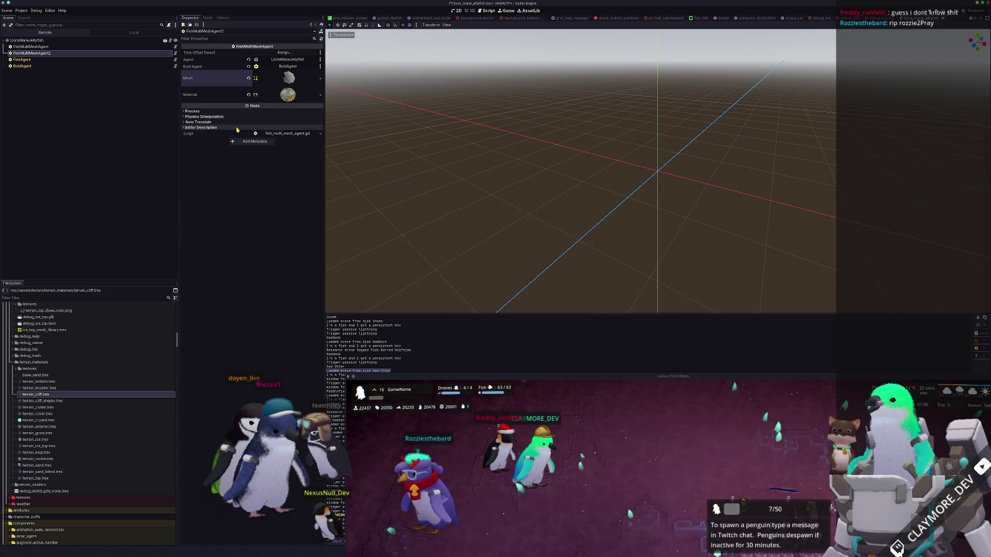
click(52, 47)
click(47, 40)
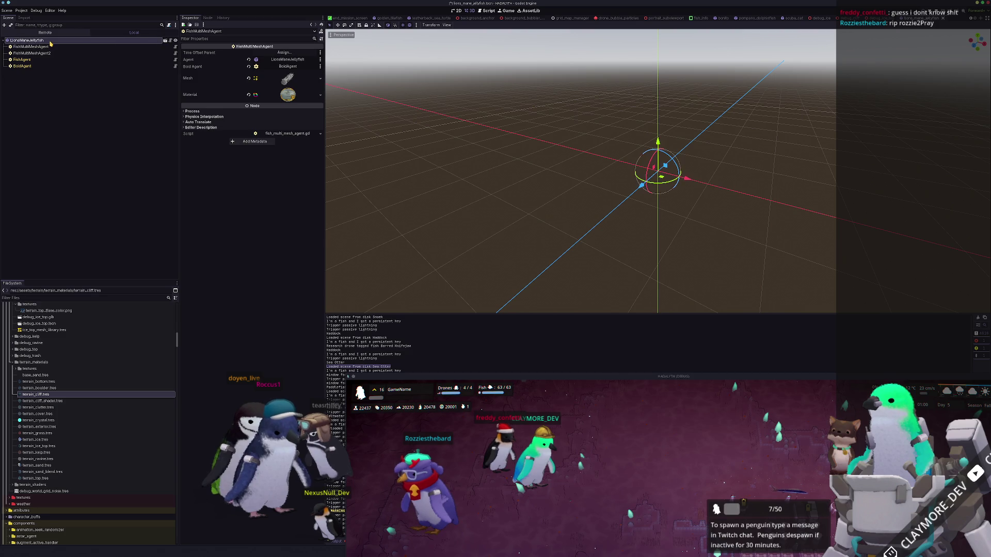
click(147, 148)
key(F5)
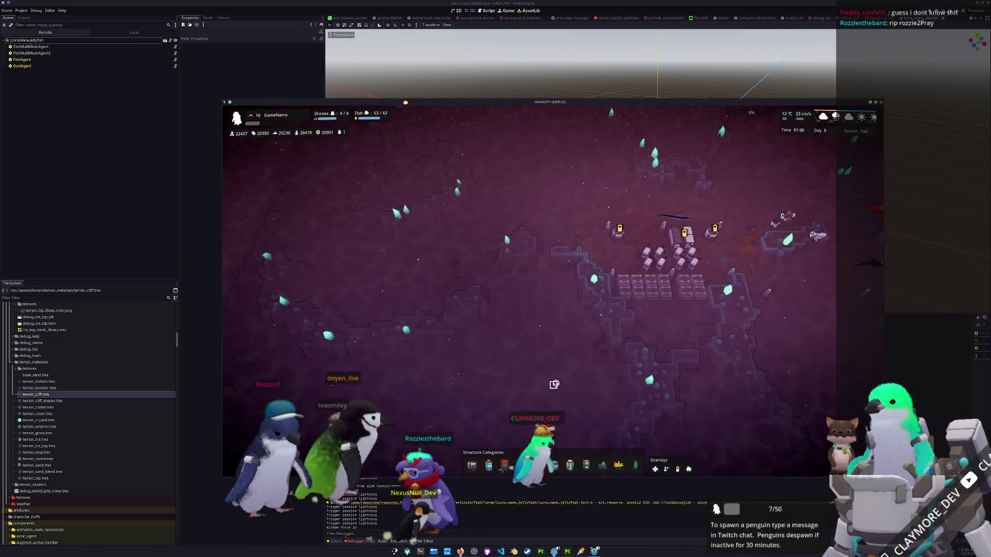
Open and close the developer console, then pan the game camera to new terrain.
key(grave)
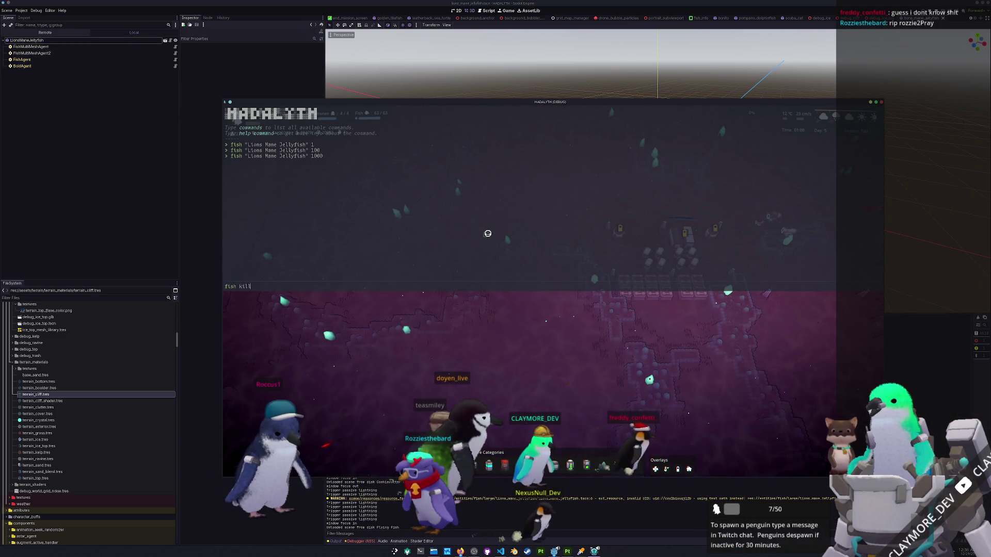
key(grave)
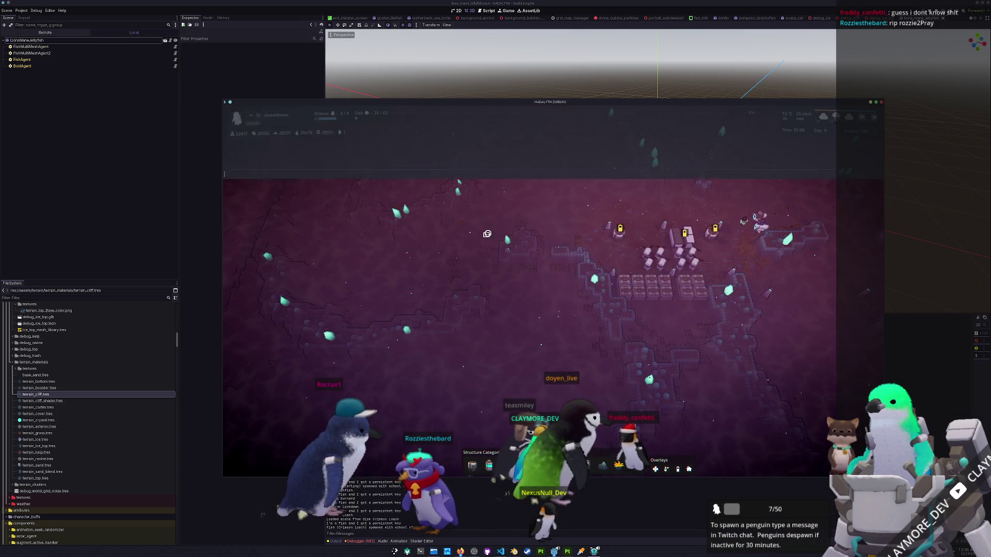
key(s)
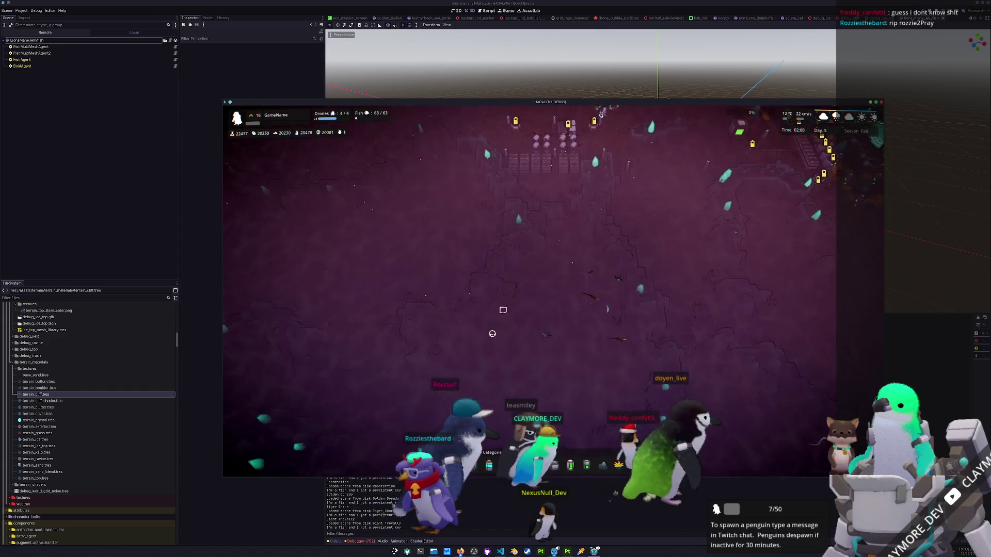
key(a)
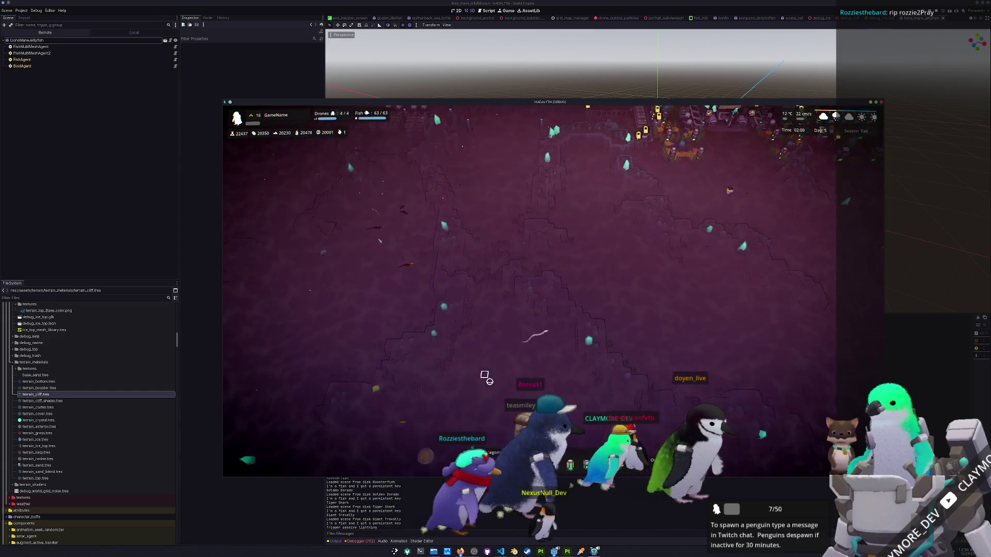
key(s)
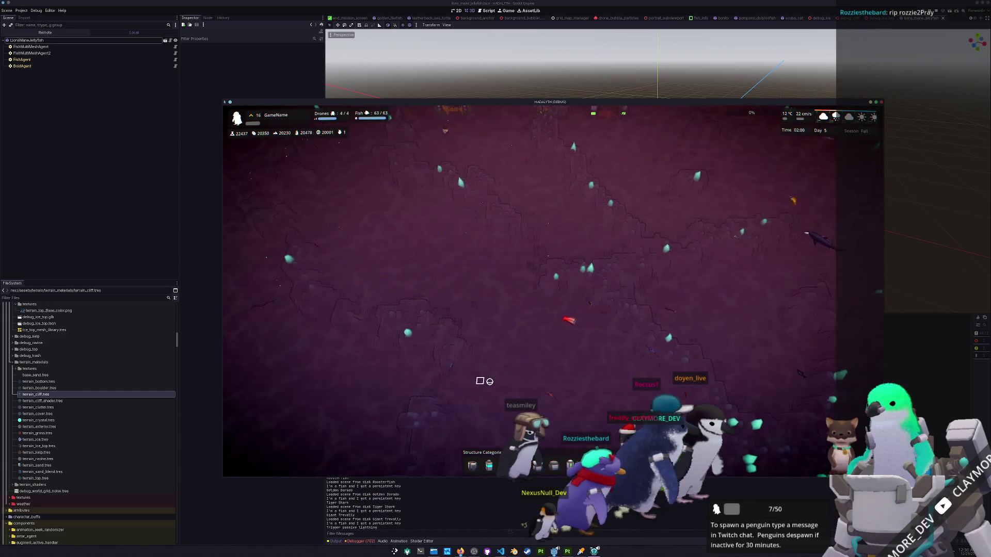
key(s)
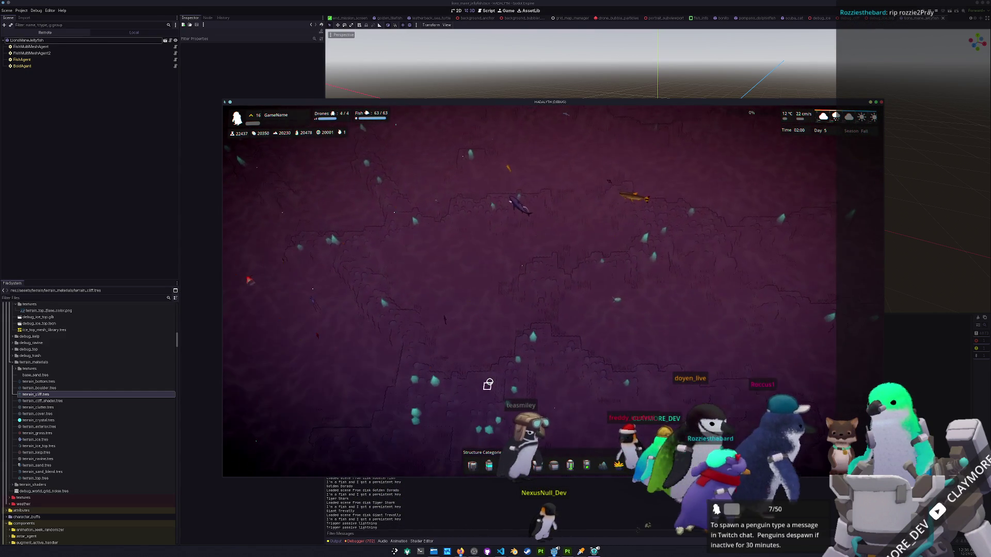
Spawn 1000 Lions Mane Jellyfish, run 'fish kill', move the game window left, and clear the log.
key(grave)
text(fish "Lions Mane Jellyfish" 1000)
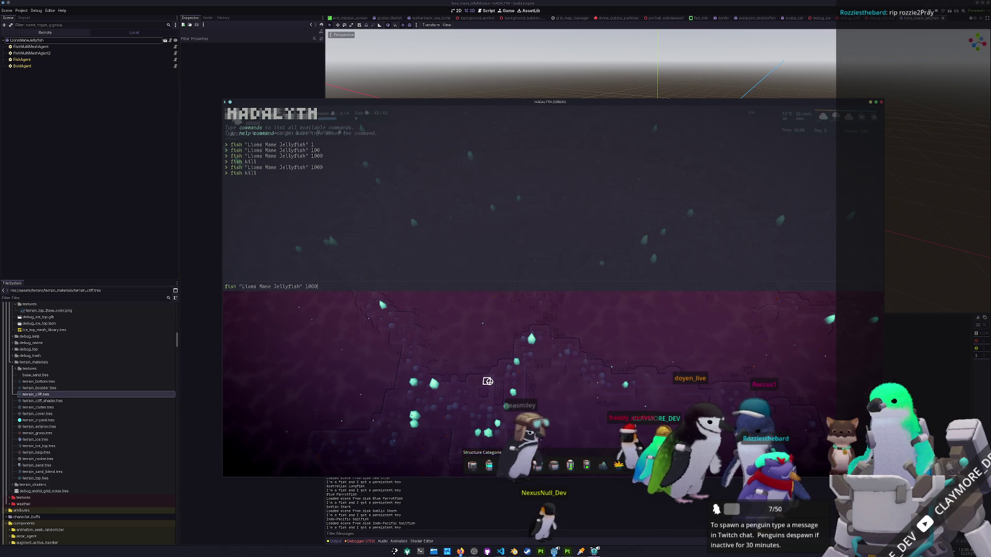
key(Return)
text(fish kill)
key(Return)
key(Up)
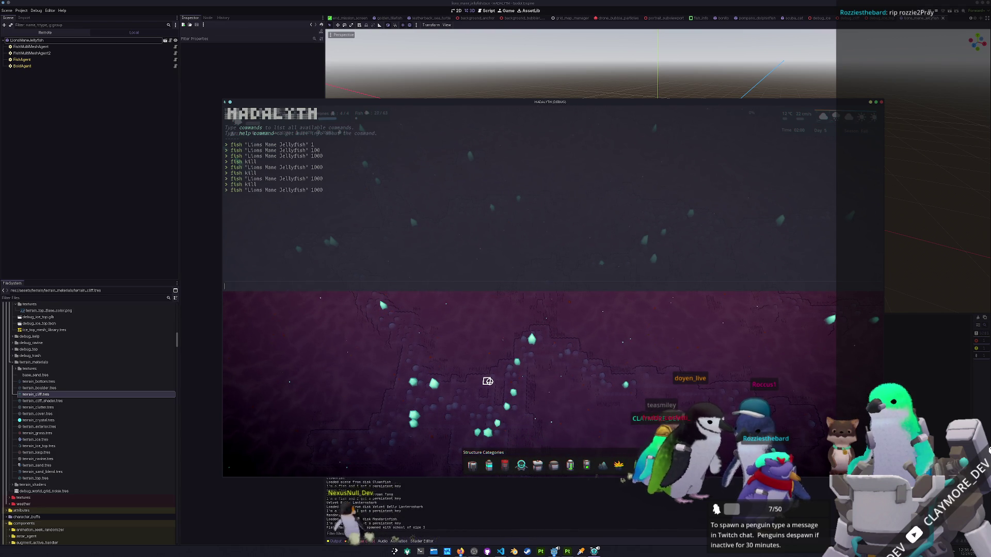
key(grave)
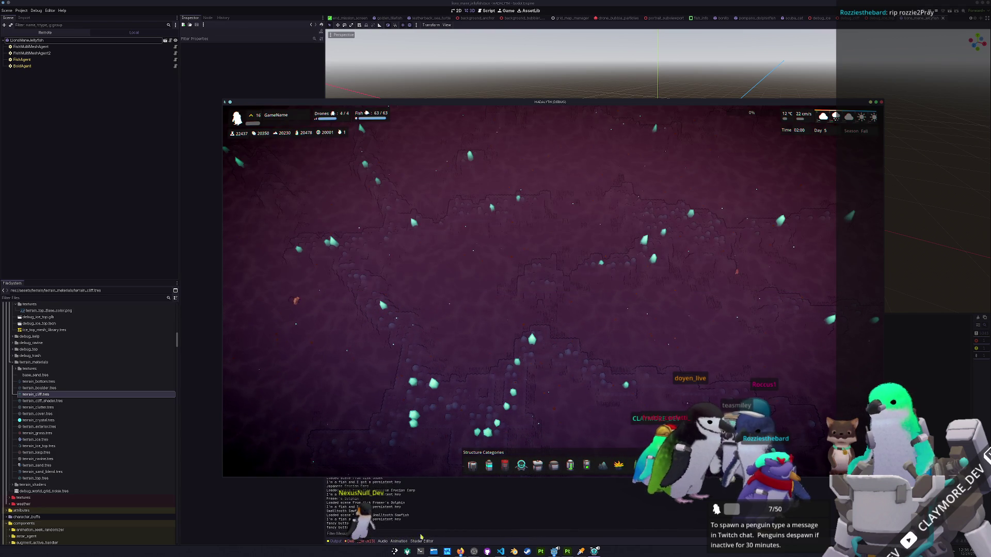
drag(833, 102, 316, 98)
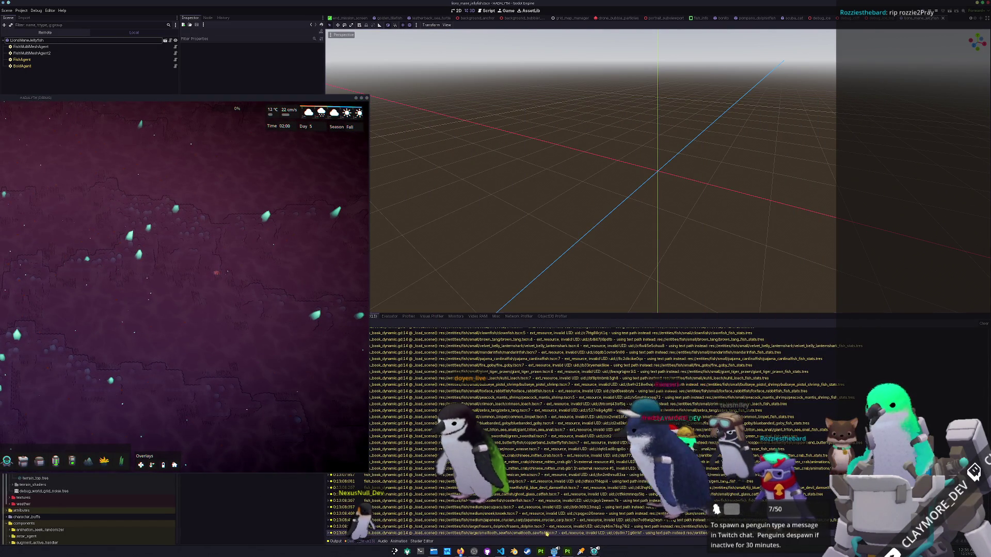
click(984, 324)
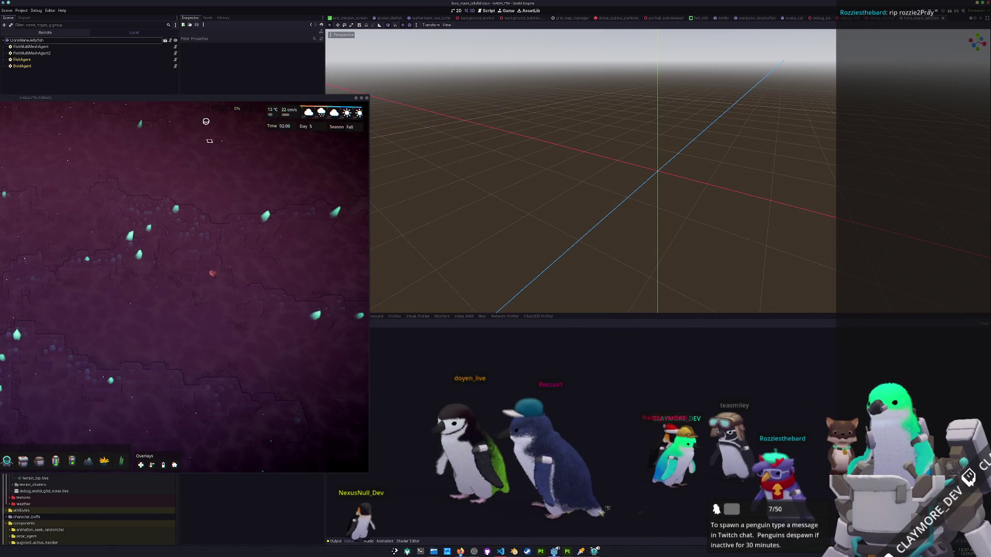
Move the game window to the centre, then further right, selecting the LionsManeJellyfish root.
drag(210, 99, 730, 106)
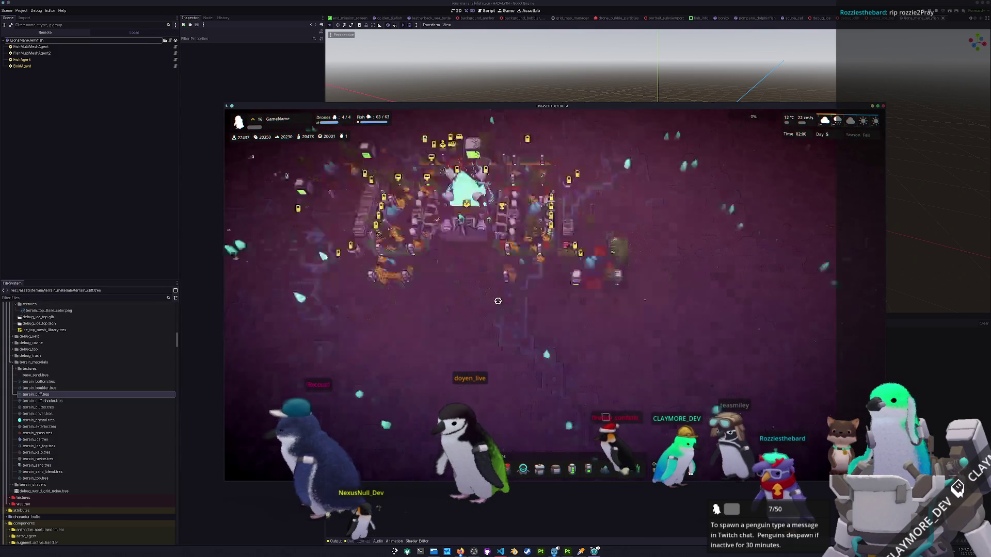
click(26, 40)
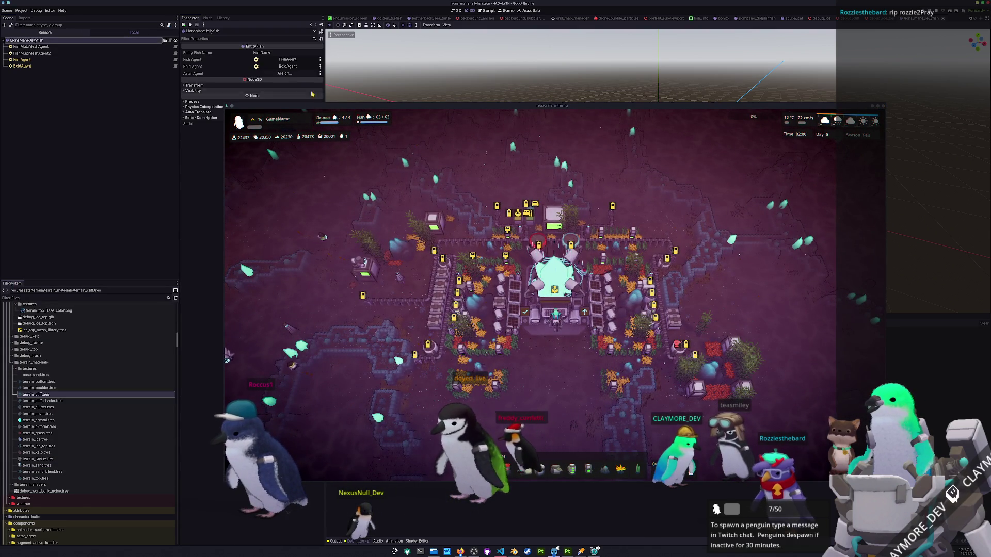
drag(304, 105, 567, 110)
Check the FishAgent's Fish Stats and BoidAgent's Boid Stats, then reselect the root node.
click(51, 60)
click(287, 53)
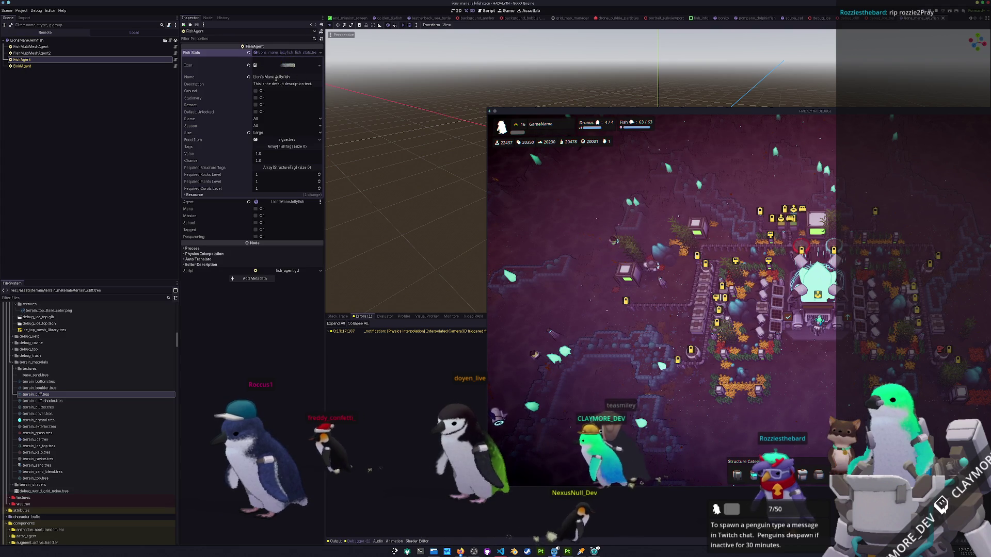
click(24, 66)
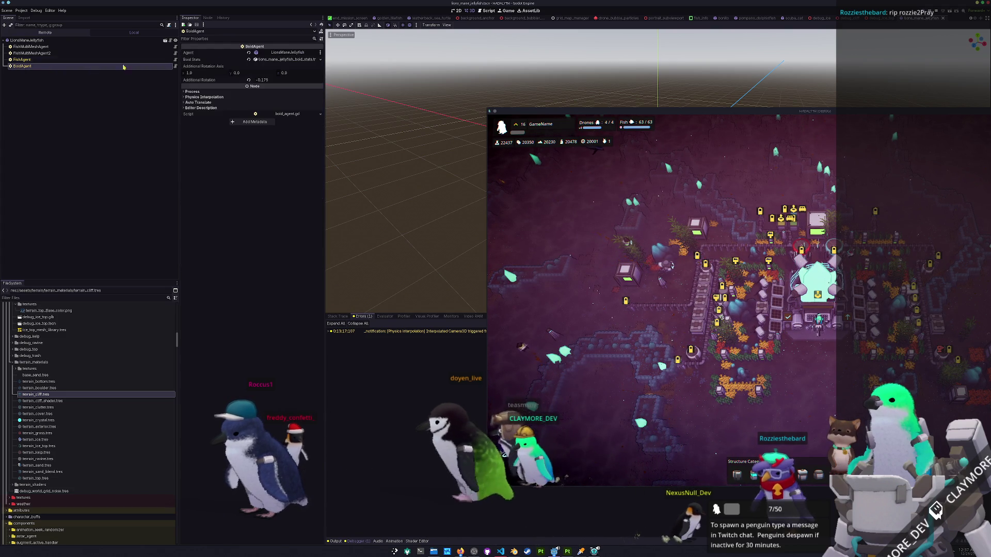
click(273, 60)
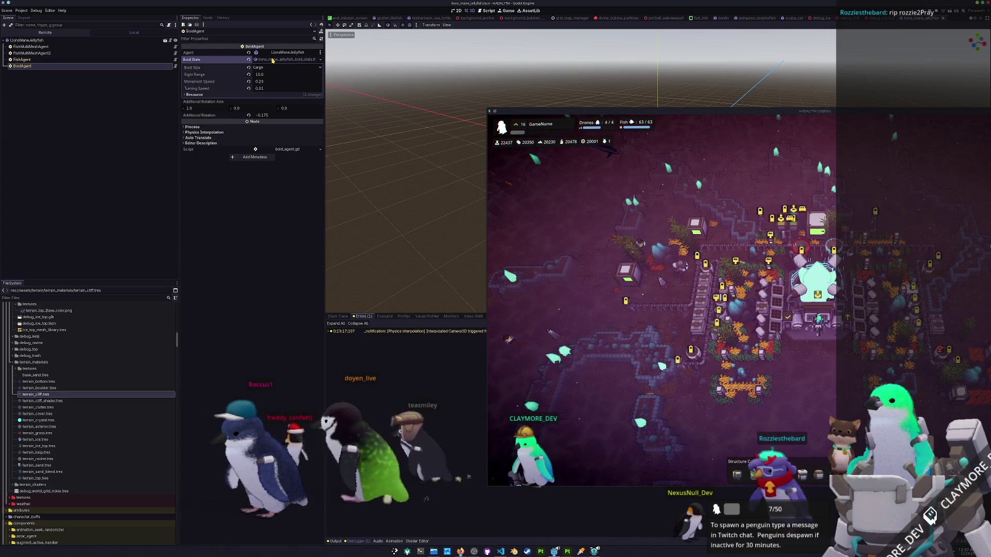
click(272, 60)
click(46, 41)
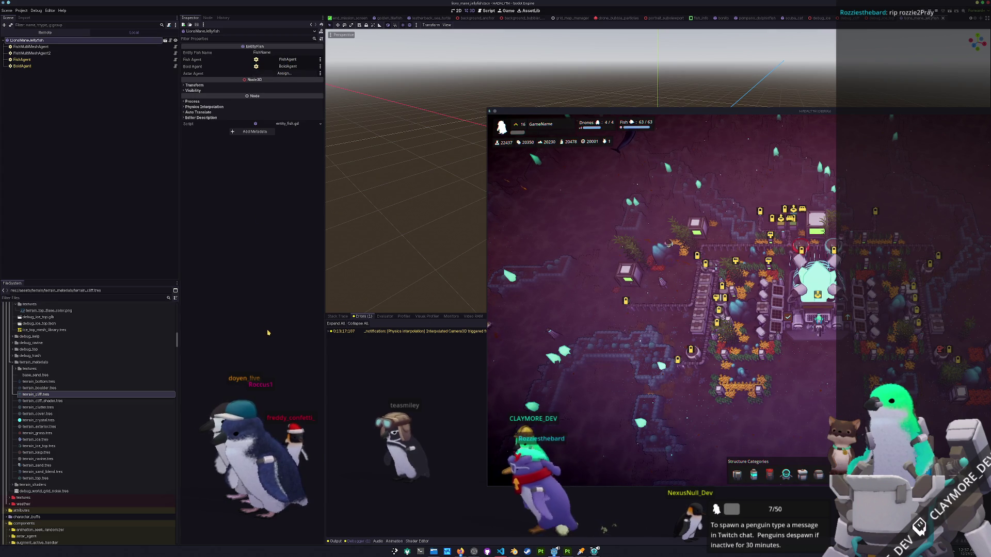
scroll(41, 329, down, 5)
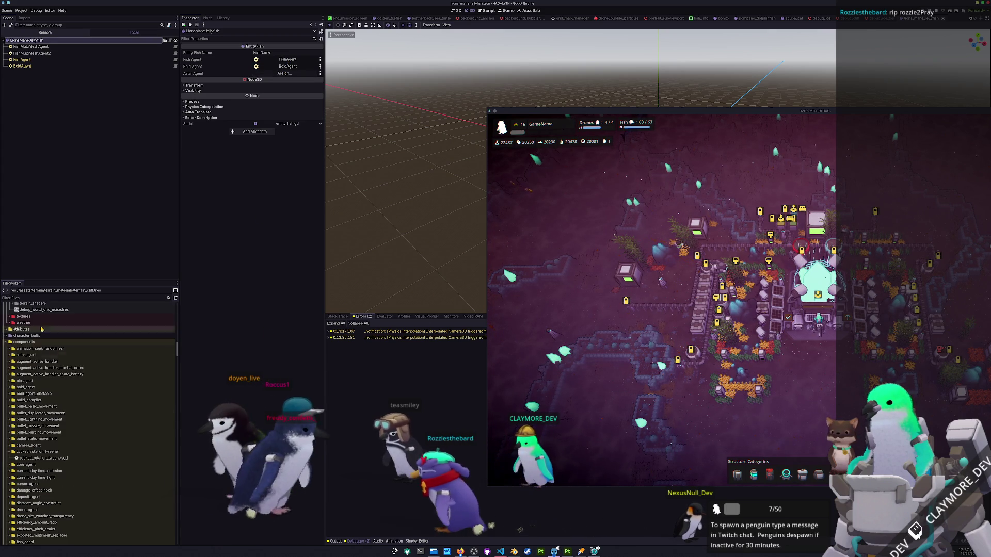
Filter FileSystem by 'lions' and inspect the jellyfish fish book's Fish Stats and Fish Scene.
click(29, 297)
text(lions)
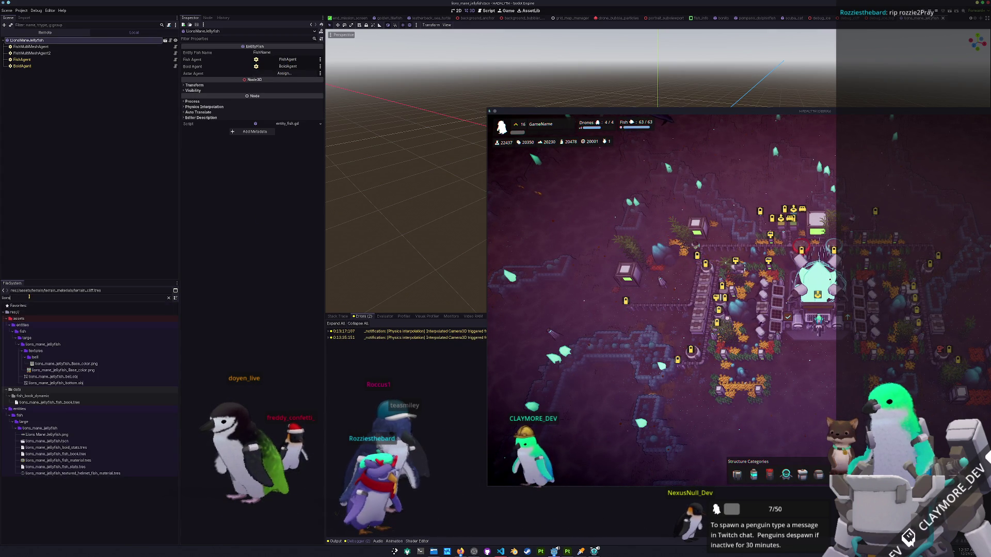
click(55, 455)
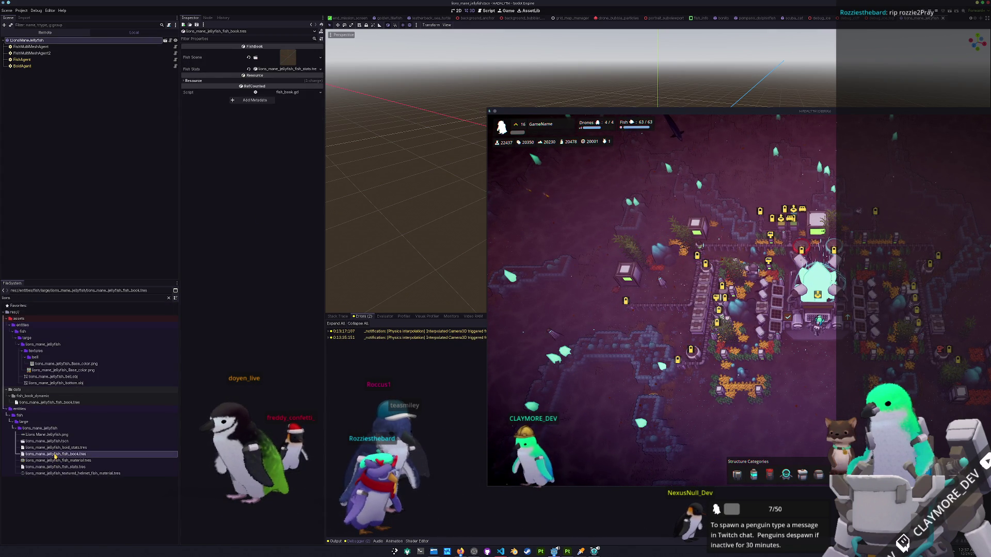
click(288, 70)
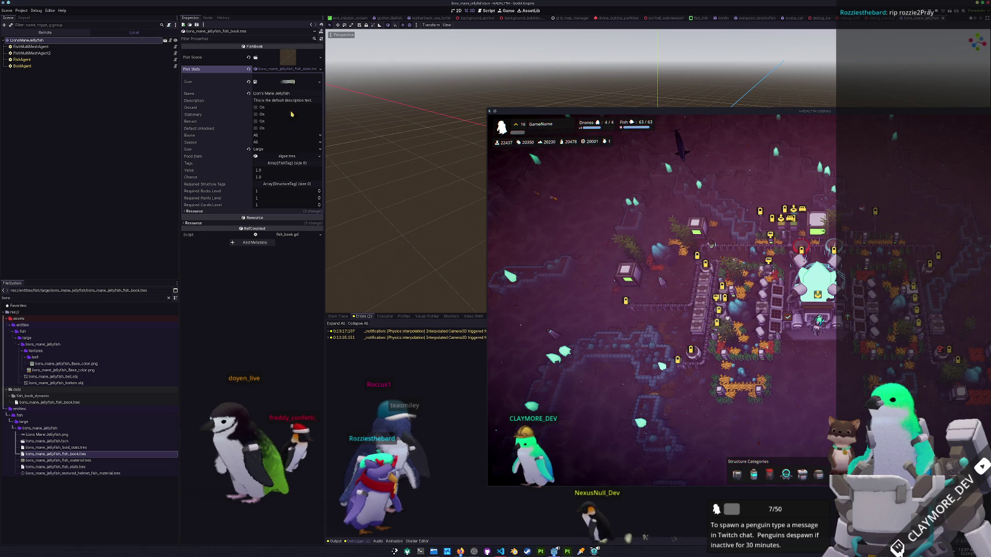
click(289, 58)
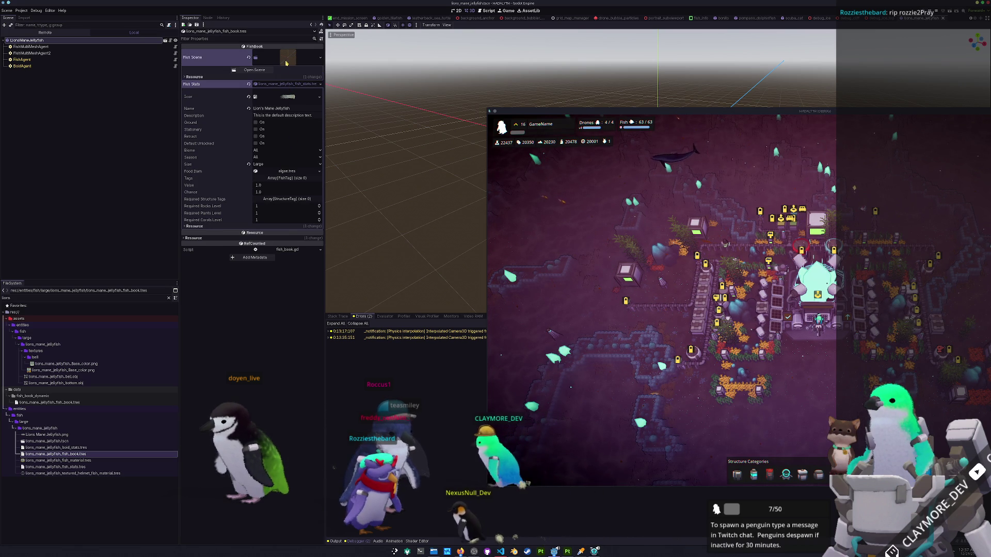
click(283, 77)
click(283, 77)
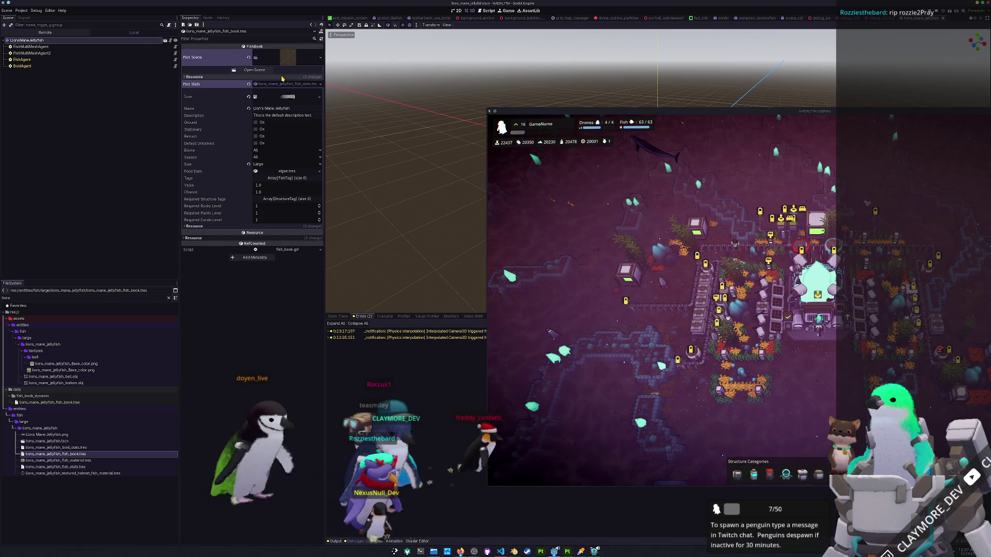
Open the dynamic jellyfish fish book to check its fish scene path, then clear the filter.
click(76, 403)
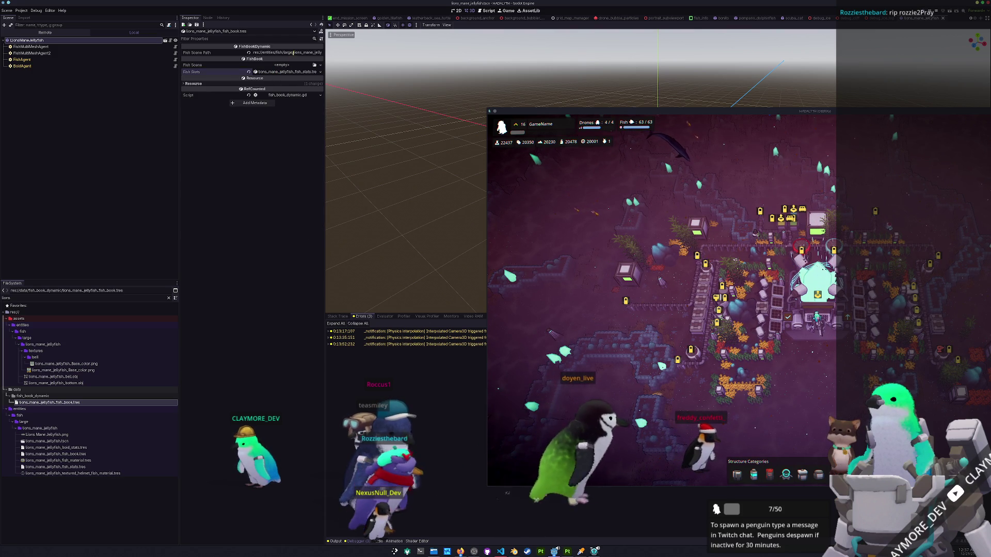
click(293, 53)
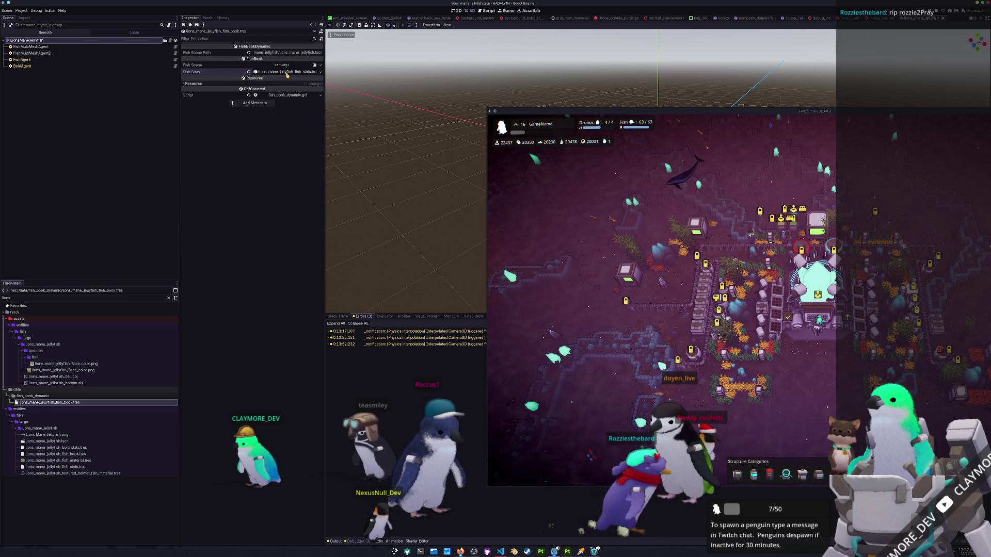
double_click(78, 396)
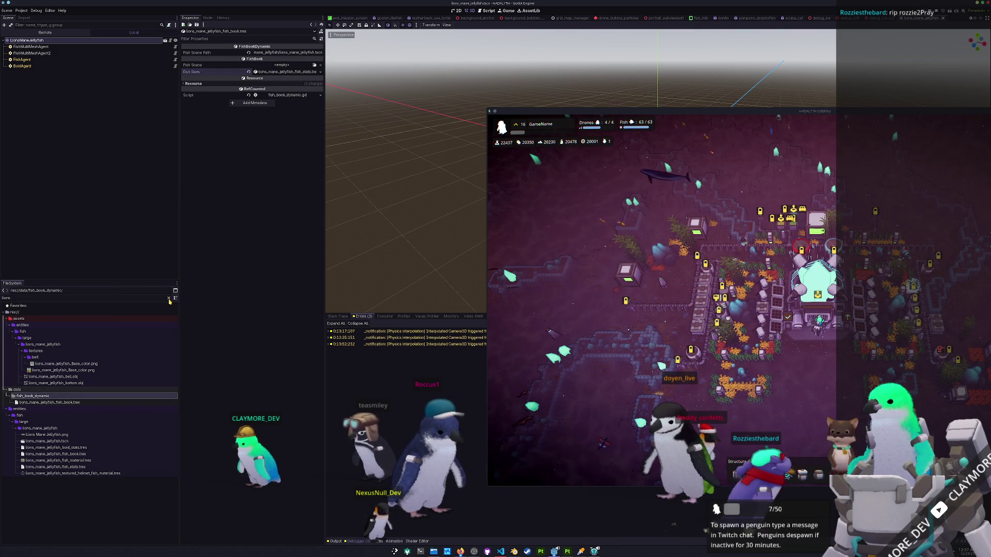
scroll(78, 396, down, 5)
Open fish_archive.tres and page the large fish library's Fish Books back to entries 20-39.
click(36, 379)
double_click(36, 378)
click(34, 384)
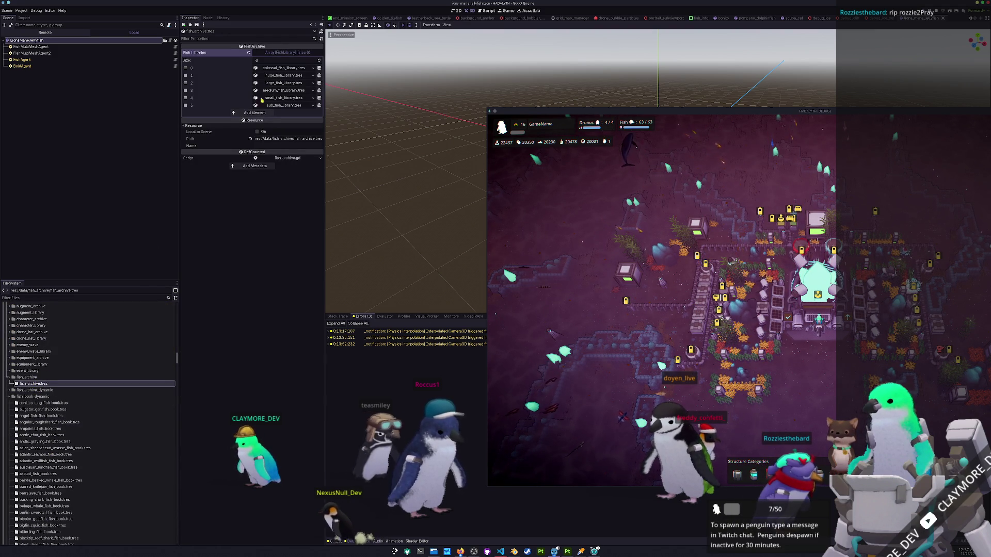
click(274, 83)
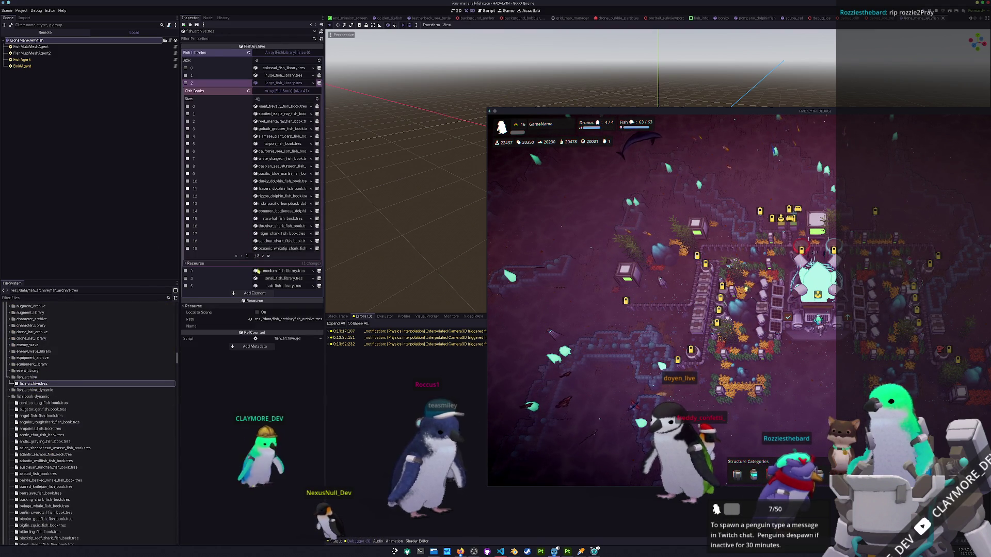
click(262, 256)
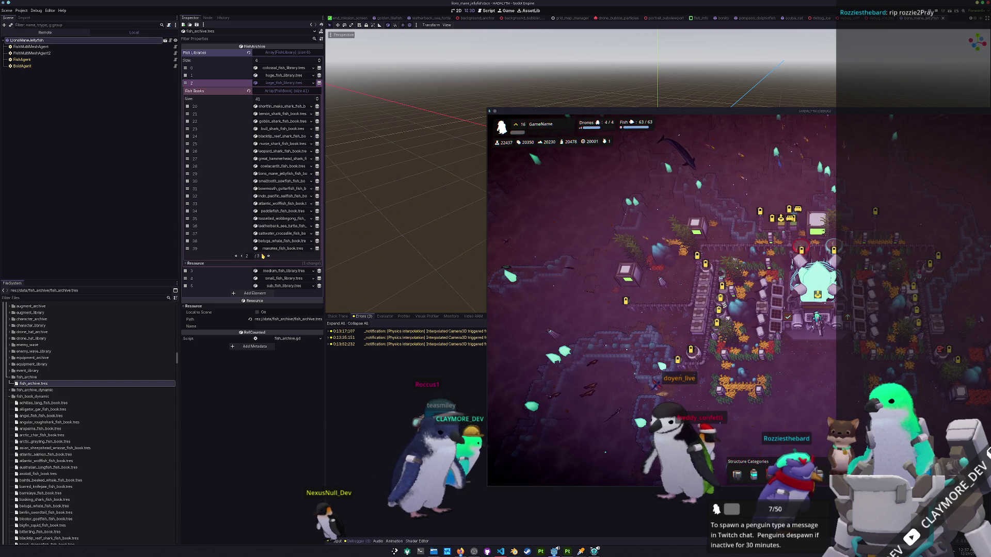
click(263, 256)
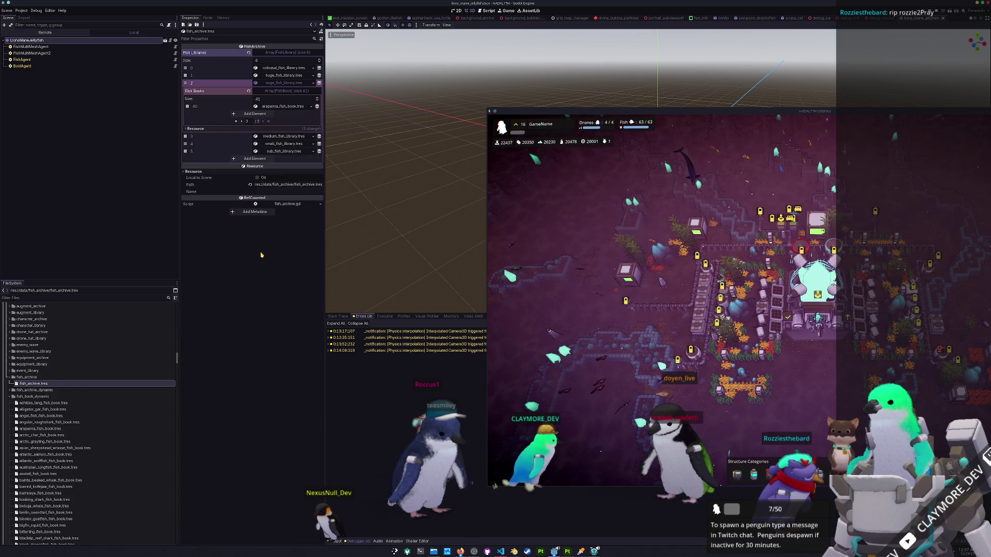
click(242, 123)
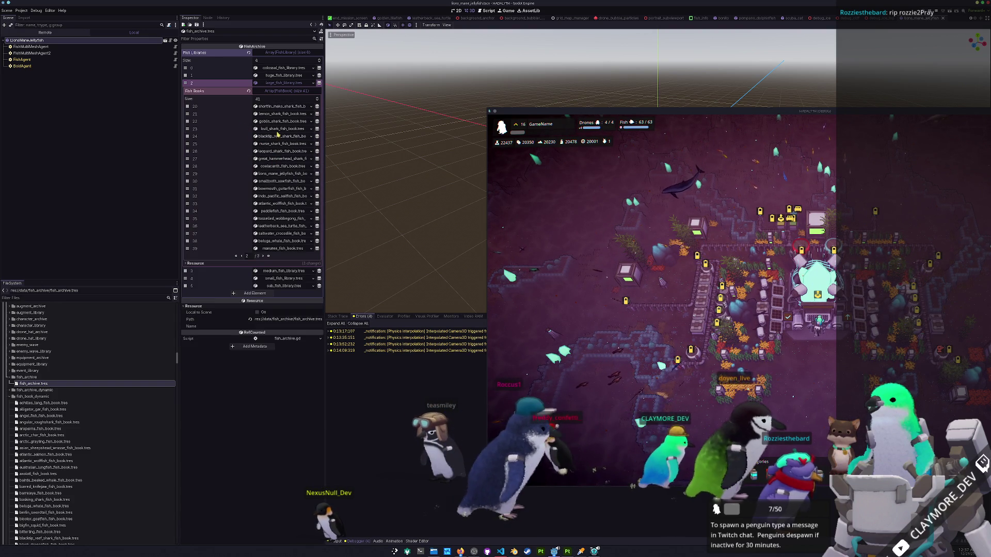
Expand the lions_mane_jellyfish fish book entry, show the Output log, and pause the game.
click(282, 174)
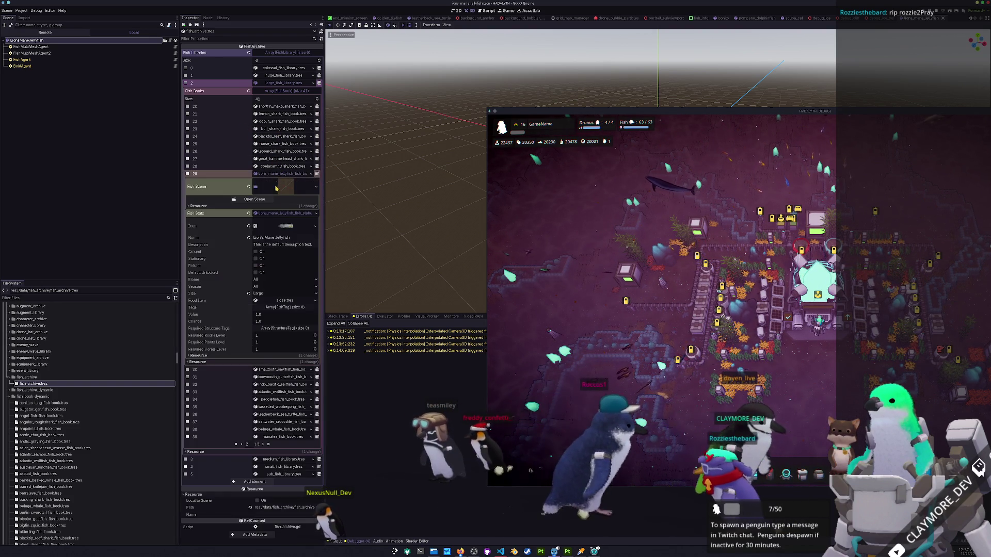
click(275, 214)
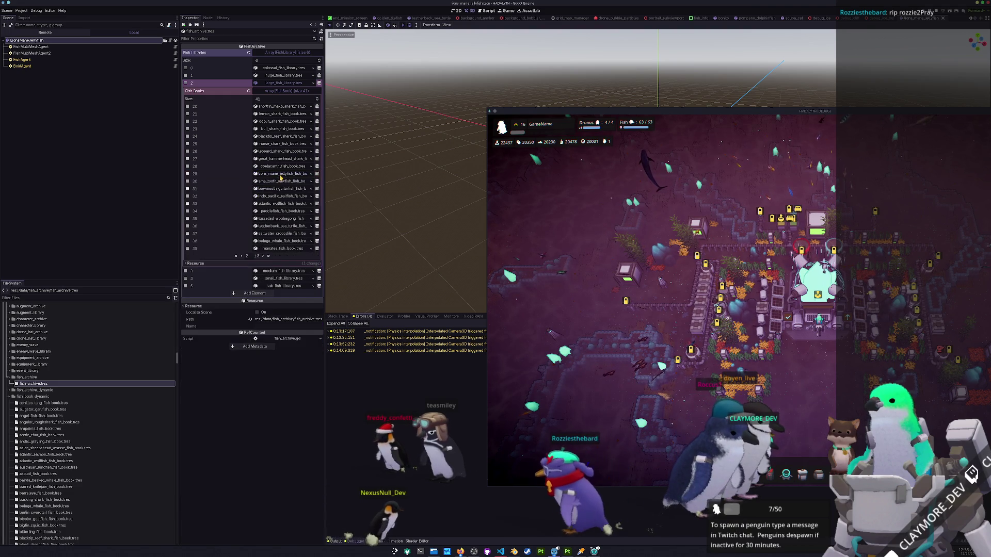
click(276, 214)
click(276, 213)
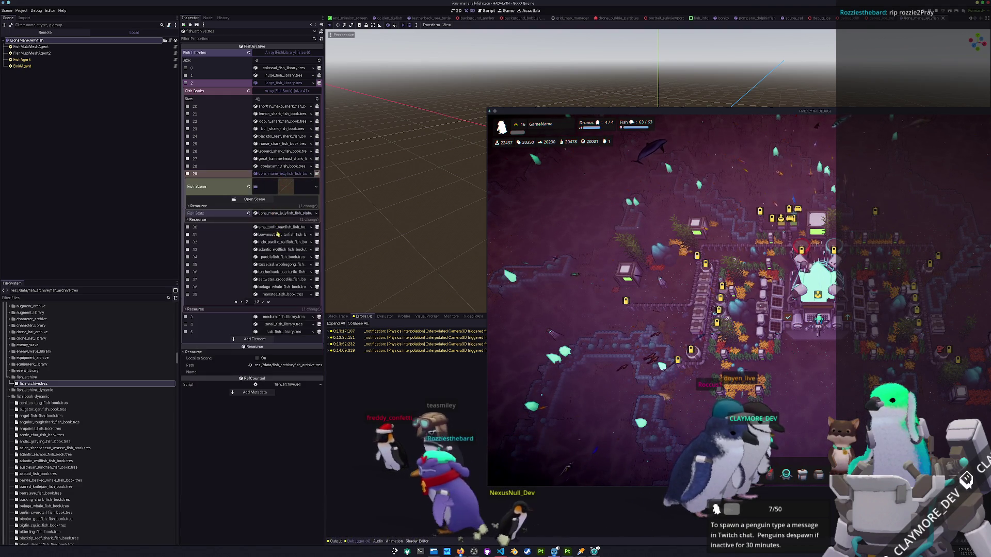
click(338, 540)
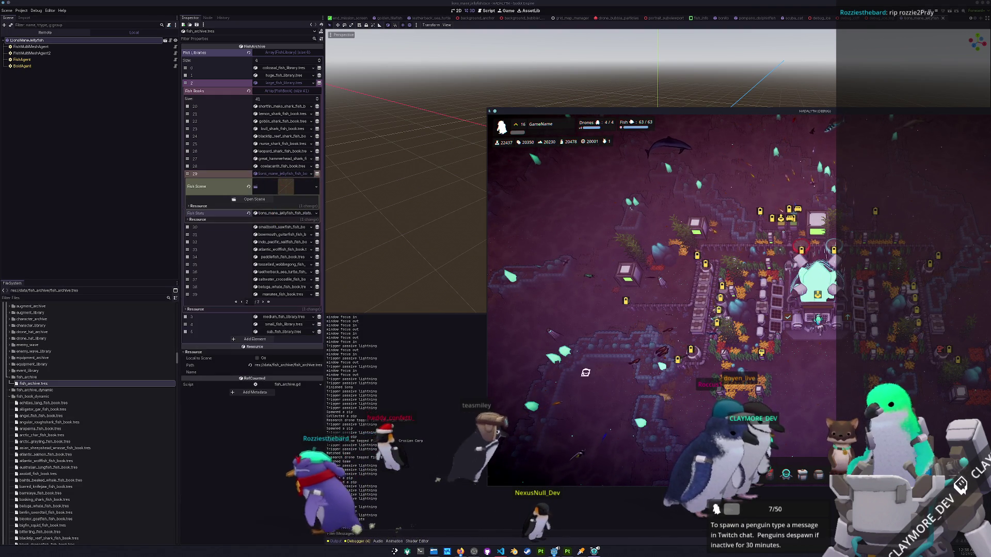
key(Escape)
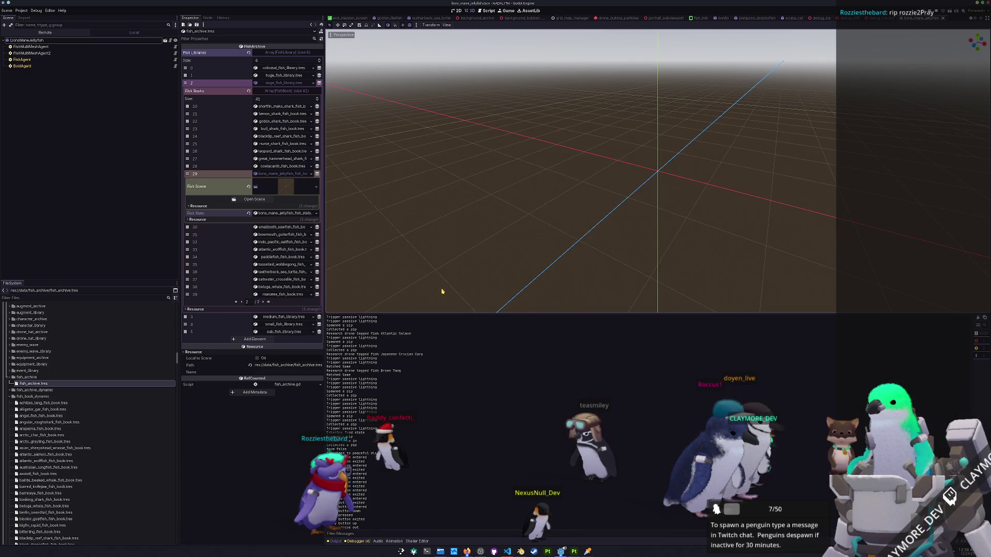
Stop the running game and open batch_tasks.tscn through the quick-open search for 'batch_'.
key(F8)
key(F5)
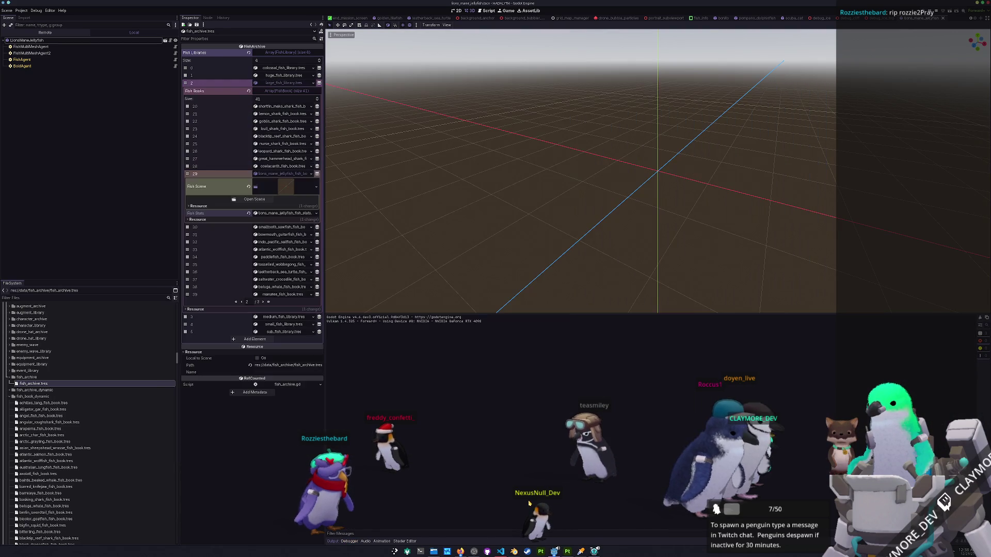
key(shift+alt+o)
text(batch_ta)
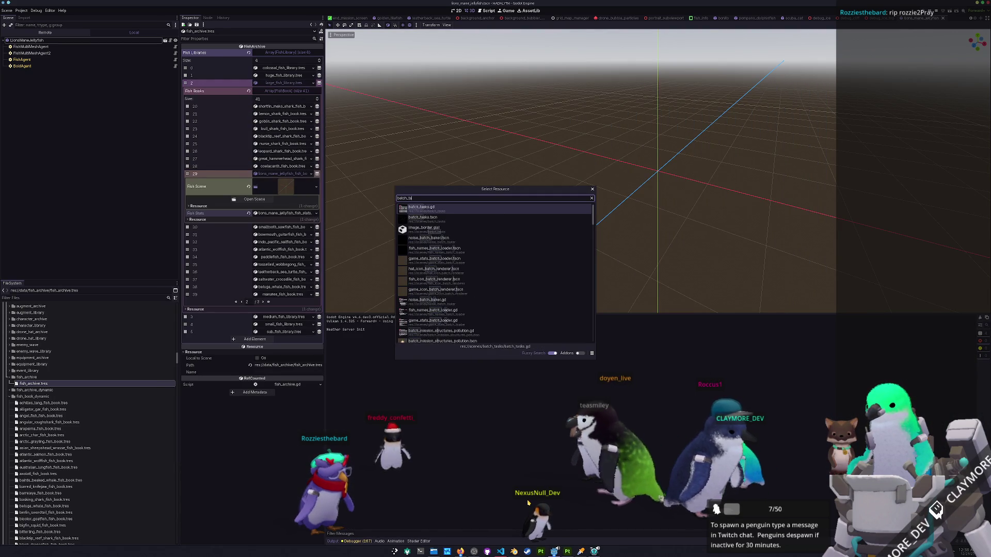
key(Down)
key(Return)
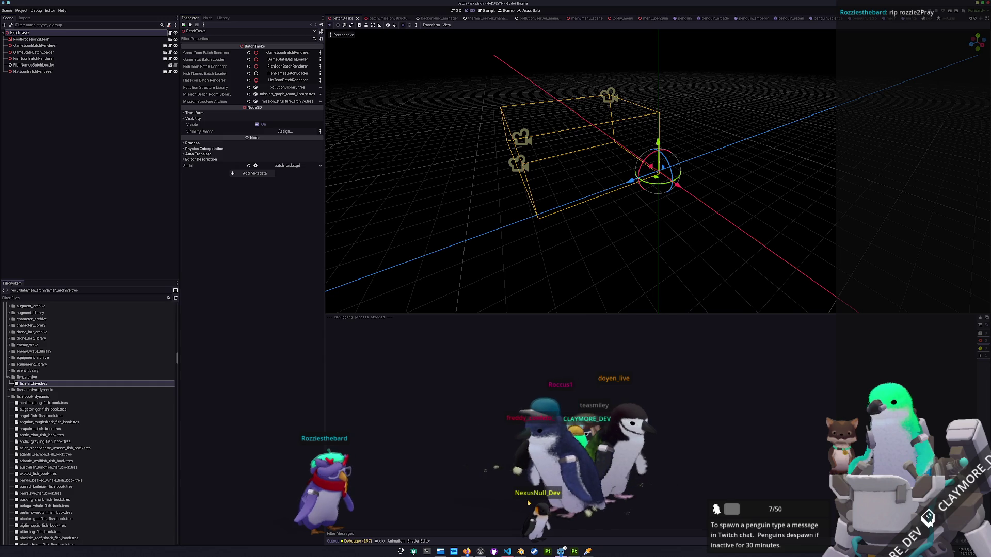
Run the batch tasks scene, check the code editor, then relaunch to the HADALYTH title screen.
key(F6)
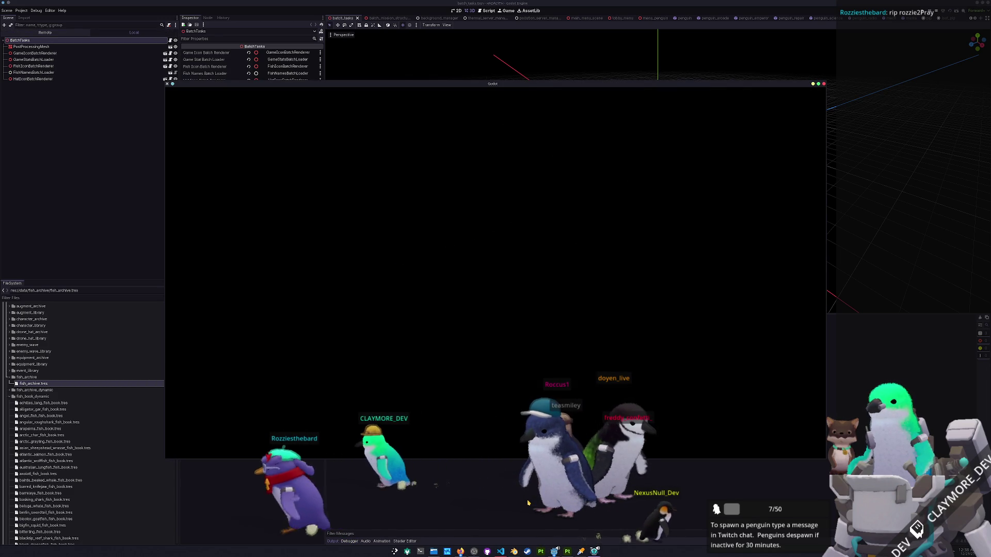
click(500, 551)
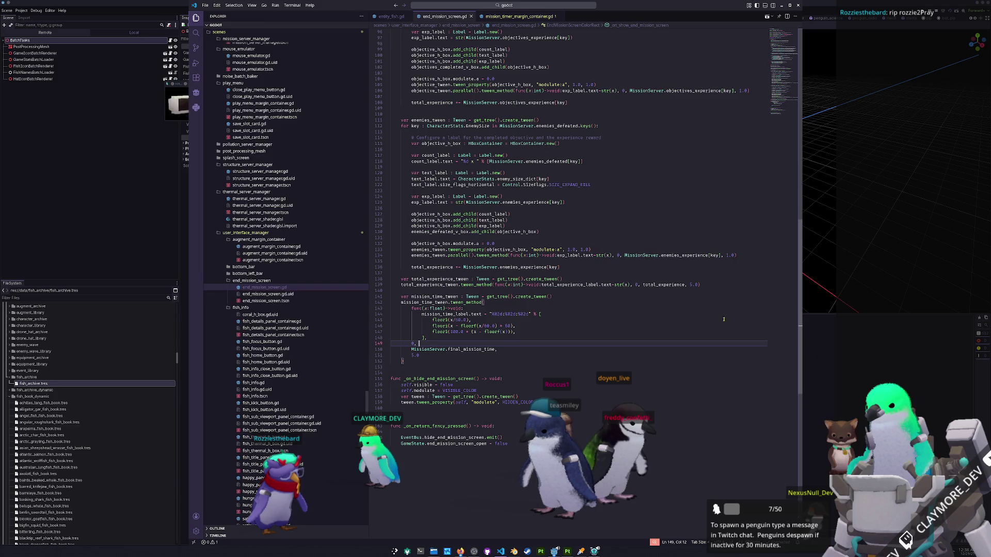
key(alt+Tab)
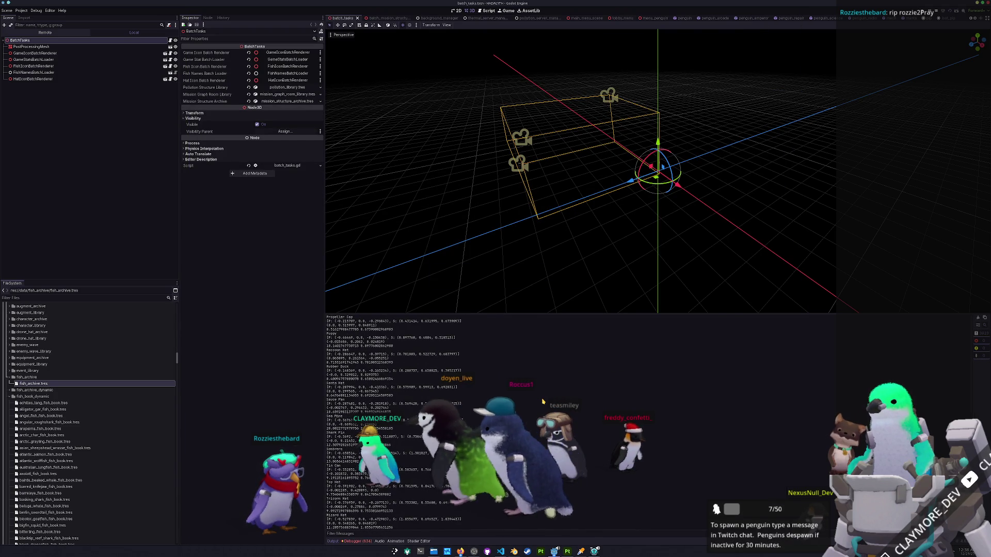
key(F6)
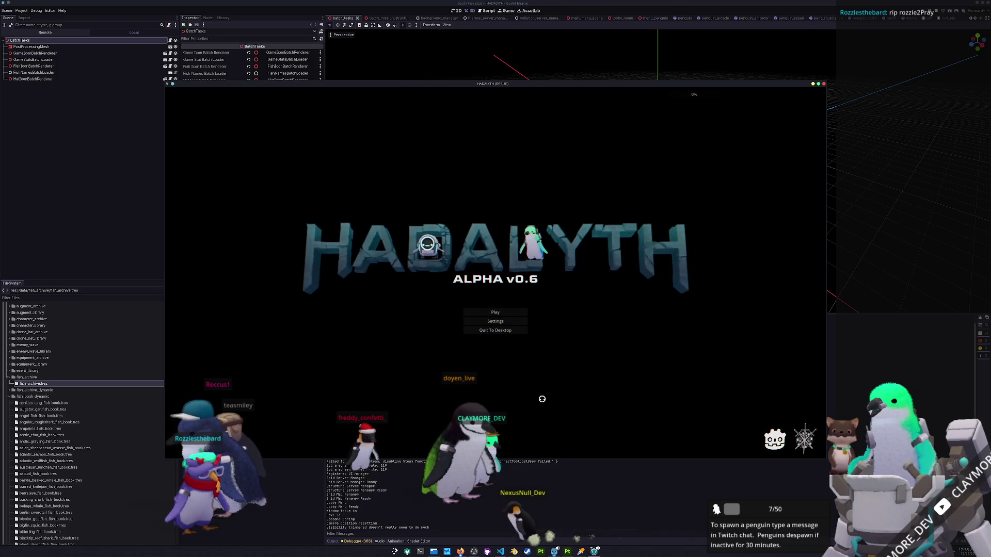
Choose Play on the title screen and load the game in save slot 1.
click(503, 309)
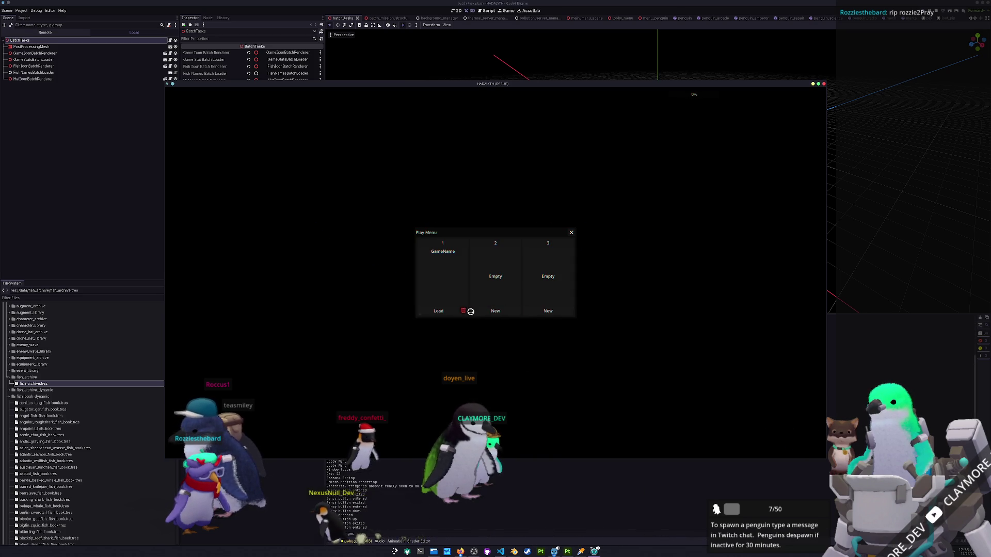
click(438, 311)
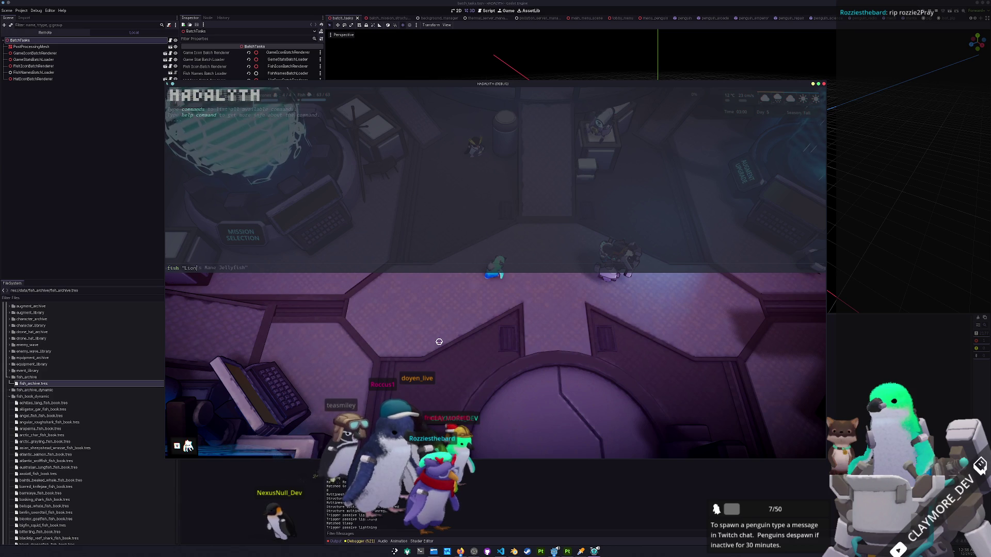
text(fish "Lion's Mane Jellyfish" 100)
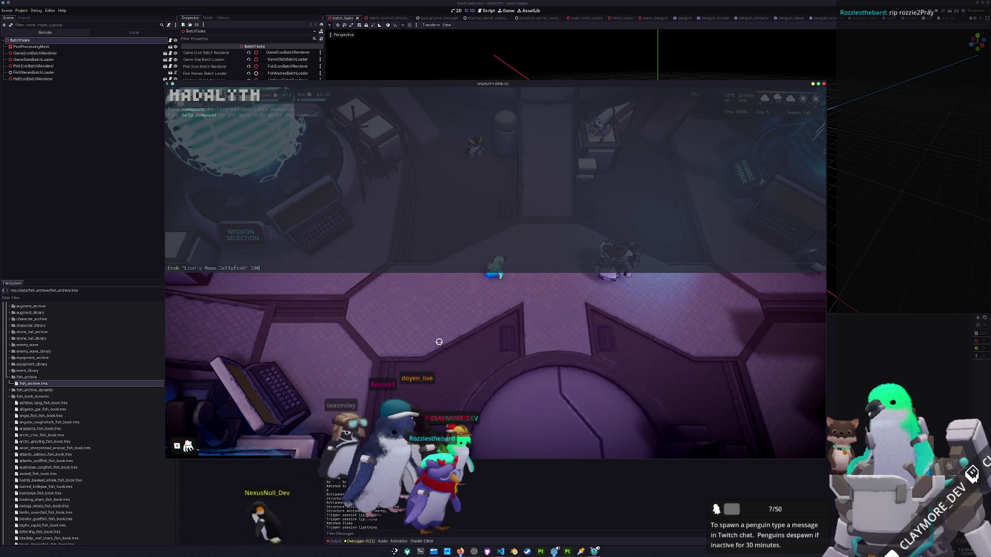
Run the Lion's Mane Jellyfish spawn command, enter build mode and pan toward the swarm.
key(Return)
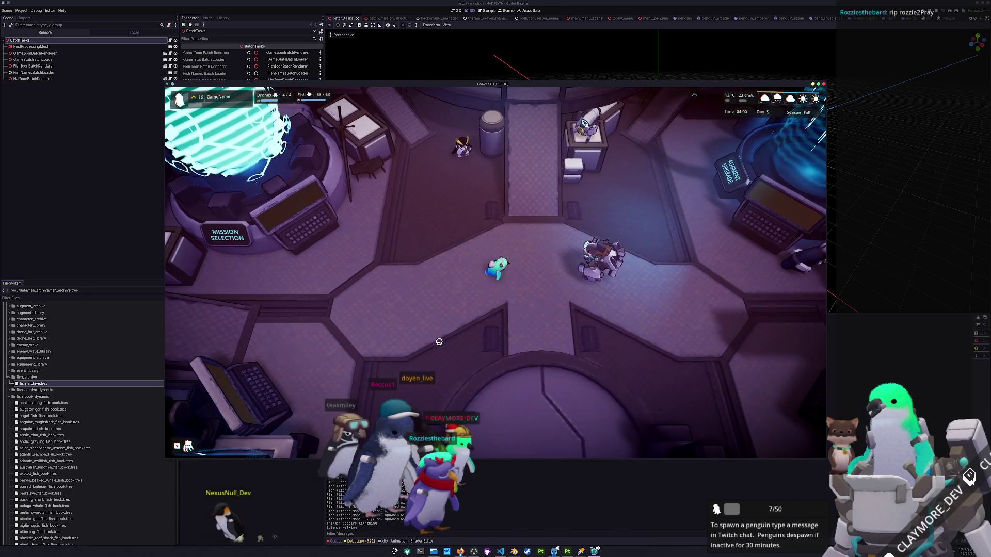
key(s)
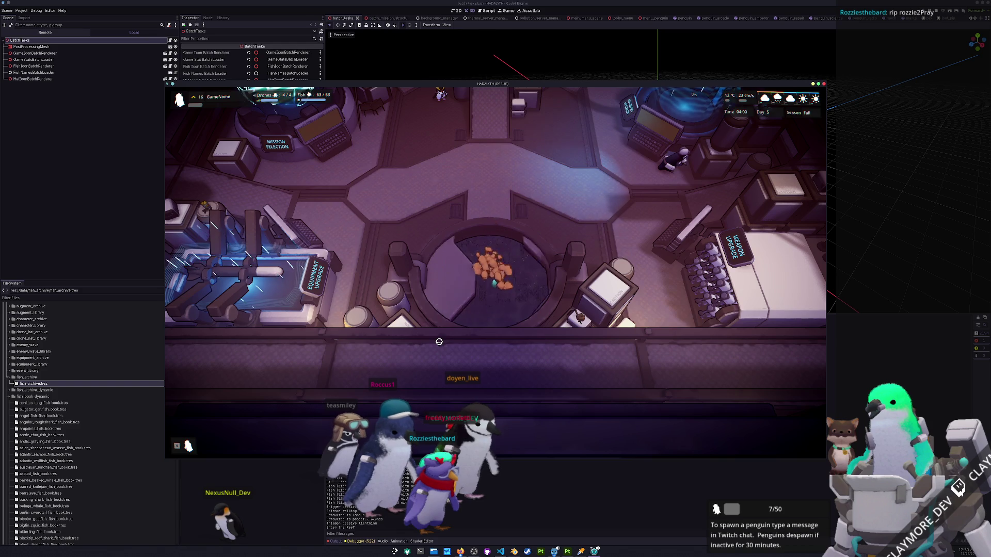
key(b)
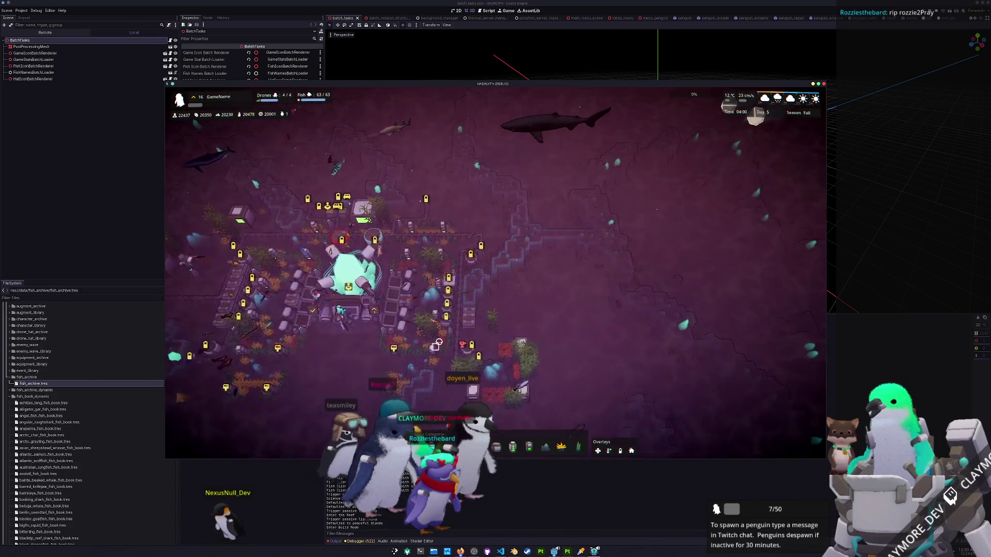
key(d)
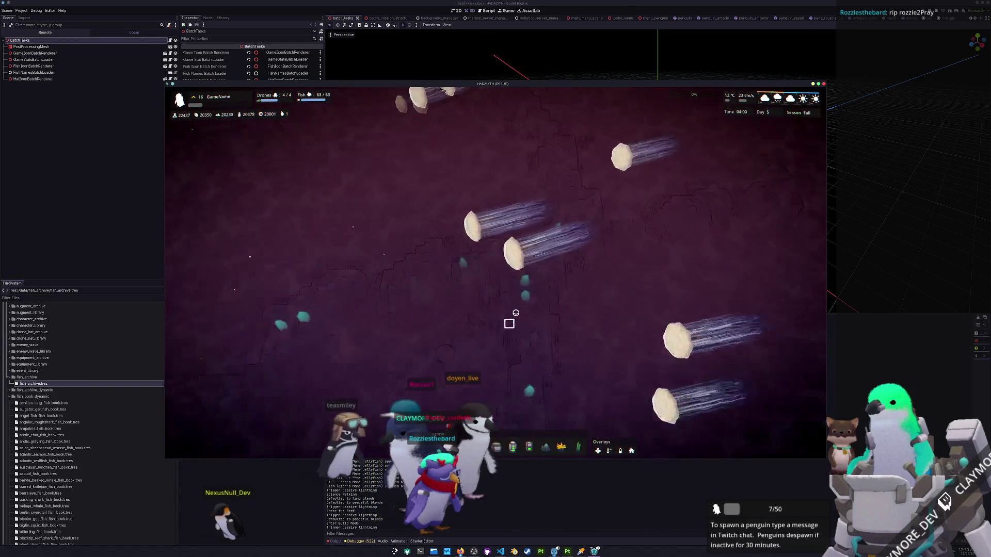
key(w)
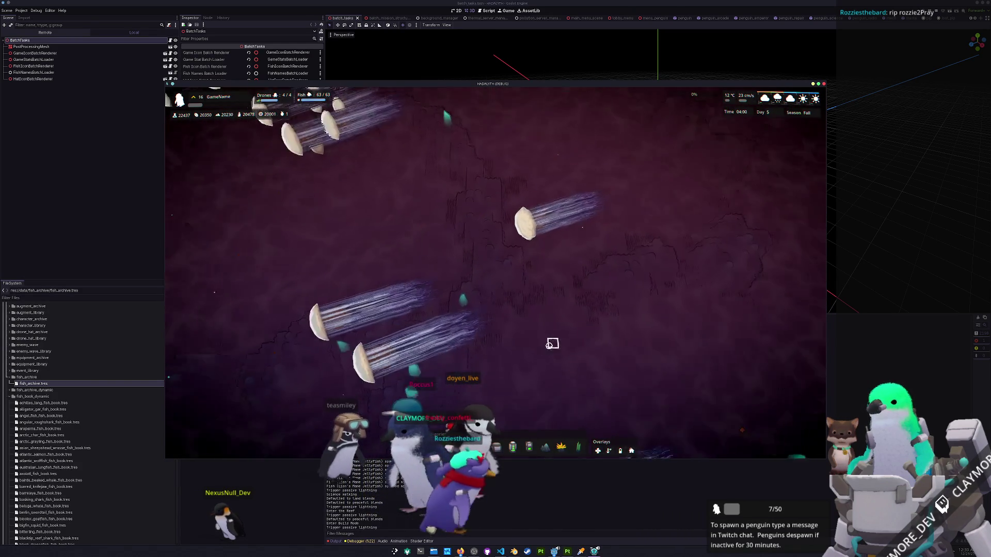
Zoom in and out on the jellyfish to inspect them, then close the game.
scroll(547, 351, up, 5)
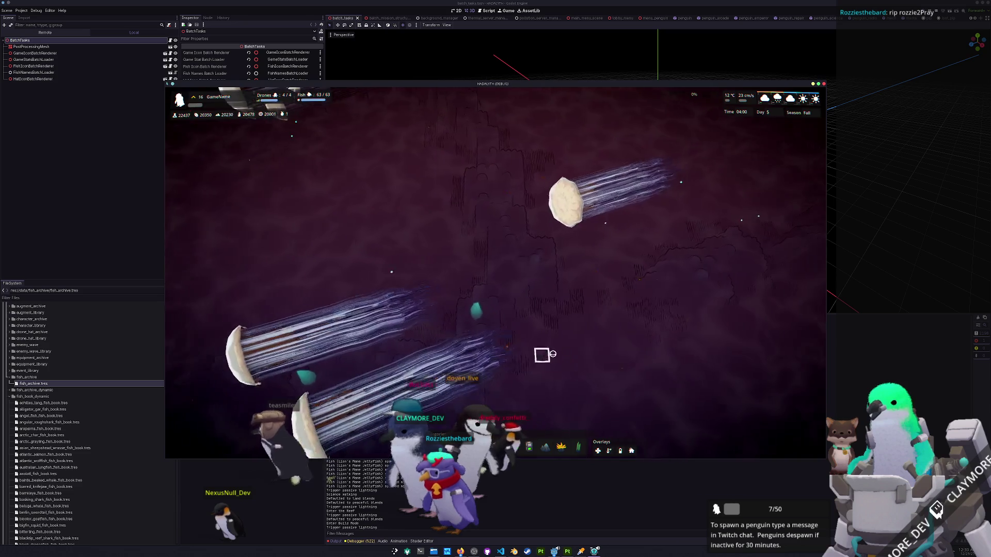
scroll(465, 310, down, 2)
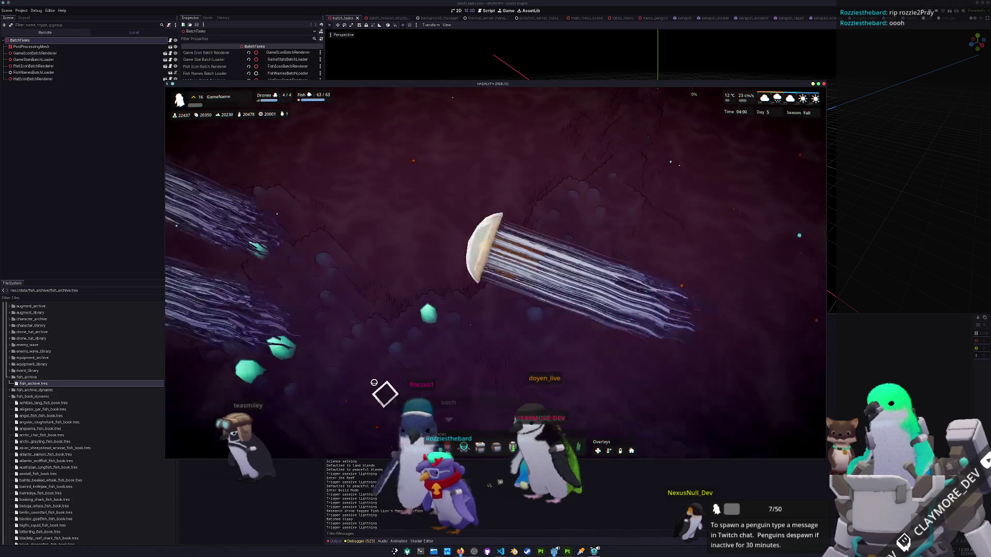
scroll(454, 361, up, 2)
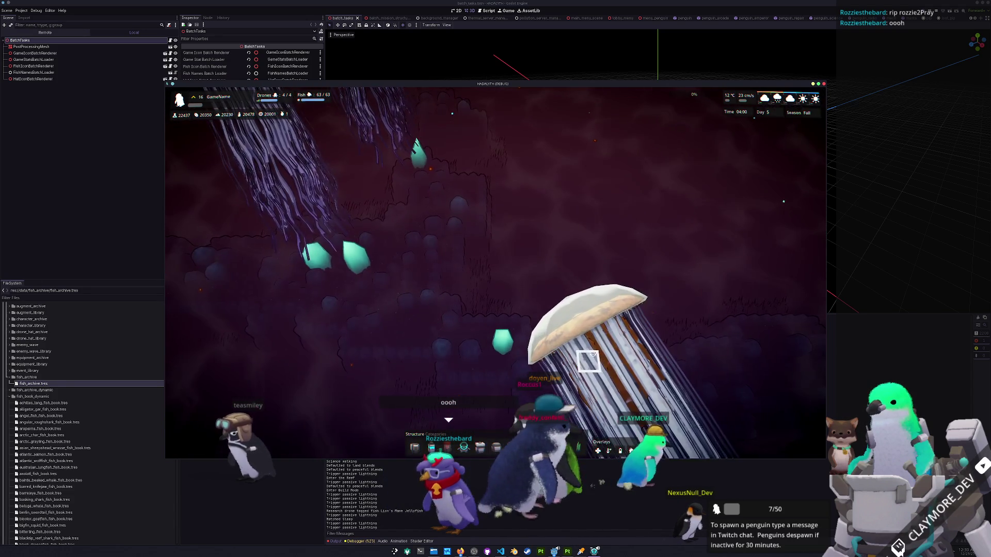
scroll(625, 384, down, 2)
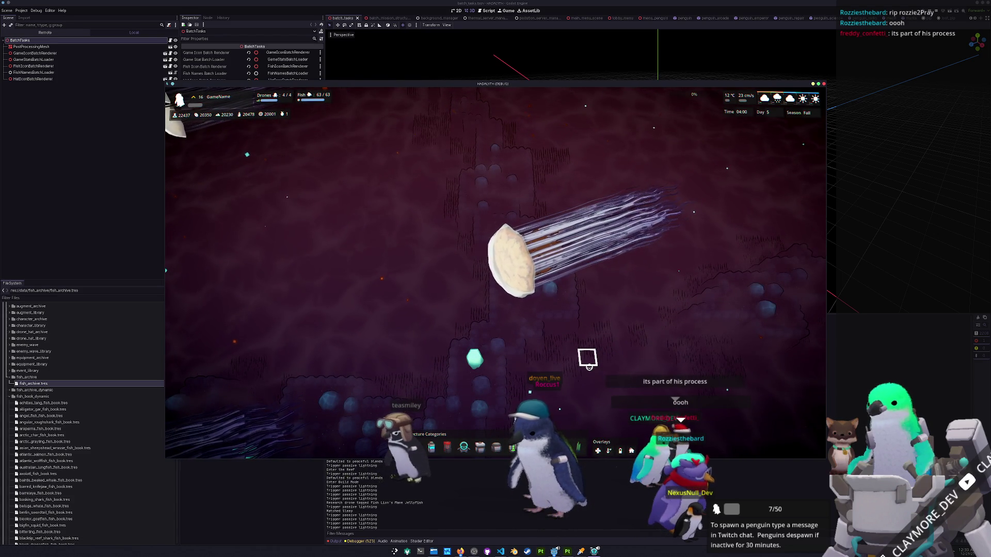
scroll(588, 357, down, 3)
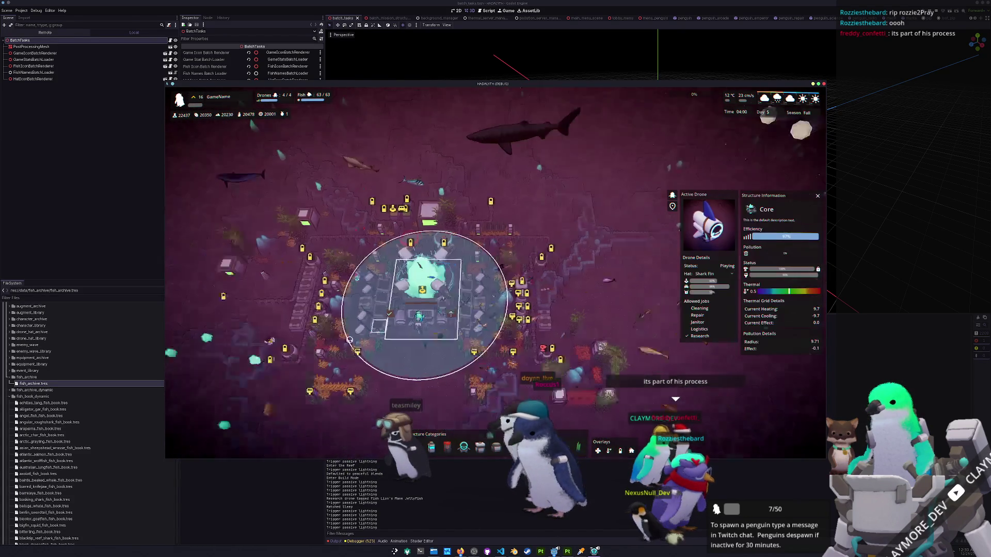
scroll(562, 352, up, 5)
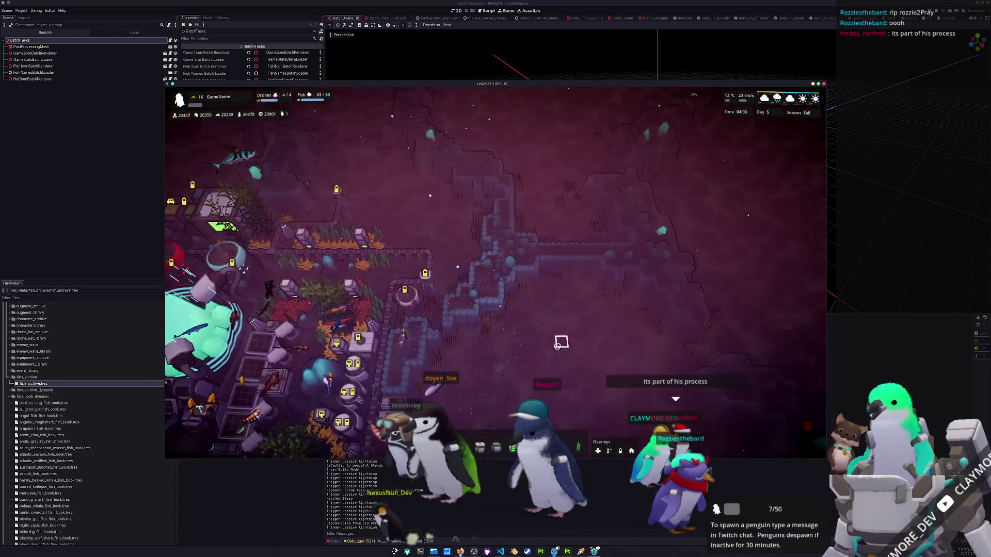
key(alt+F4)
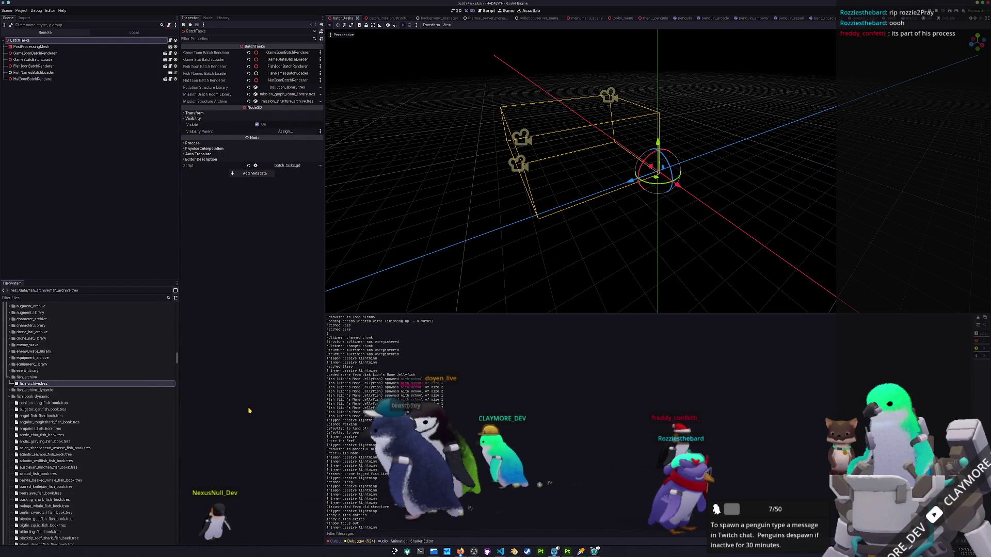
Collapse the fish archive, fish book and fish_library folders and scroll to terrain_materials.
double_click(22, 377)
double_click(27, 391)
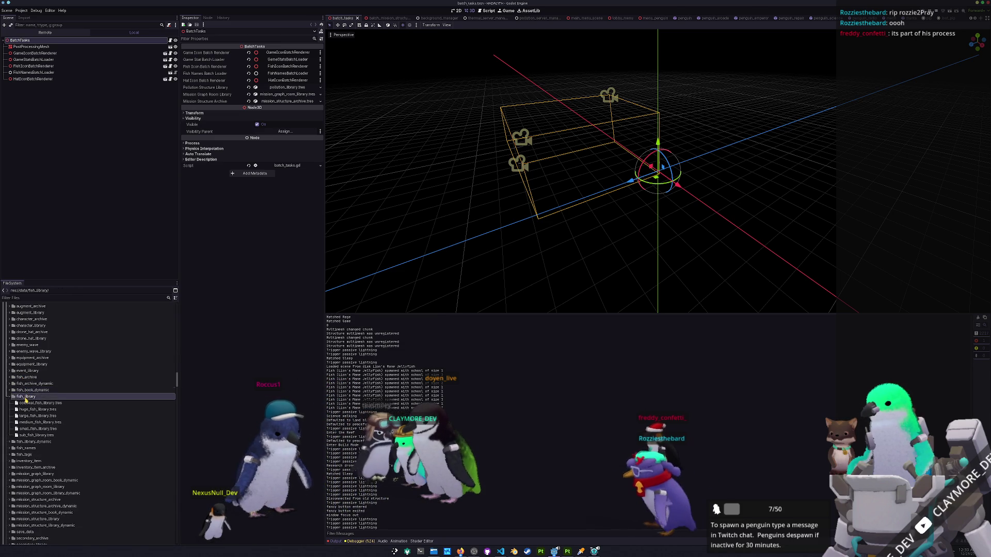
double_click(27, 396)
scroll(65, 407, down, 5)
scroll(65, 408, up, 3)
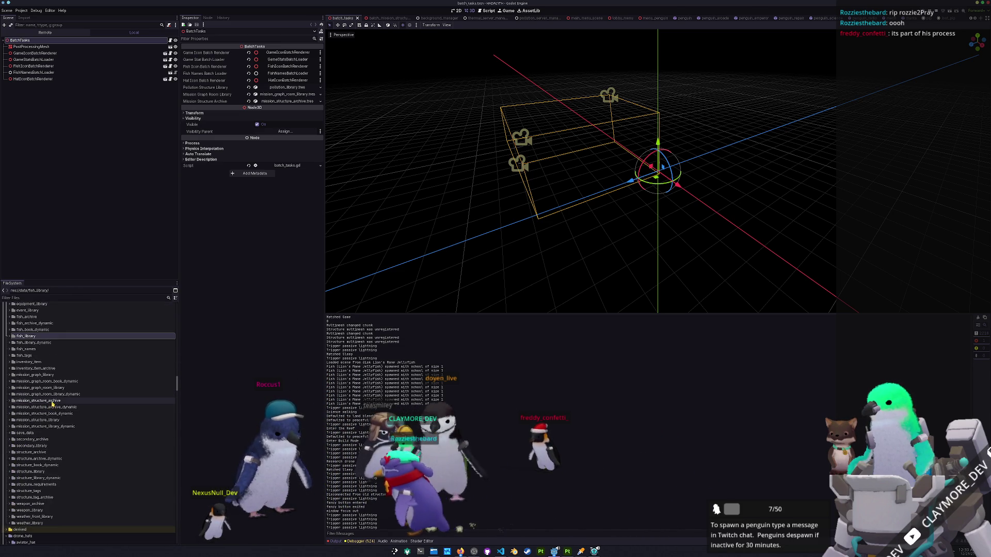
scroll(54, 402, up, 3)
scroll(57, 402, down, 15)
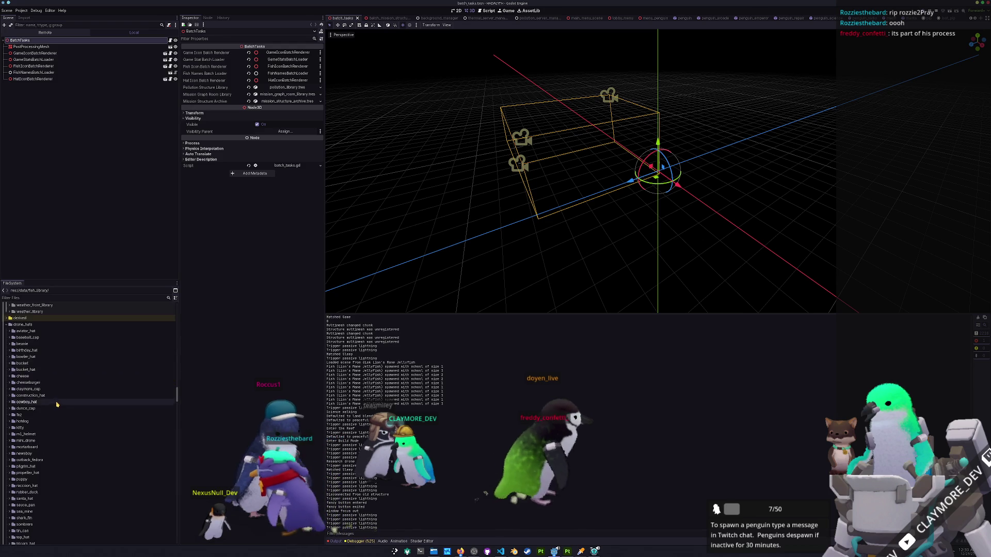
scroll(62, 406, down, 20)
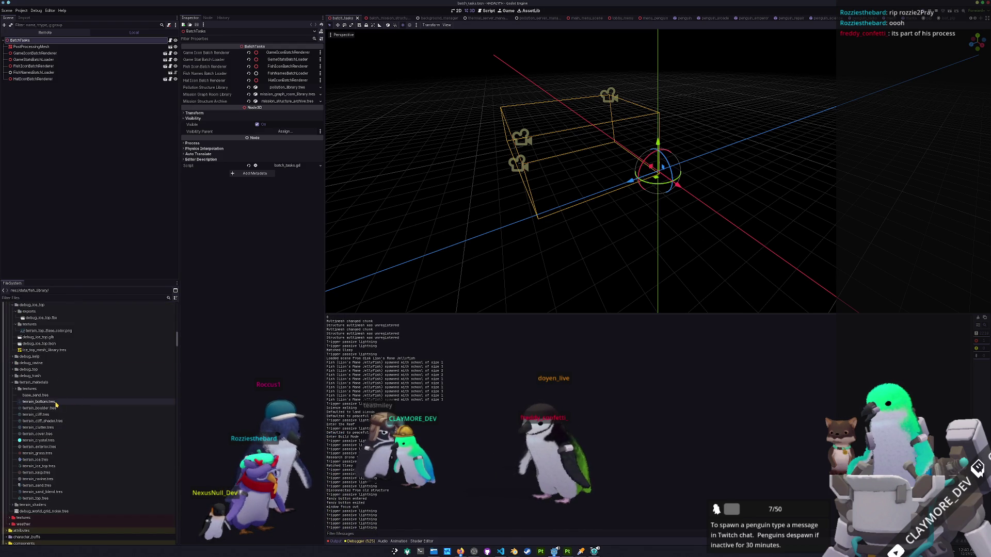
Inspect the terrain_bottom, terrain_boulder, terrain_cliff and terrain_cliff_shader materials and their settings.
click(41, 402)
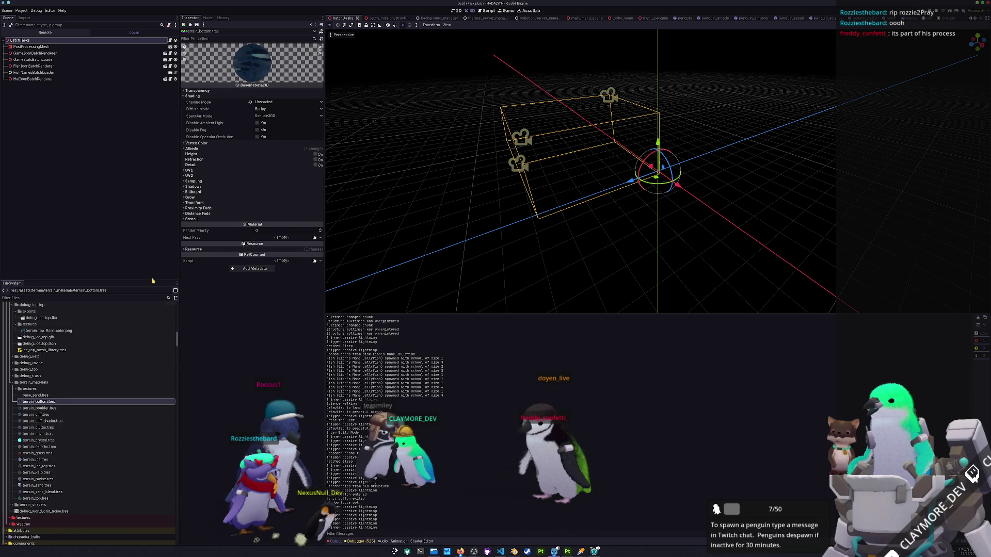
click(39, 409)
click(207, 96)
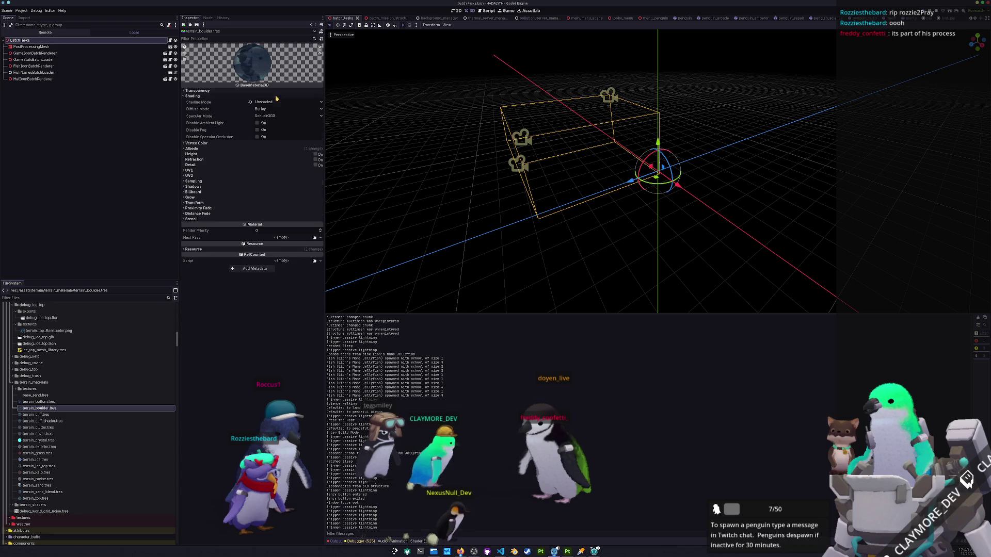
click(46, 415)
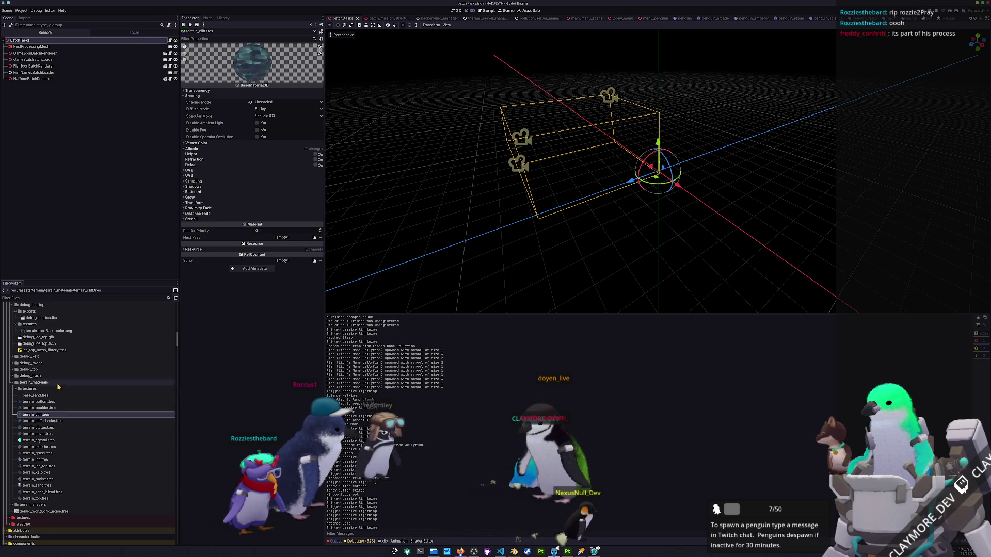
click(40, 421)
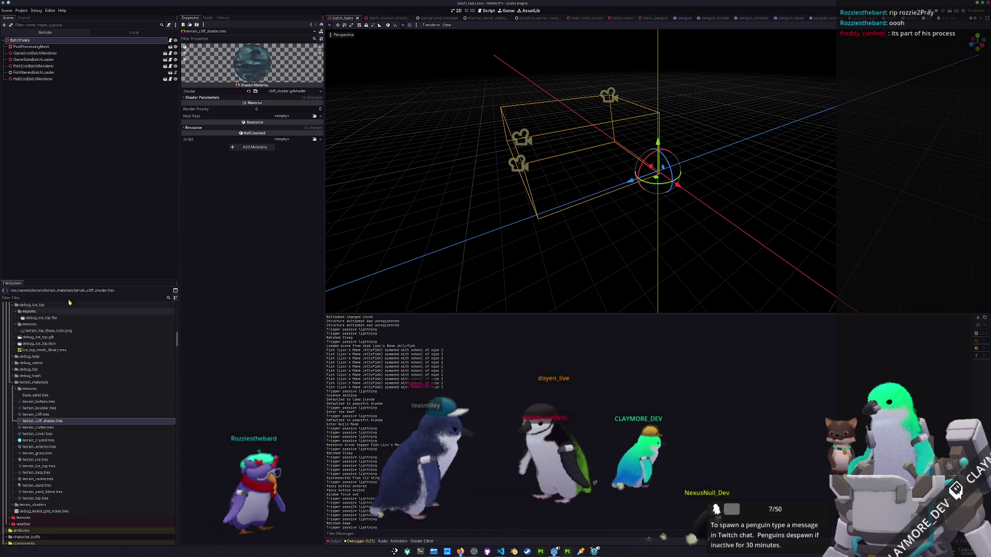
click(202, 98)
click(203, 97)
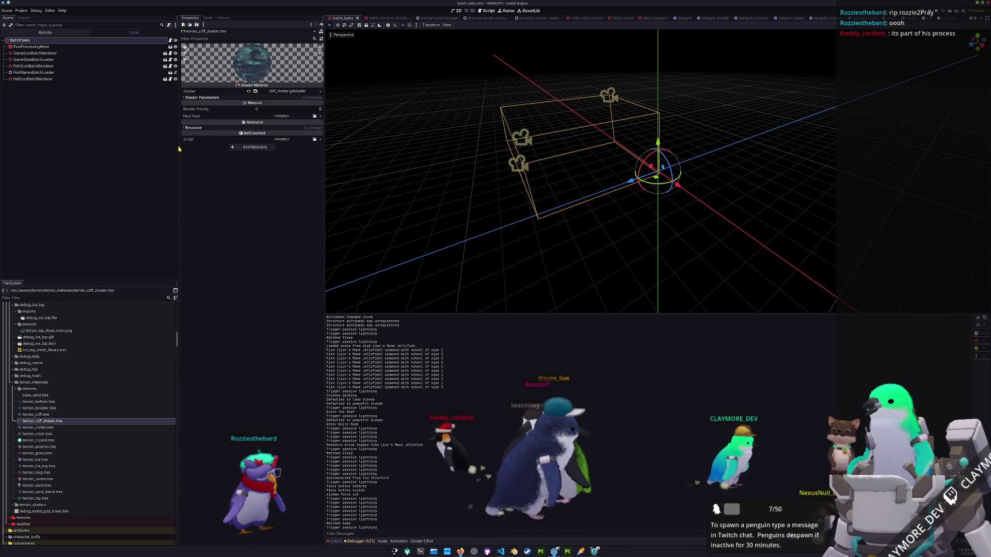
Inspect the terrain_clutter, cover, crystal, exterior and grass materials, checking transparency and wind parameters.
click(39, 427)
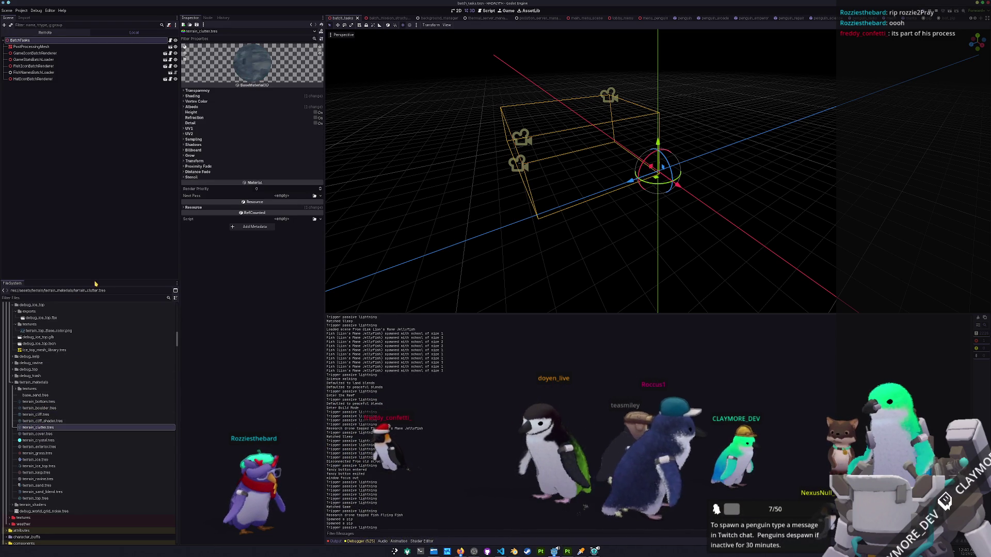
click(45, 435)
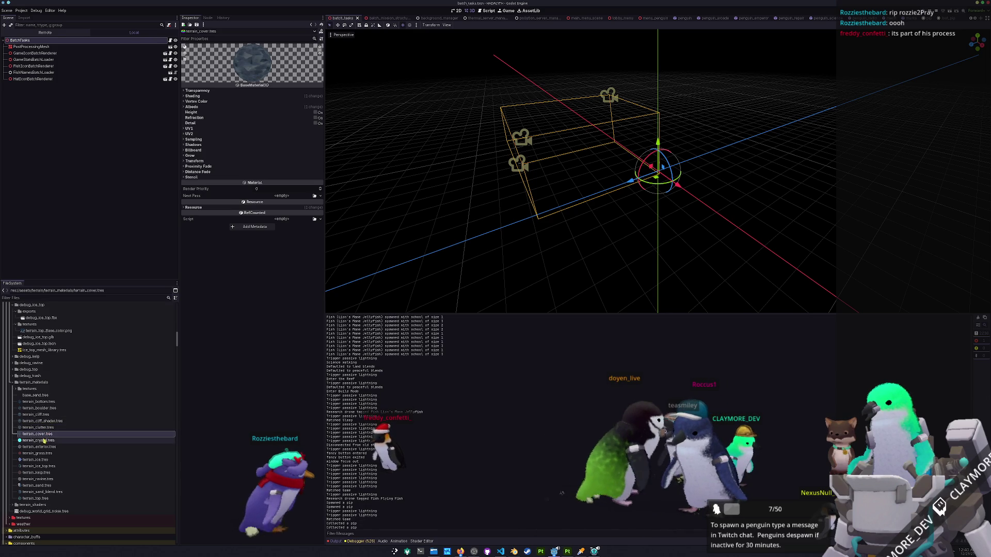
click(42, 442)
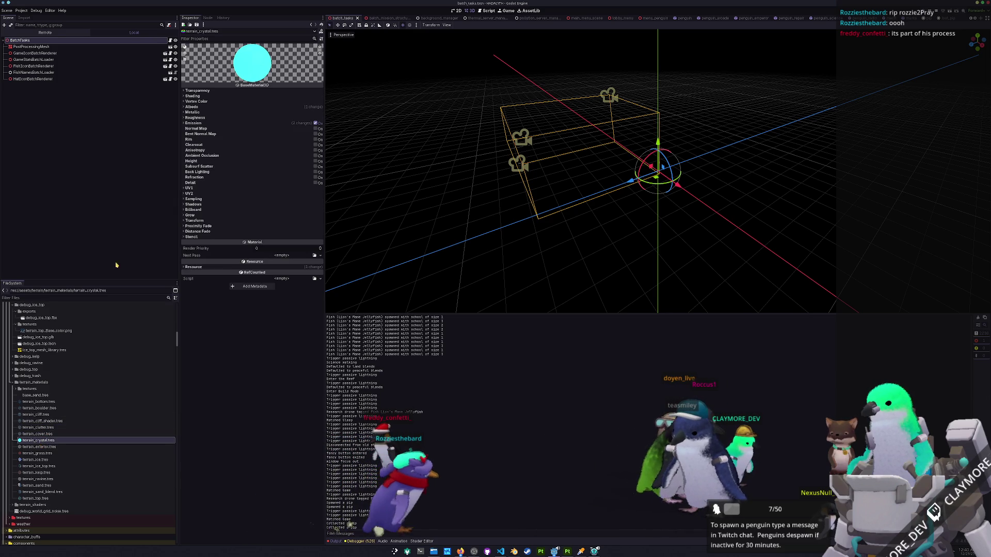
click(49, 447)
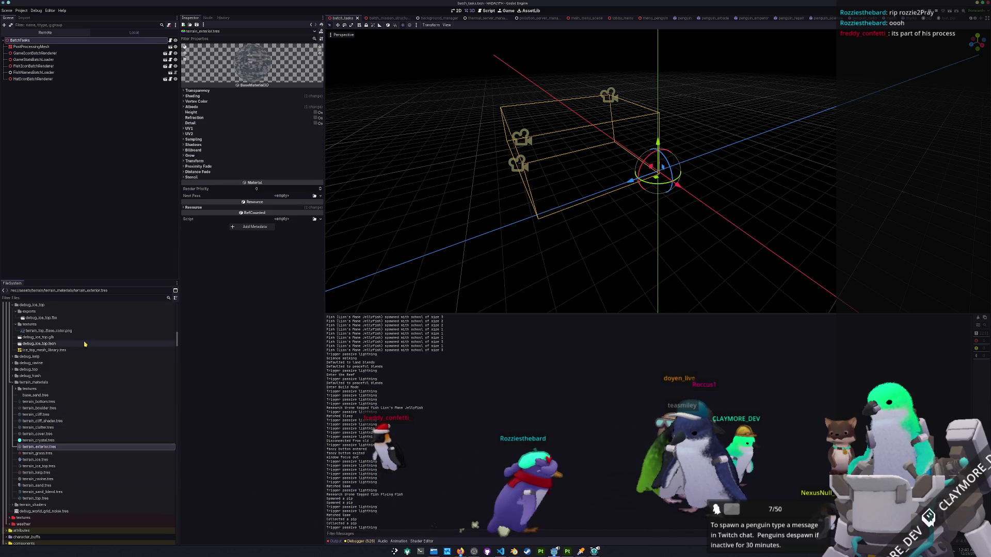
click(193, 91)
click(193, 91)
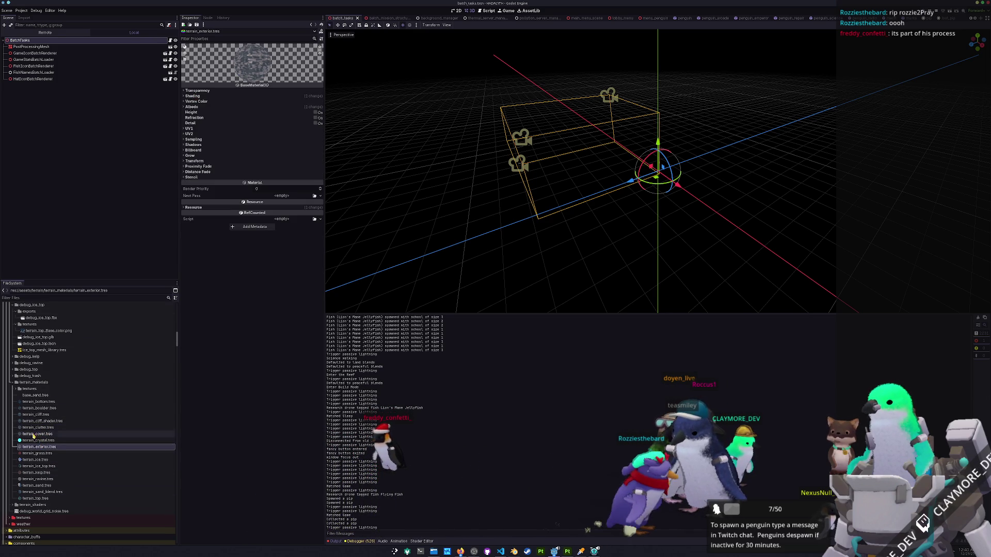
click(35, 454)
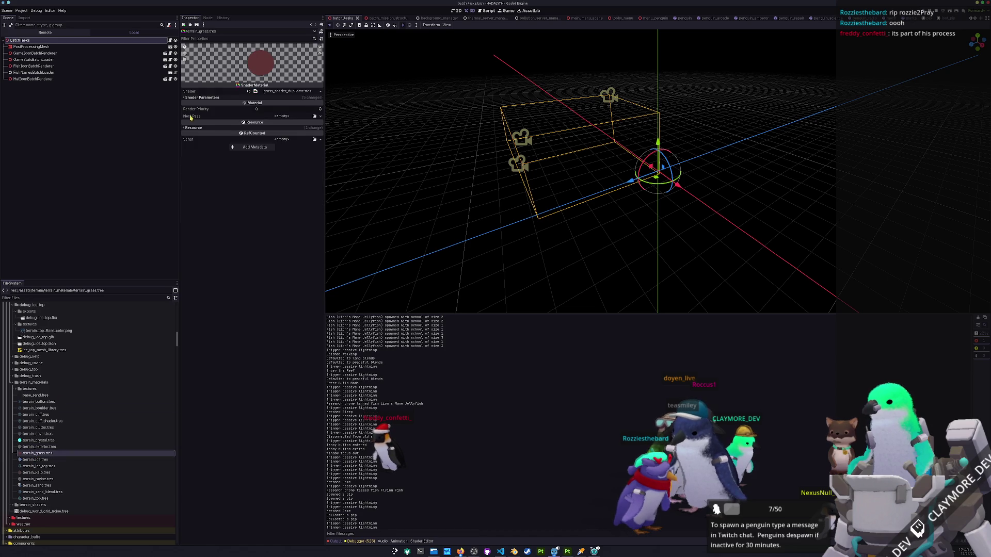
click(206, 97)
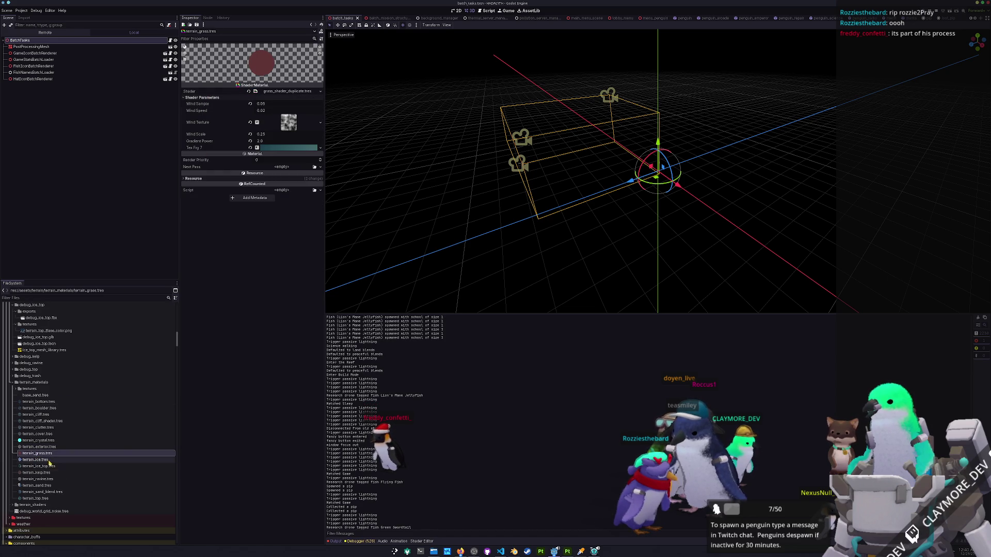
Set Shading Mode to Unshaded on terrain_ice and terrain_ice_top.
click(51, 460)
click(261, 103)
click(265, 110)
click(44, 467)
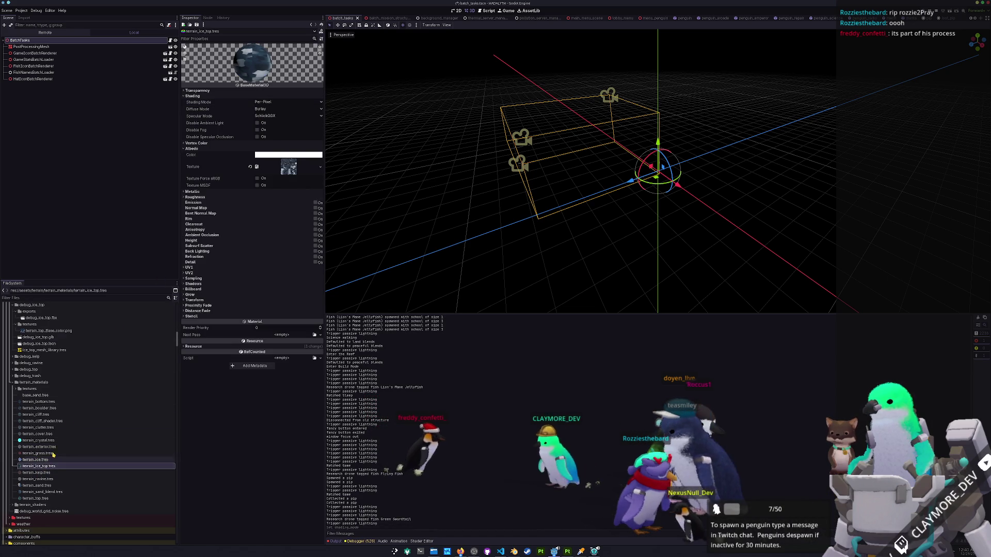
click(261, 109)
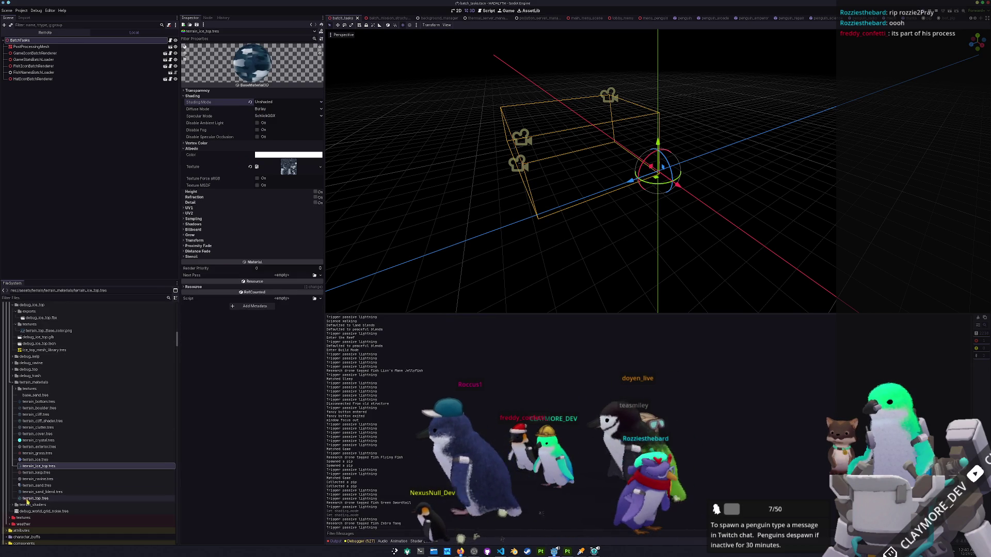
Inspect the terrain_kelp, terrain_ravine and terrain_sand materials and their shader settings.
click(42, 474)
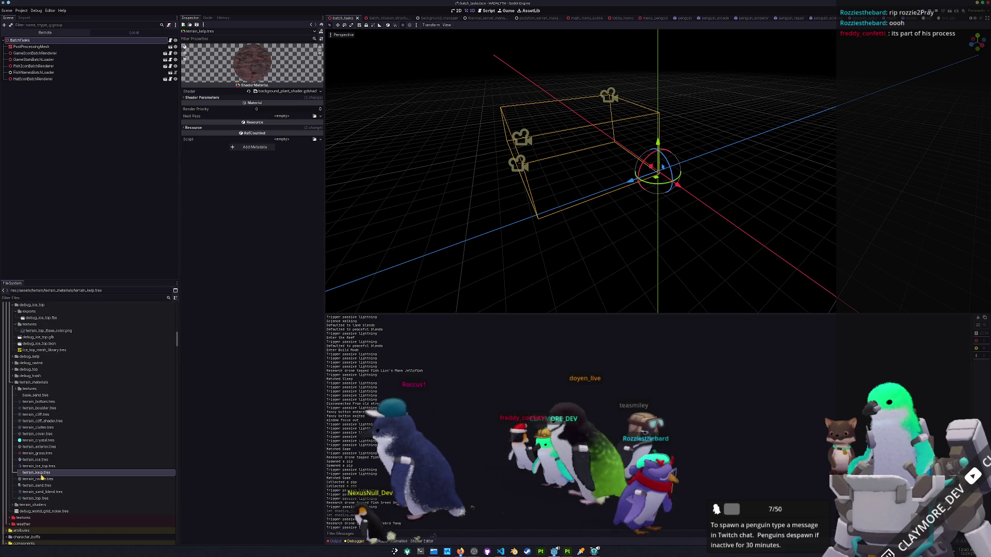
click(248, 98)
click(38, 479)
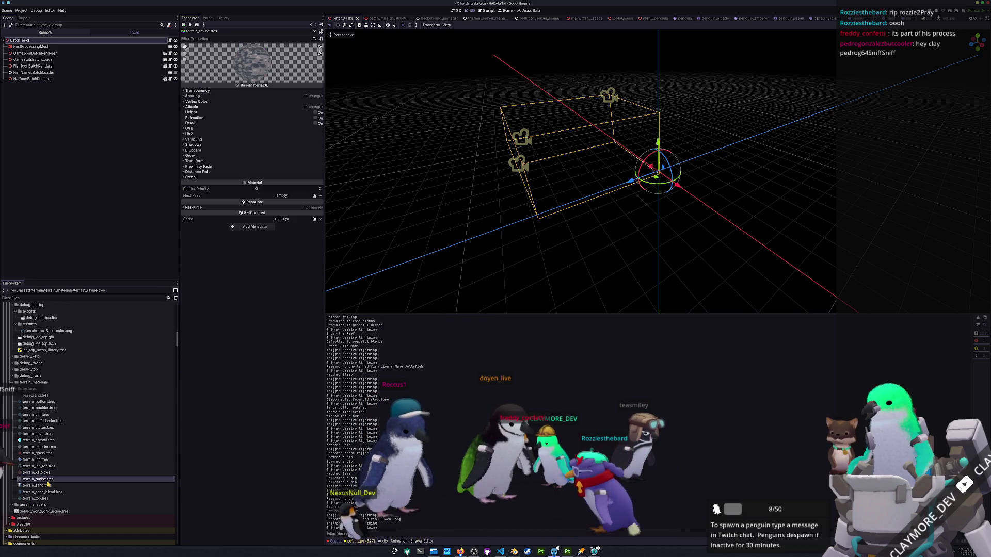
click(204, 96)
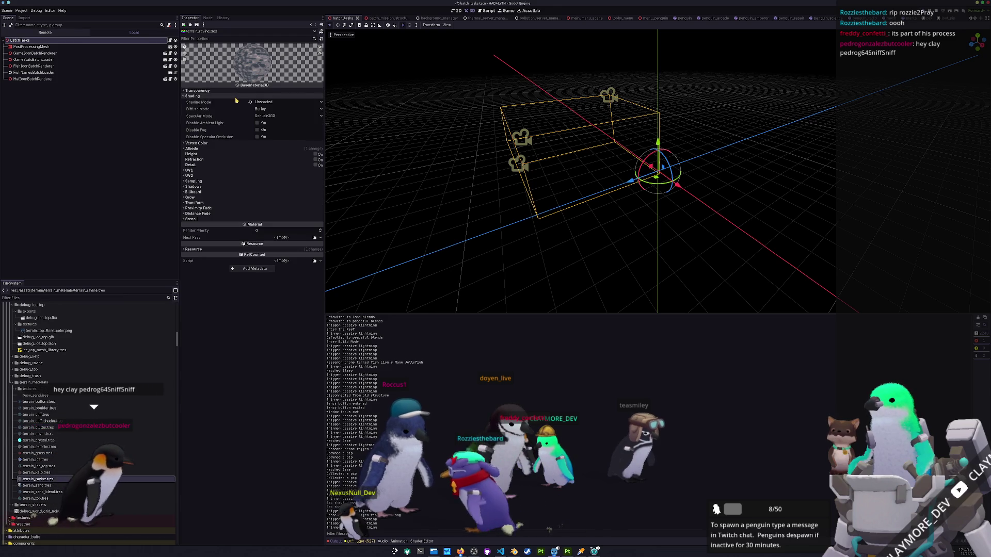
click(37, 485)
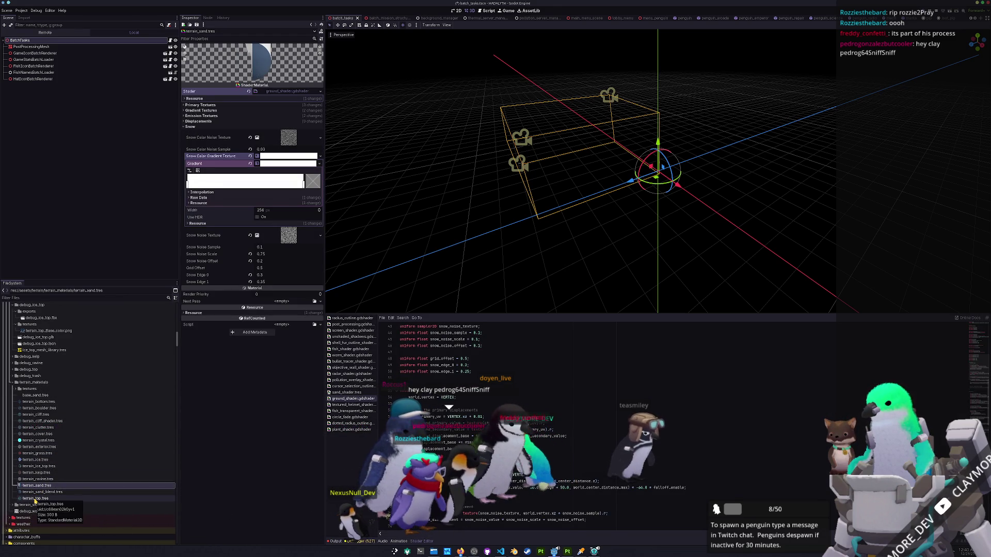
Select terrain_top.tres and expand its Shading section in the Inspector.
click(35, 499)
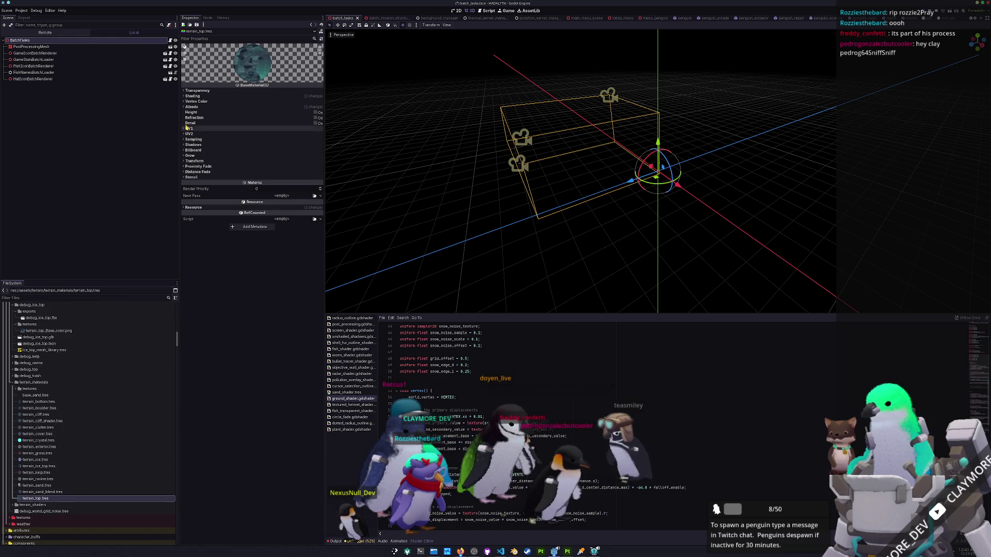
click(263, 96)
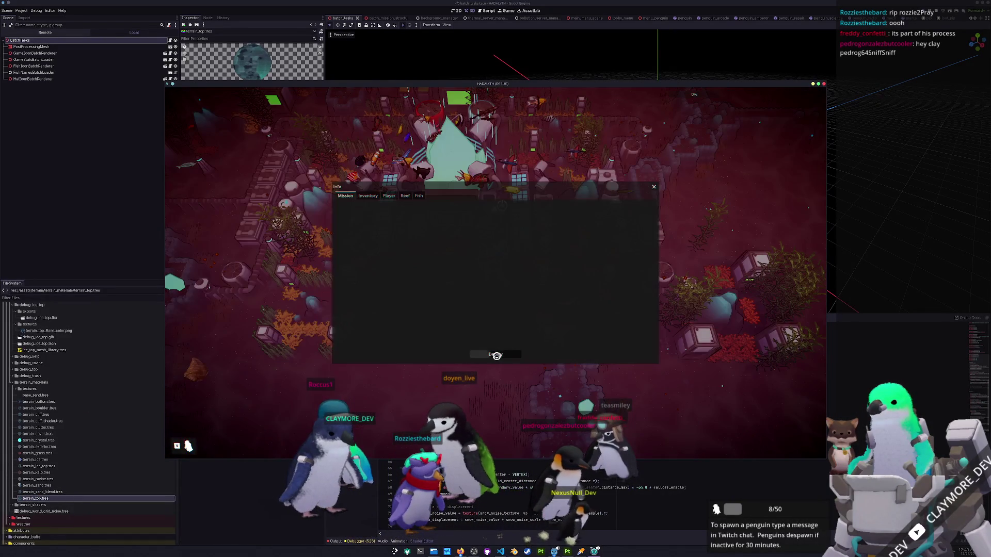
Deploy into the mission and walk the character around the icy snow arena.
click(495, 355)
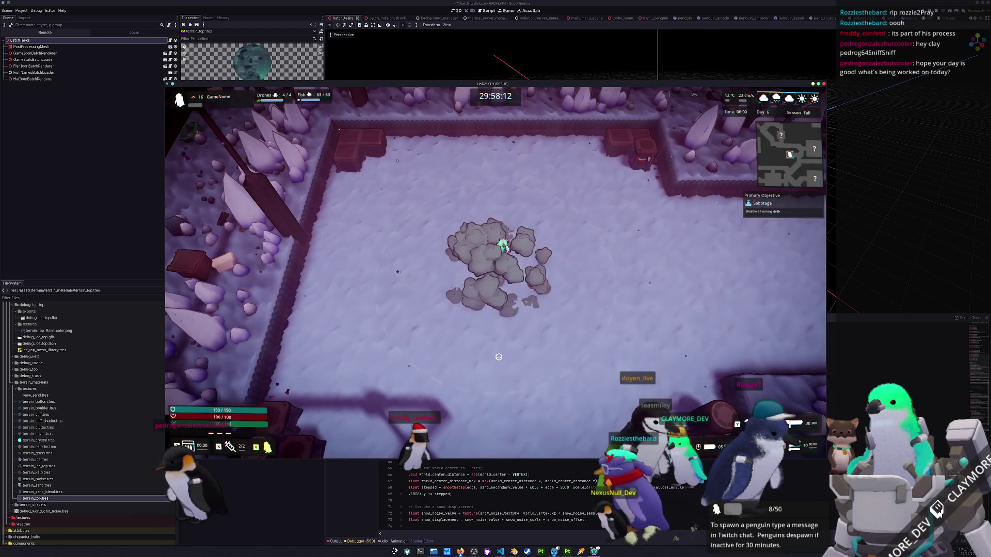
key(a)
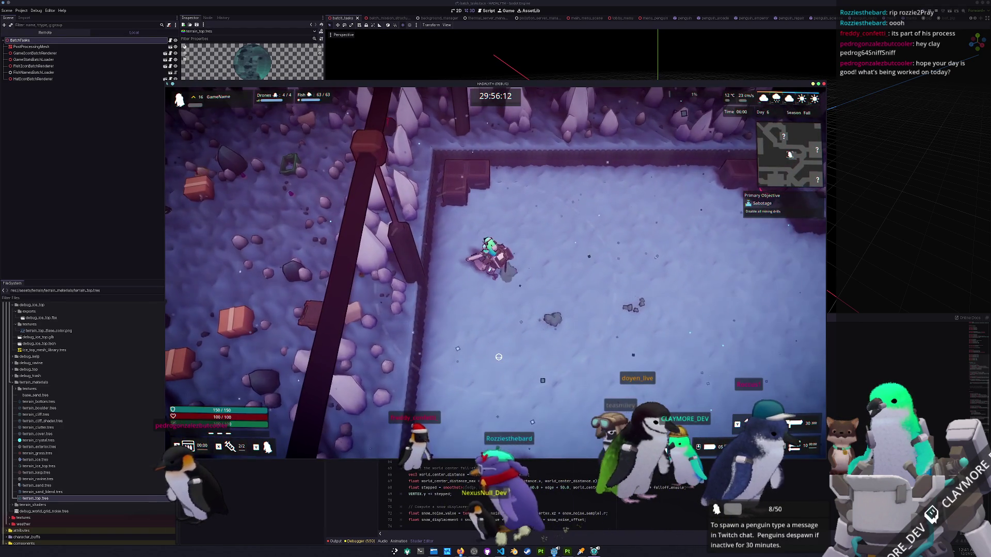
key(w)
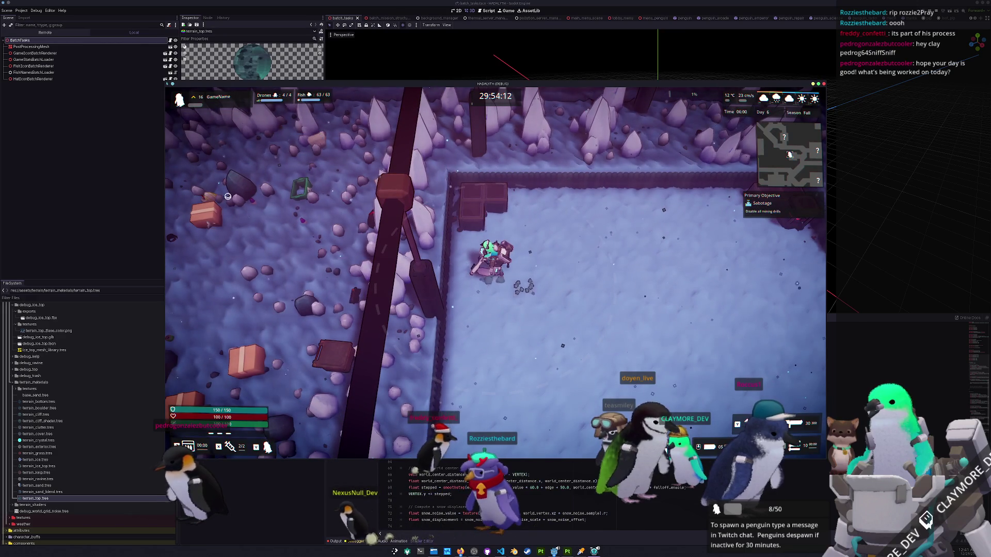
key(s)
key(d)
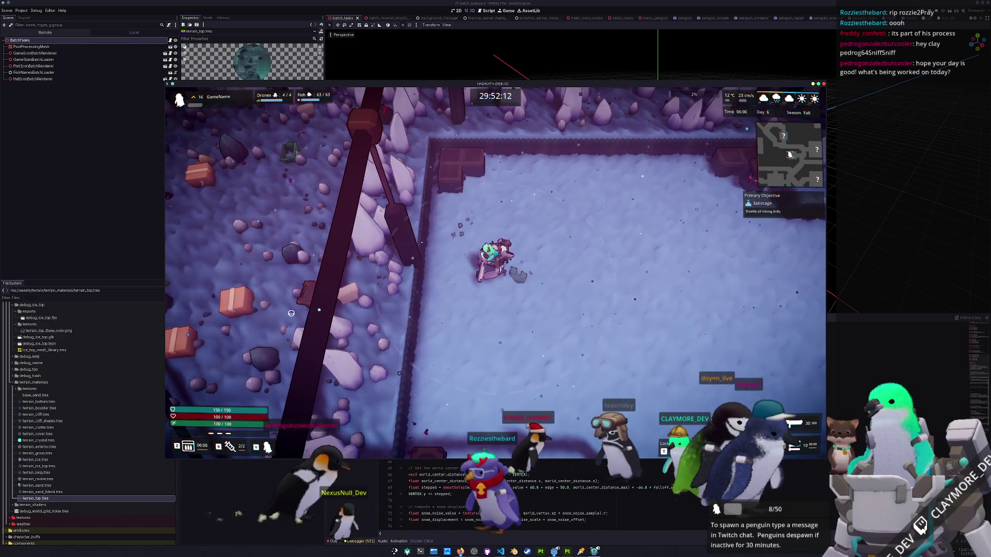
key(w)
key(a)
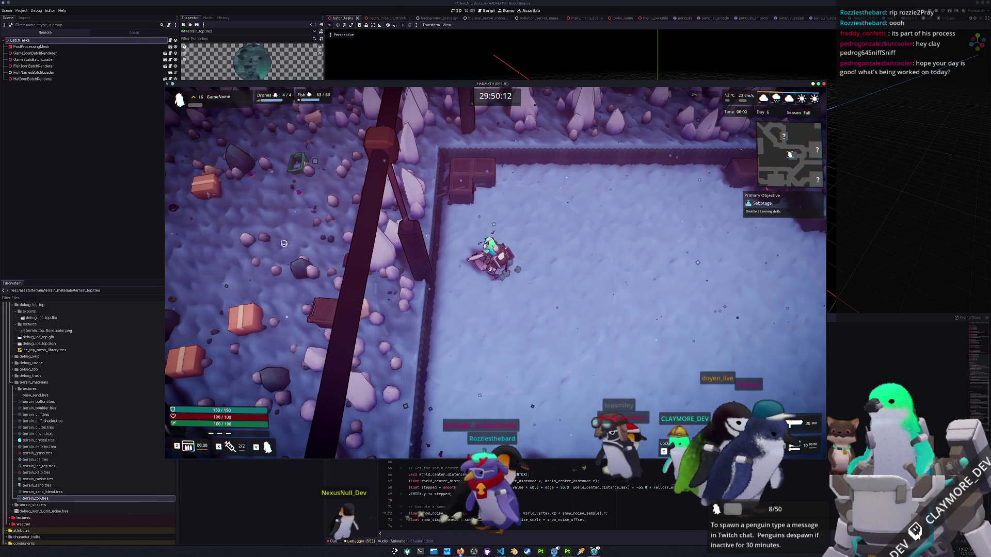
key(w)
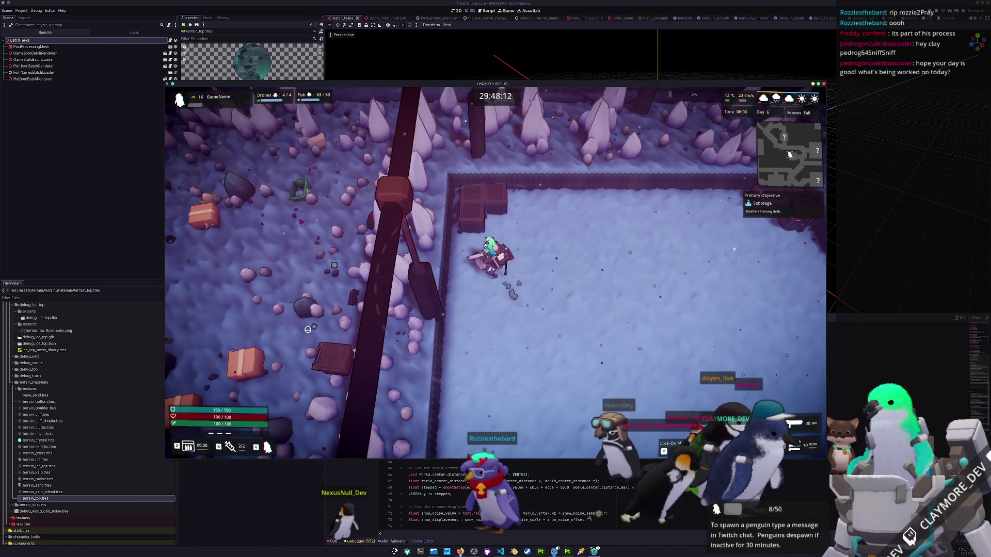
Quit the running game and switch over to Blender.
key(Escape)
key(F8)
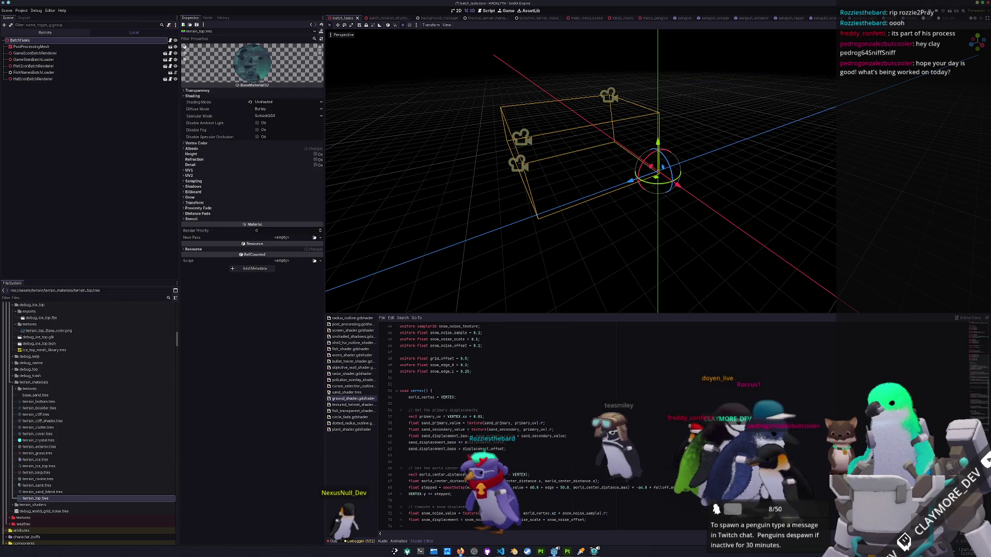
key(alt+Tab)
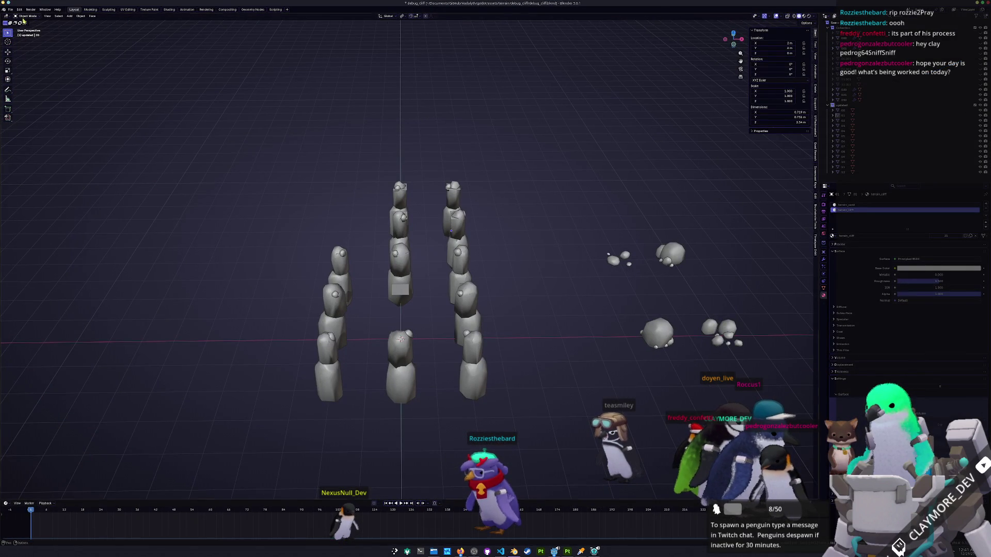
Duplicate the debug_boulder folder in Dolphin and rename the copy debug_ice_boulder.
click(434, 551)
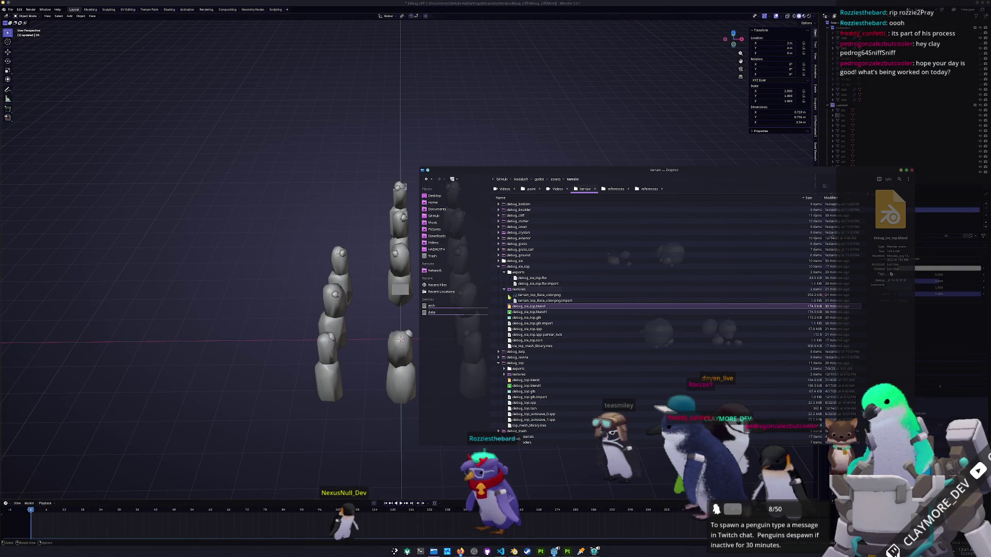
click(511, 267)
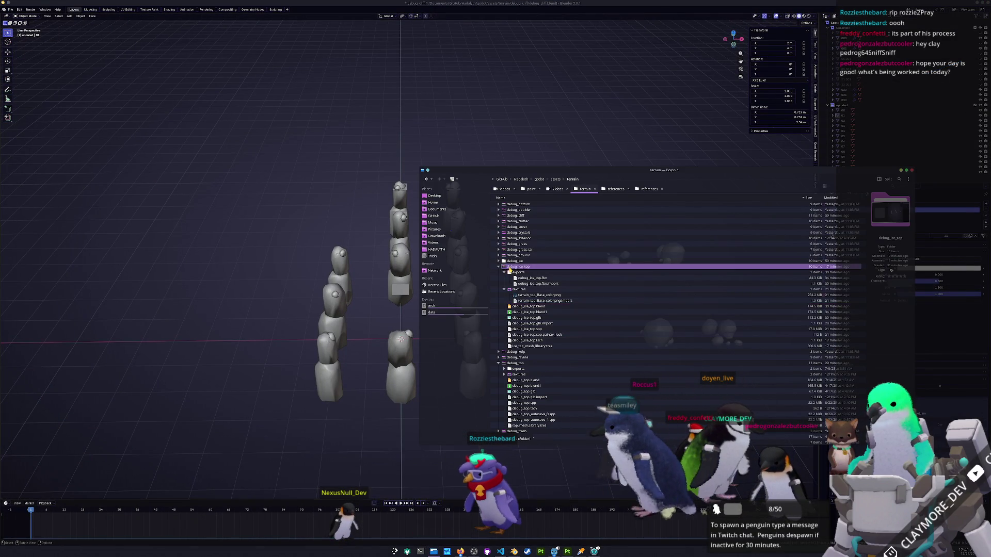
click(531, 210)
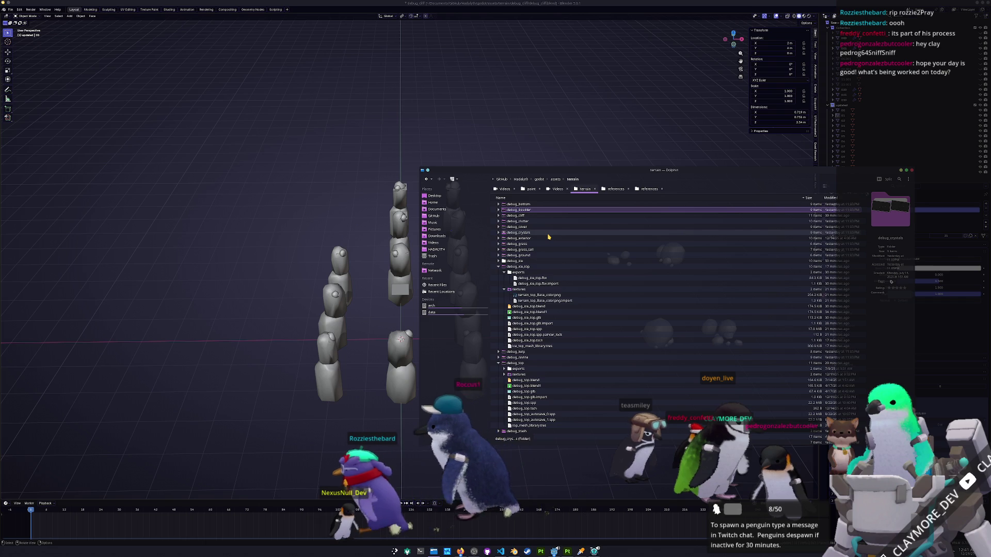
key(ctrl+d)
click(537, 217)
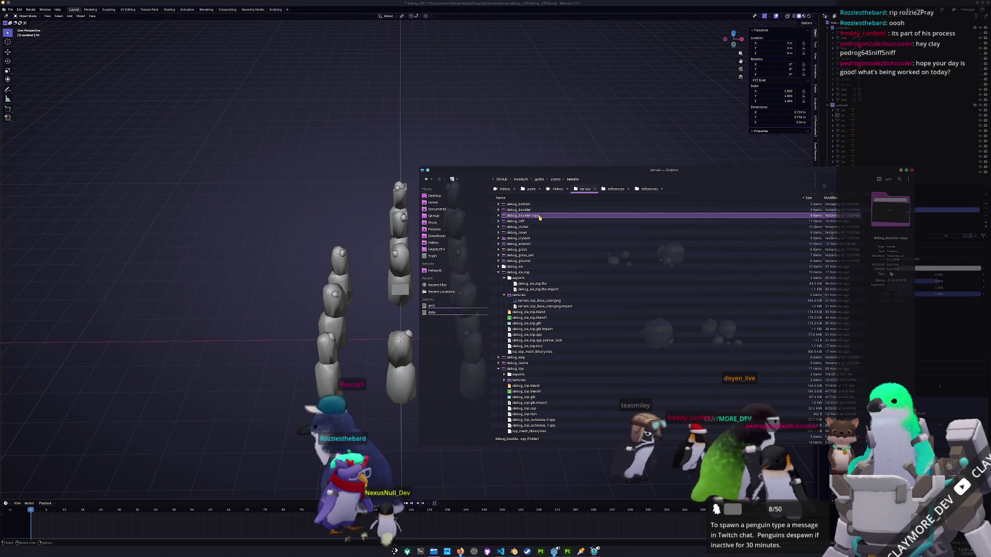
key(F2)
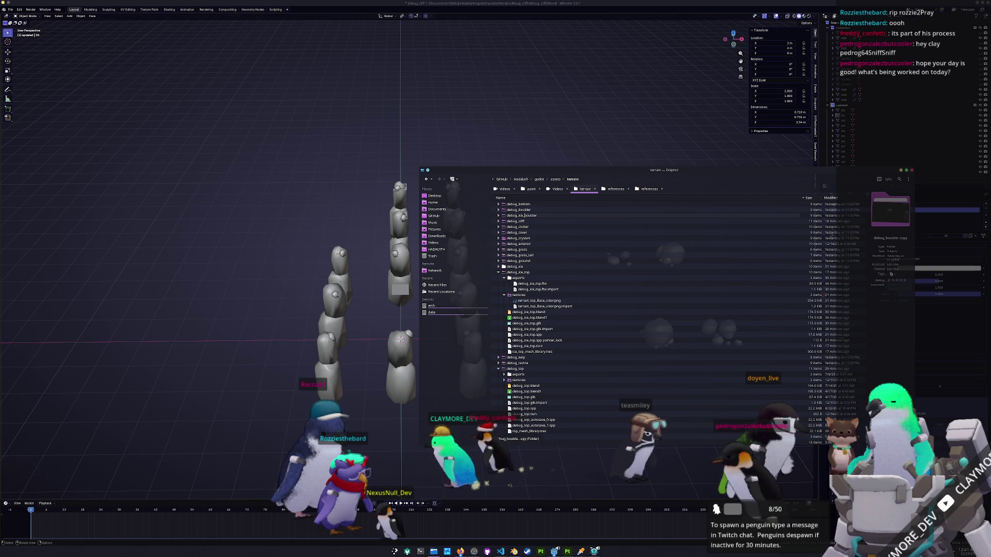
key(Return)
Delete the old debug_boulder.fbx export and the base colour texture import file.
click(499, 267)
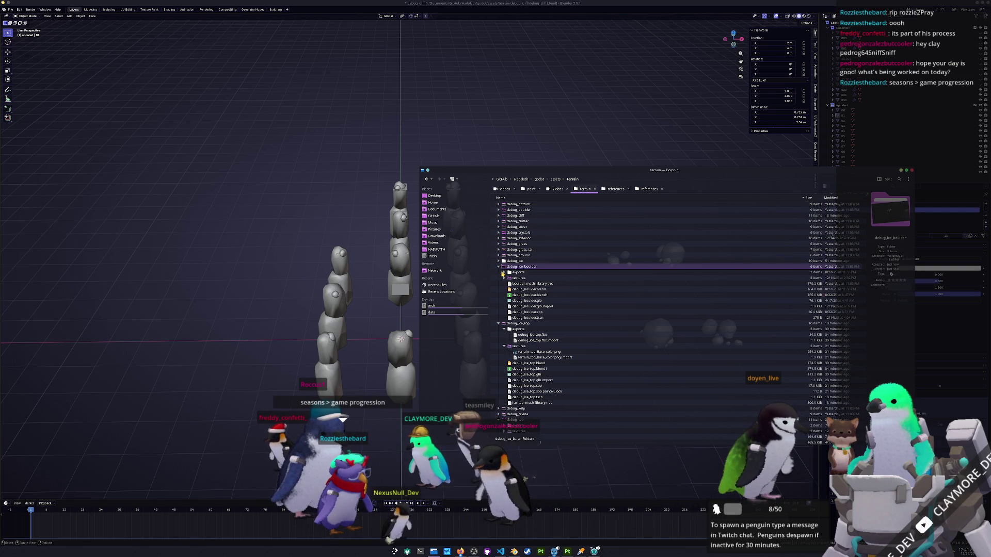
key(Escape)
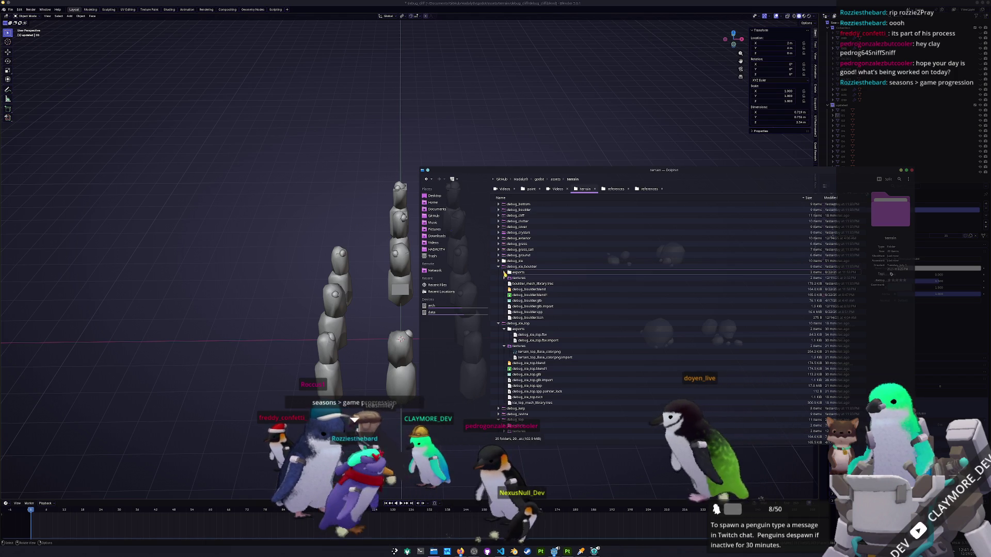
click(504, 272)
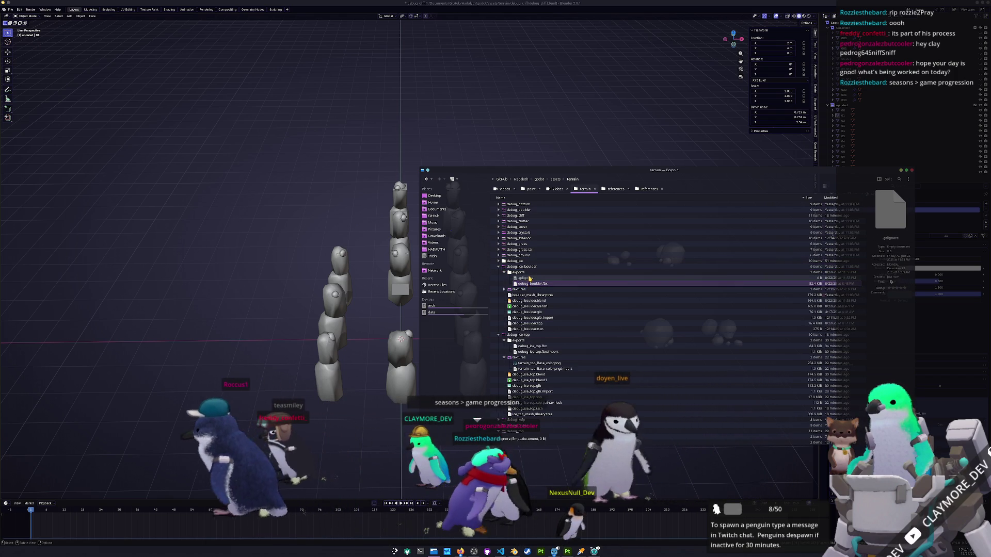
key(Delete)
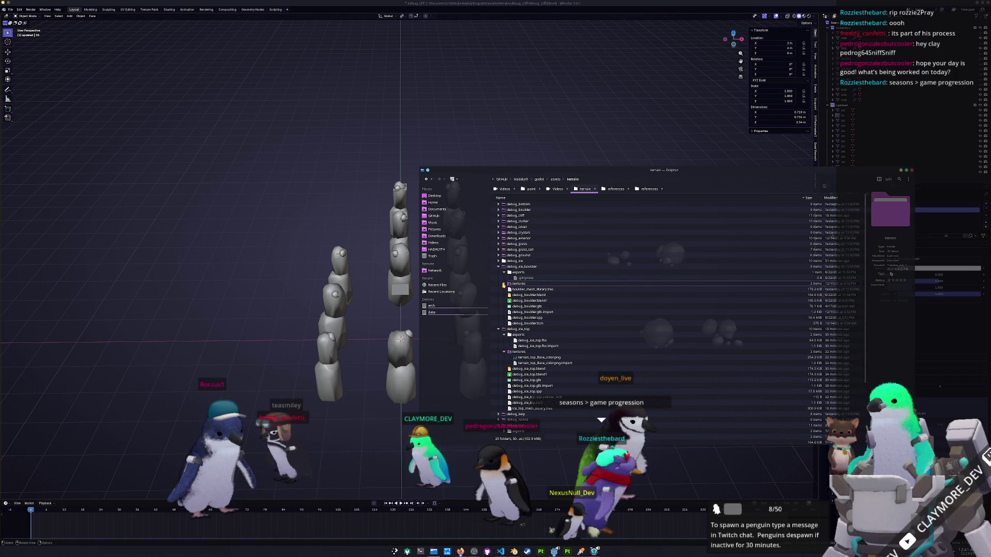
click(503, 284)
click(531, 290)
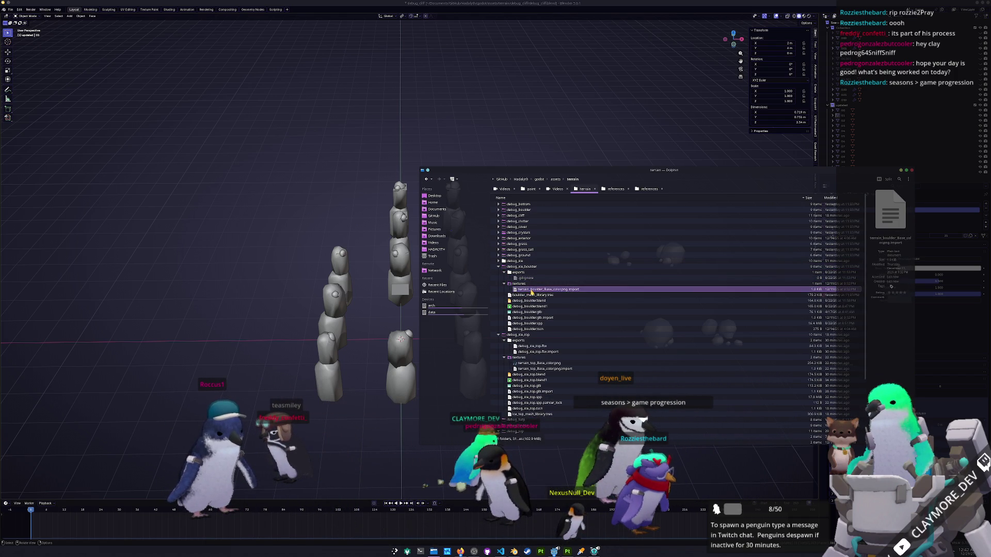
key(Delete)
Delete the leftover mesh library and debug_boulder.glb files, then open the copied boulder .blend.
key(Up)
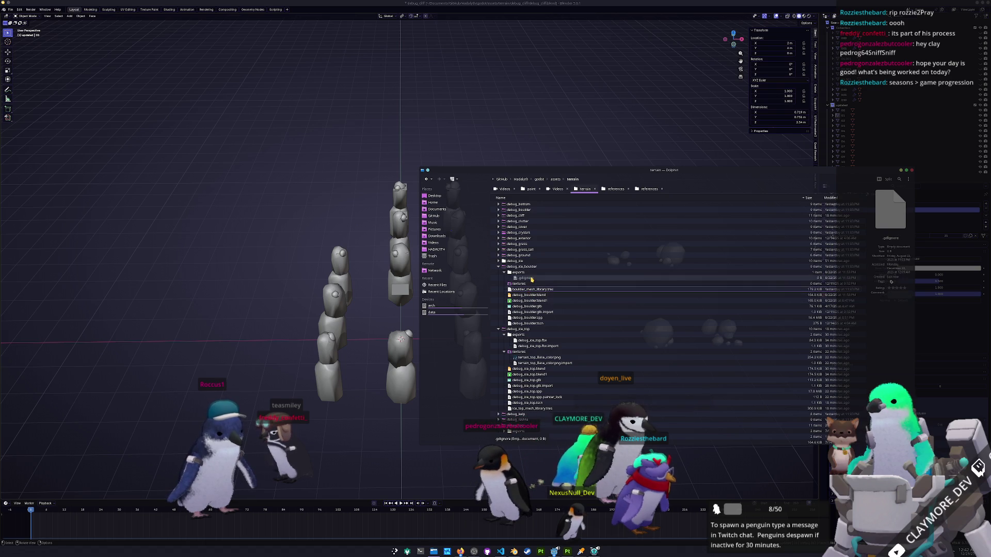
click(532, 291)
key(Delete)
click(531, 300)
key(Delete)
click(531, 301)
double_click(529, 289)
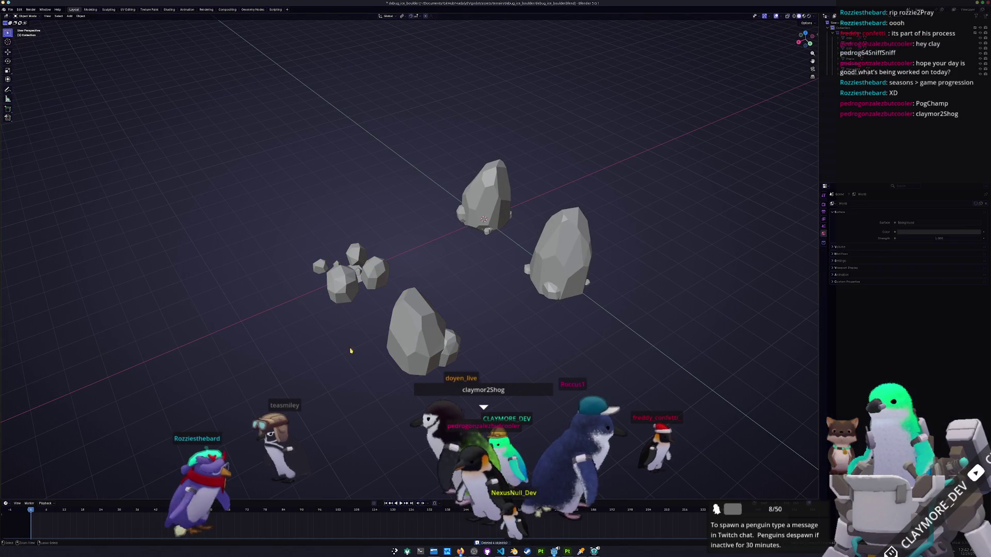
Delete the leftover planes, then select the front and right boulders in front view.
drag(305, 380, 203, 259)
click(196, 246)
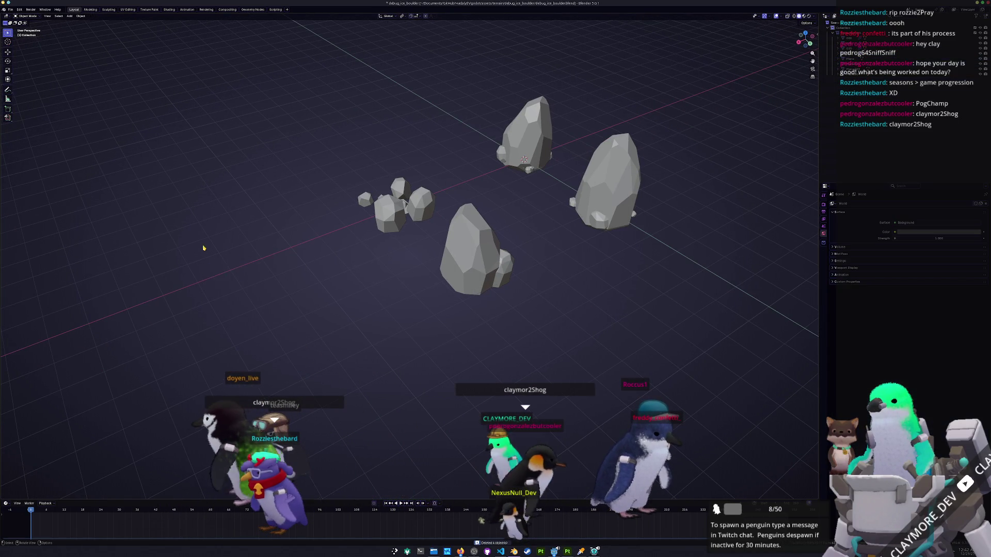
drag(390, 233, 491, 221)
shift+click(418, 248)
shift+click(526, 217)
key(KP_1)
In Edit Mode with X-ray on, box-select the boulder geometry, then return to solid shading.
key(Tab)
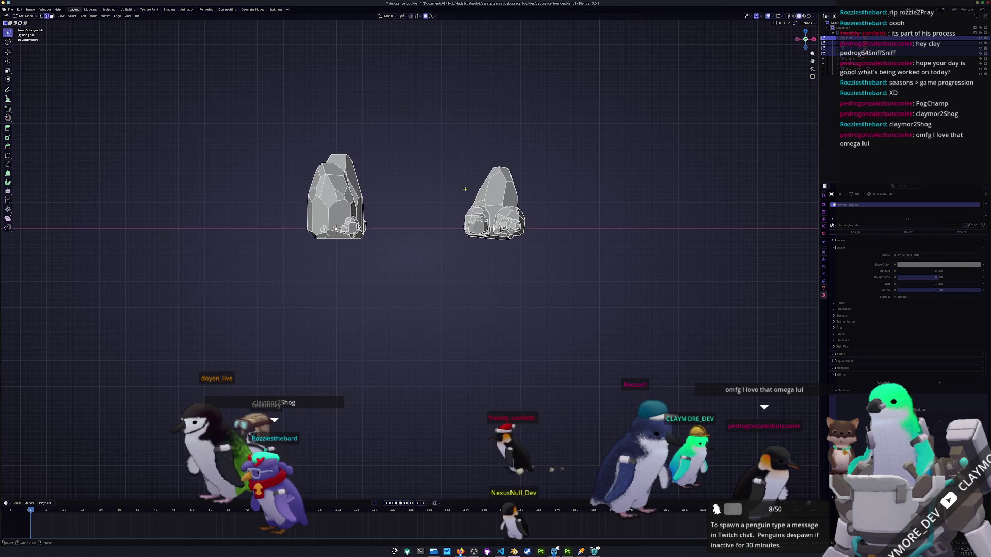
key(alt+z)
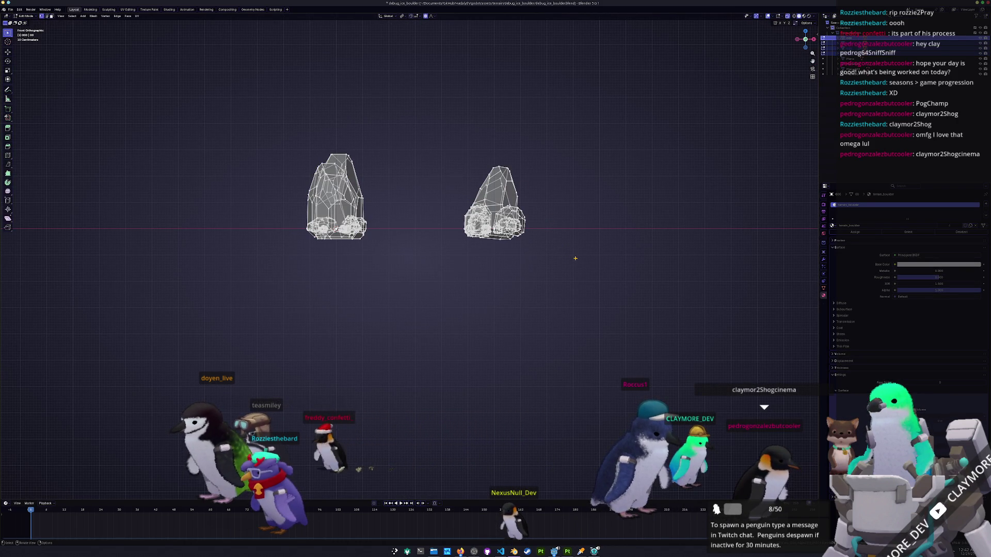
mouse_move(584, 264)
mouse_down()
mouse_move(288, 155)
mouse_move(242, 110)
mouse_up()
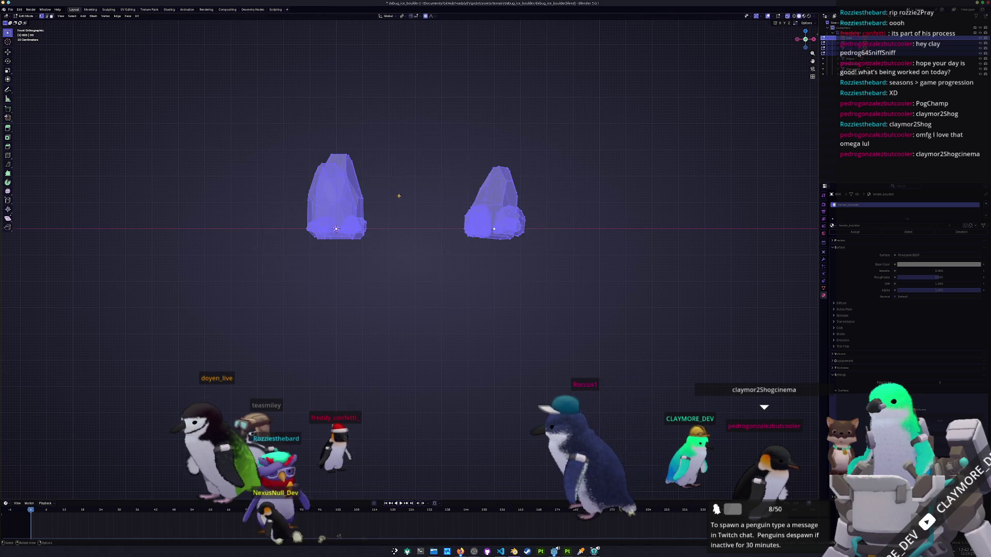
scroll(443, 263, up, 3)
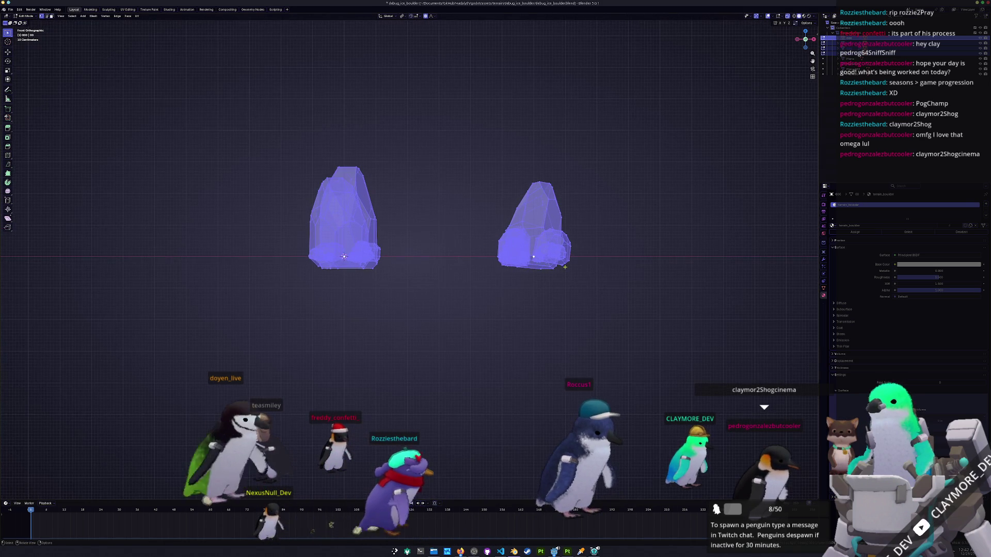
mouse_move(614, 200)
mouse_down()
mouse_move(580, 274)
mouse_move(549, 277)
mouse_move(558, 190)
mouse_up()
click(616, 239)
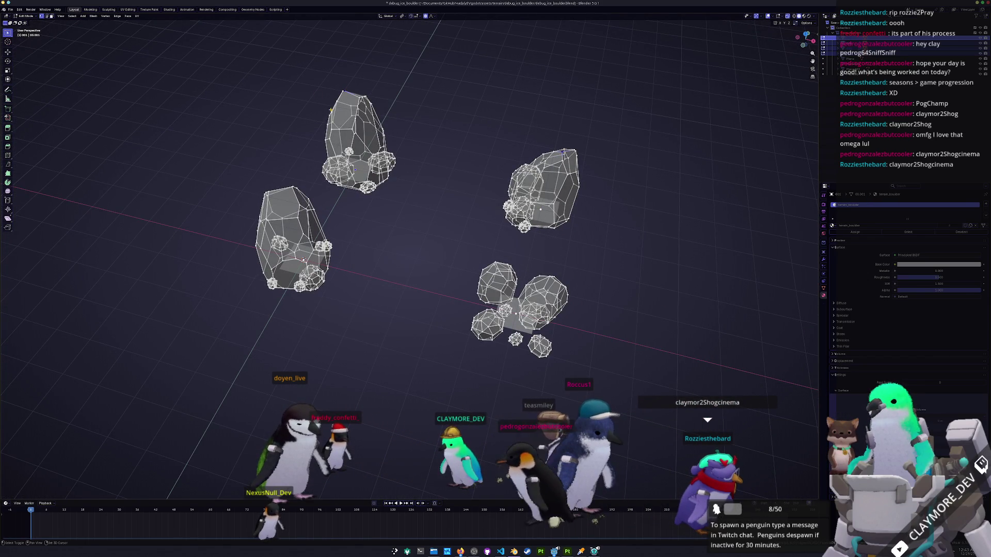
key(alt+z)
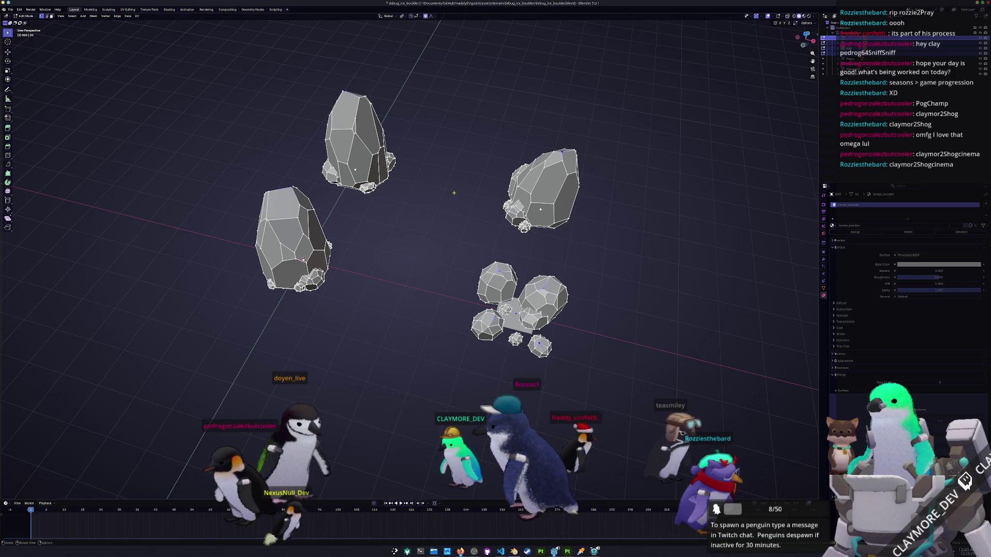
Scale the boulders horizontally, excluding Z, with proportional editing falloff for a rounder shape.
key(s)
key(z)
key(shift+z)
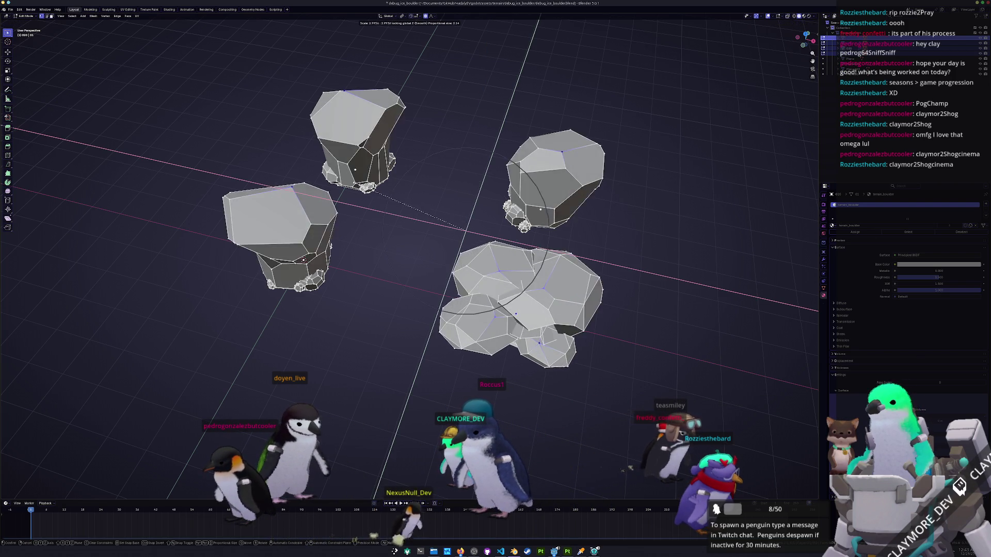
scroll(465, 230, down, 5)
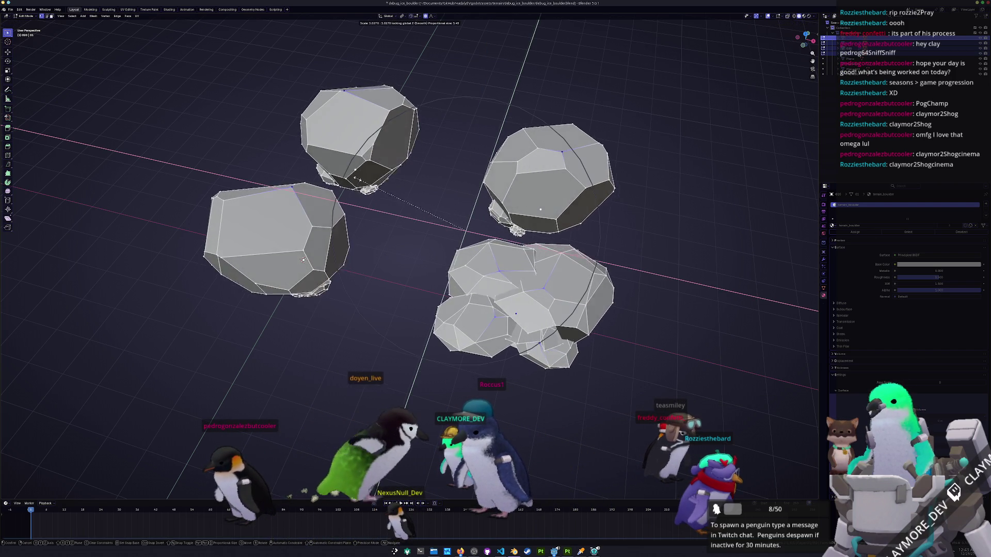
scroll(362, 183, down, 7)
scroll(382, 196, up, 5)
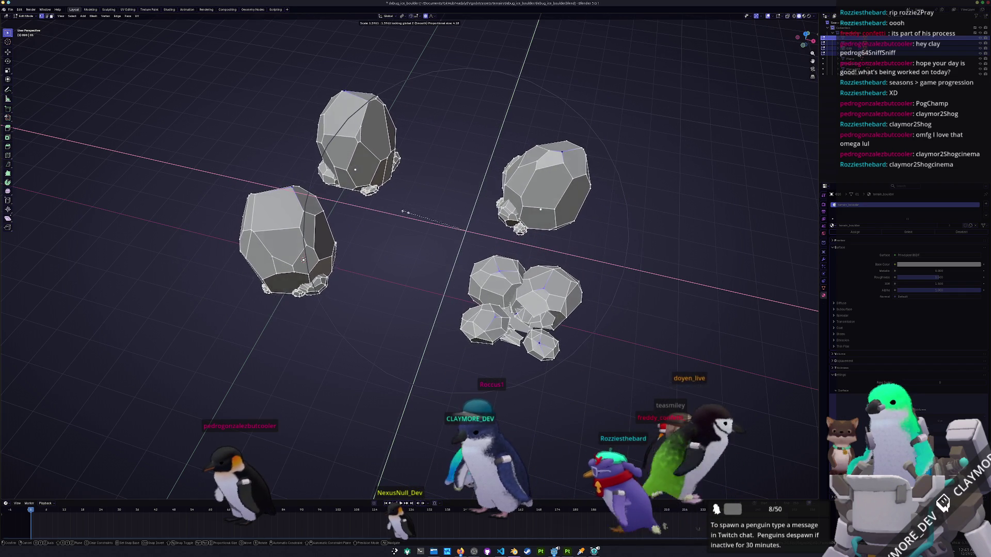
click(405, 212)
Back in Object Mode, delete the small rock cluster, leaving three boulders.
key(Tab)
mouse_move(369, 321)
mouse_down()
mouse_move(361, 283)
mouse_move(359, 311)
mouse_move(335, 330)
mouse_move(424, 335)
mouse_move(476, 311)
mouse_up()
key(x)
click(448, 339)
click(547, 264)
mouse_move(482, 268)
mouse_down()
mouse_move(527, 265)
mouse_move(511, 267)
mouse_up()
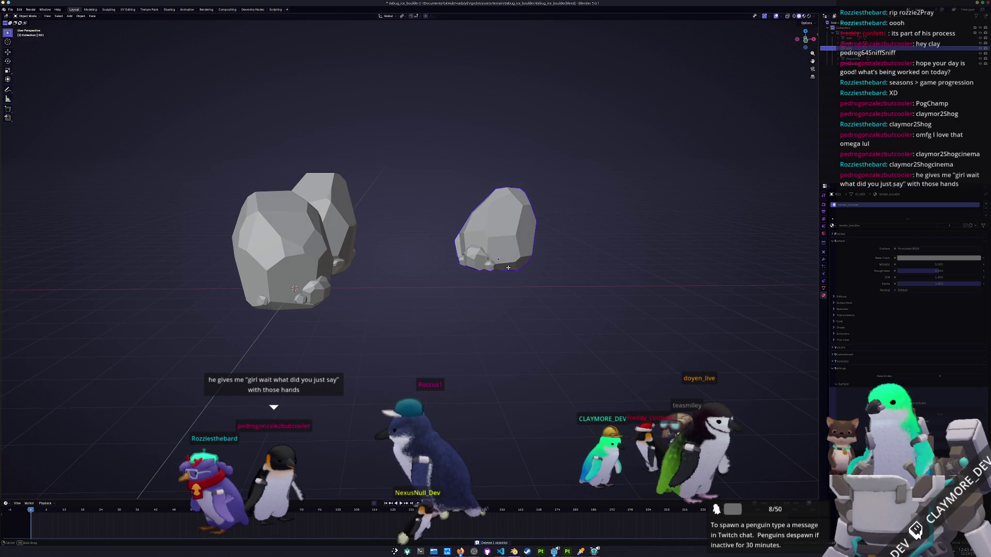
Select all boulder geometry, widen it excluding Z, and shift it vertically along Z.
key(Tab)
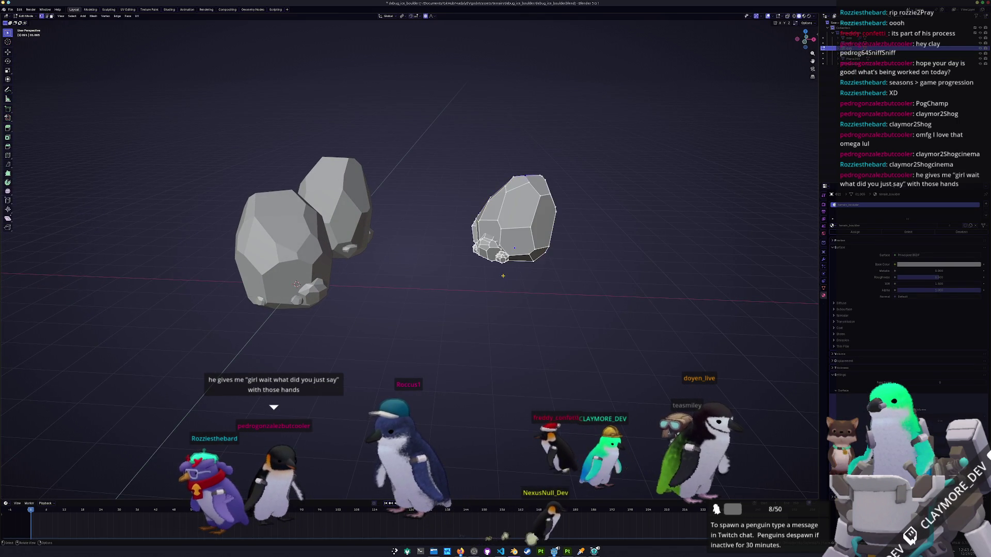
drag(505, 274, 485, 280)
key(Tab)
key(a)
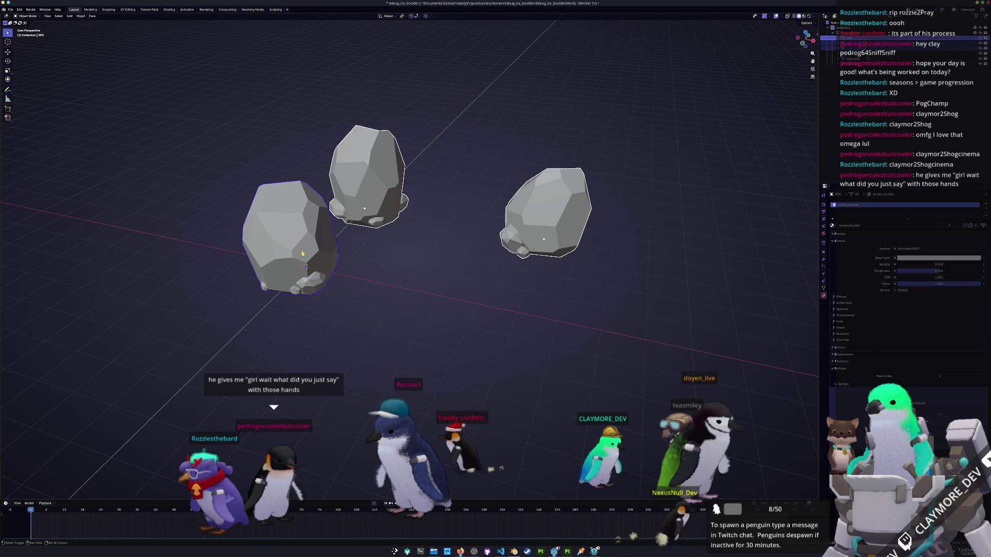
key(Tab)
drag(407, 241, 424, 274)
key(shift+z)
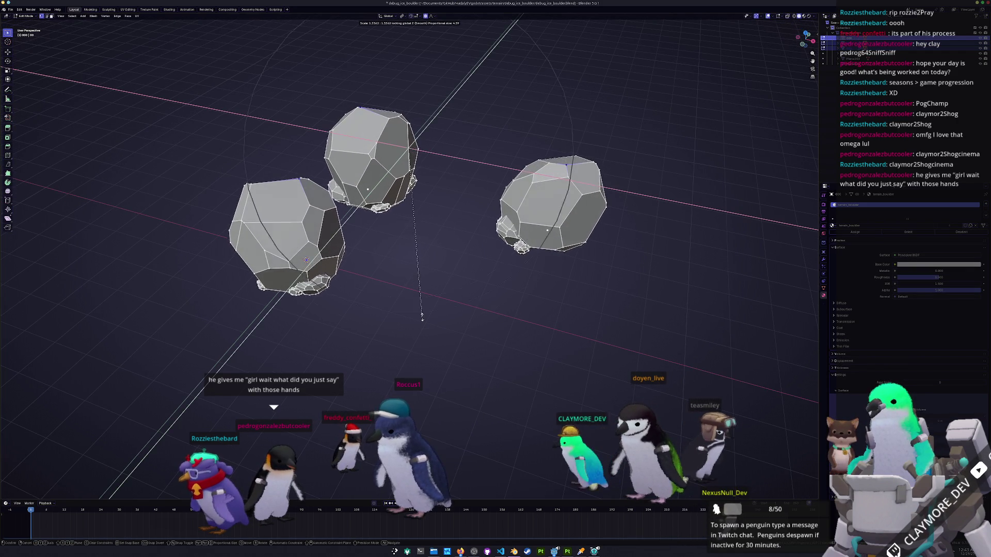
click(421, 313)
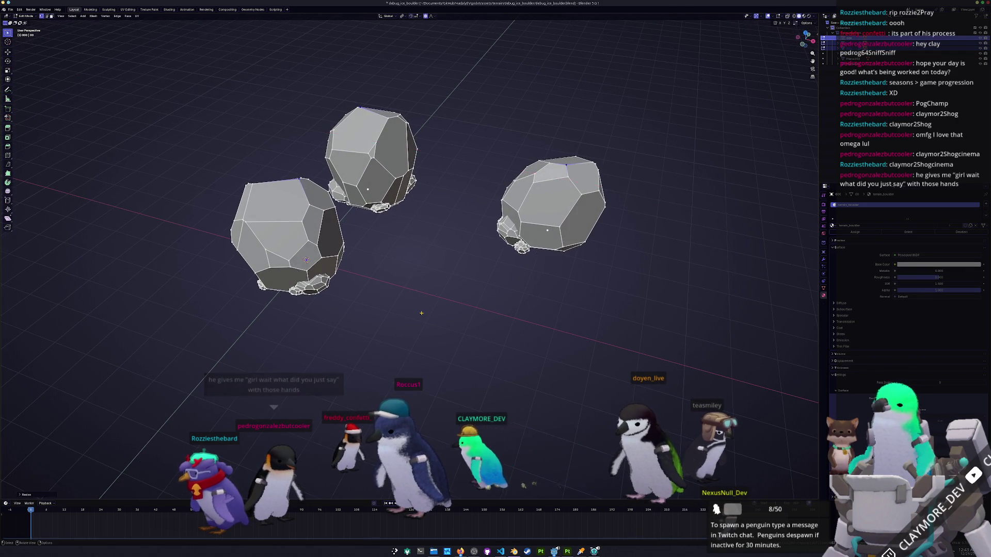
key(g)
key(z)
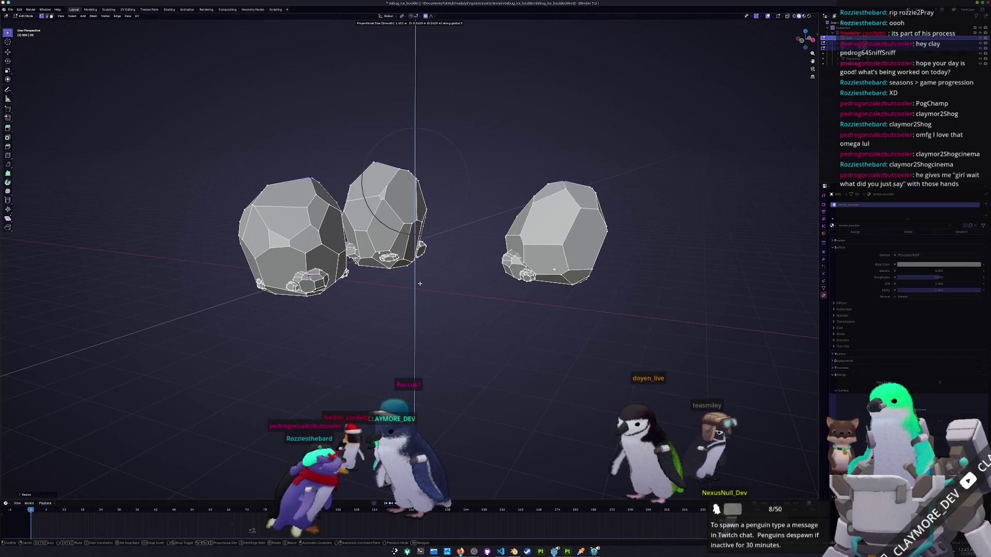
click(420, 282)
Apply Shade Auto Smooth to the boulders and name their material terrain_ice_boulder.
key(Tab)
right_click(503, 238)
click(505, 244)
drag(500, 253, 563, 280)
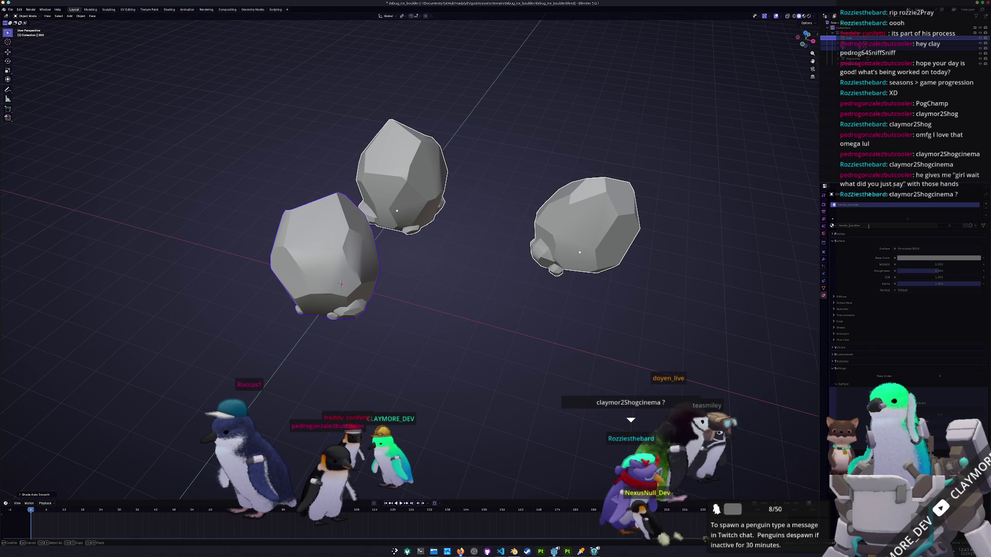
key(Return)
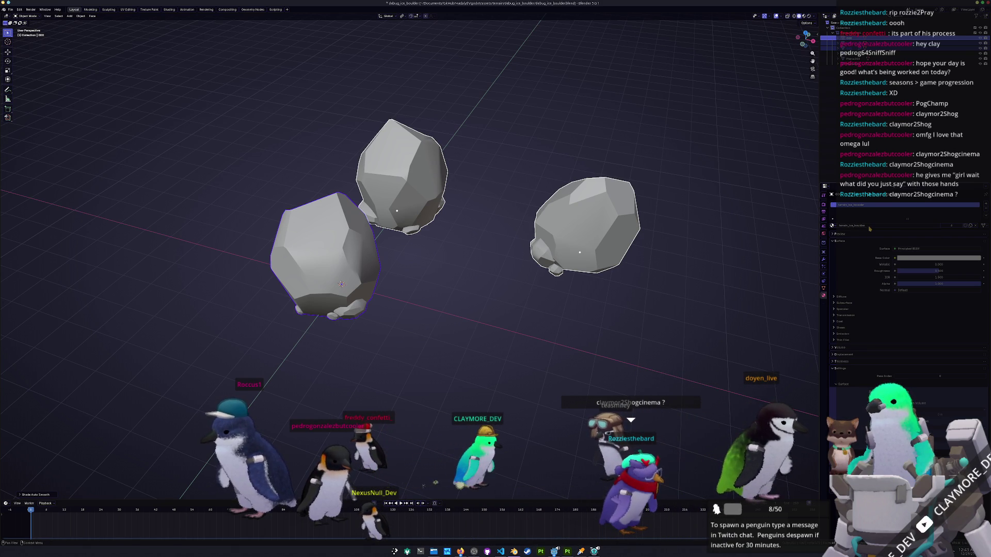
Apply the right boulder's transforms, then select the left boulder in top view.
click(583, 232)
key(ctrl+a)
click(630, 227)
click(365, 279)
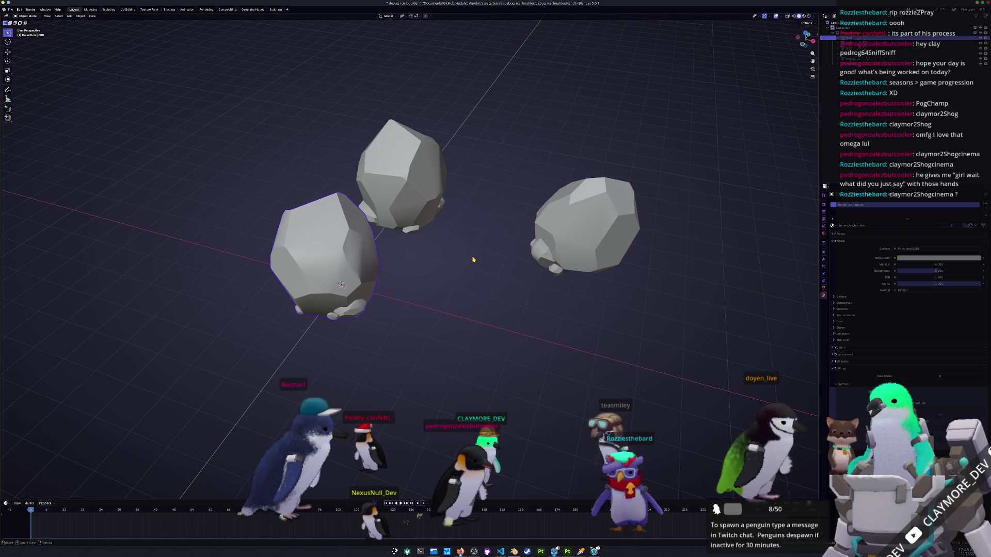
key(KP_7)
Move the upper-left boulder to a new position in the row.
key(g)
key(y)
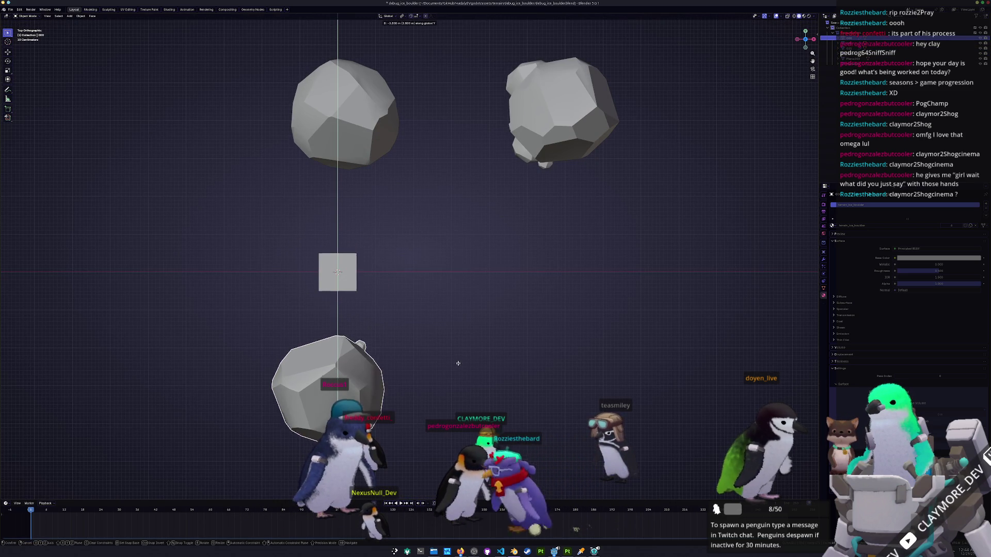
key(Escape)
scroll(416, 282, down, 3)
click(376, 237)
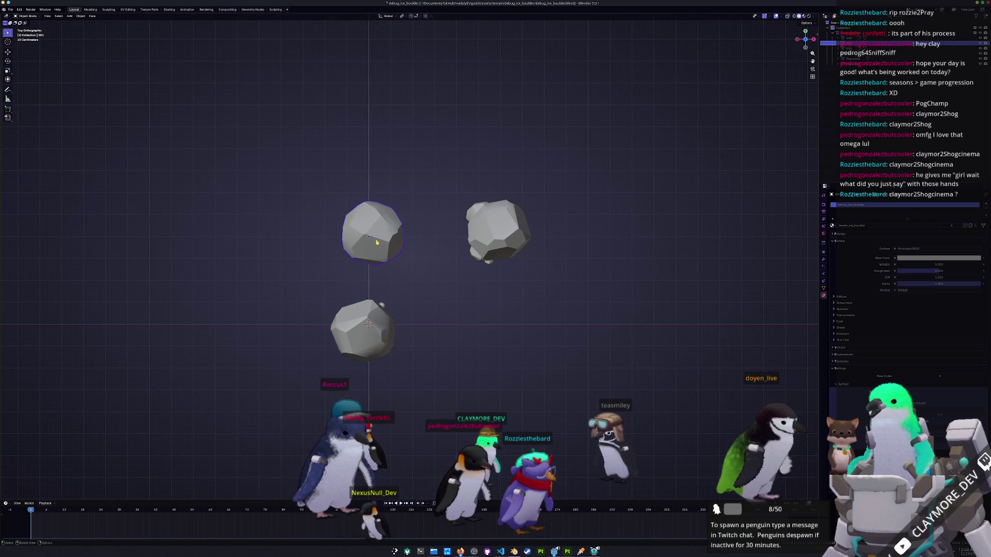
key(g)
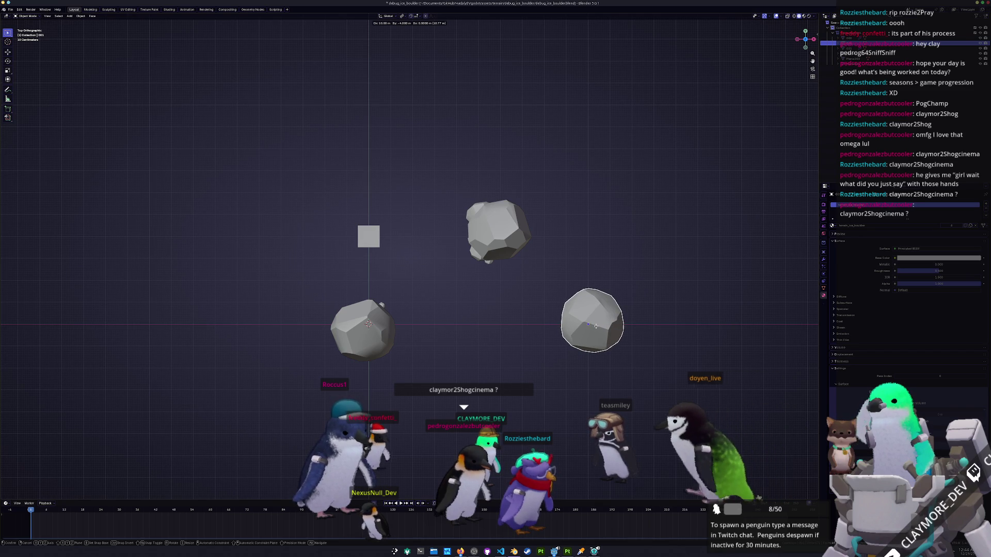
click(596, 327)
Move the top boulder sideways into the row, completing the side-by-side layout.
scroll(484, 233, down, 2)
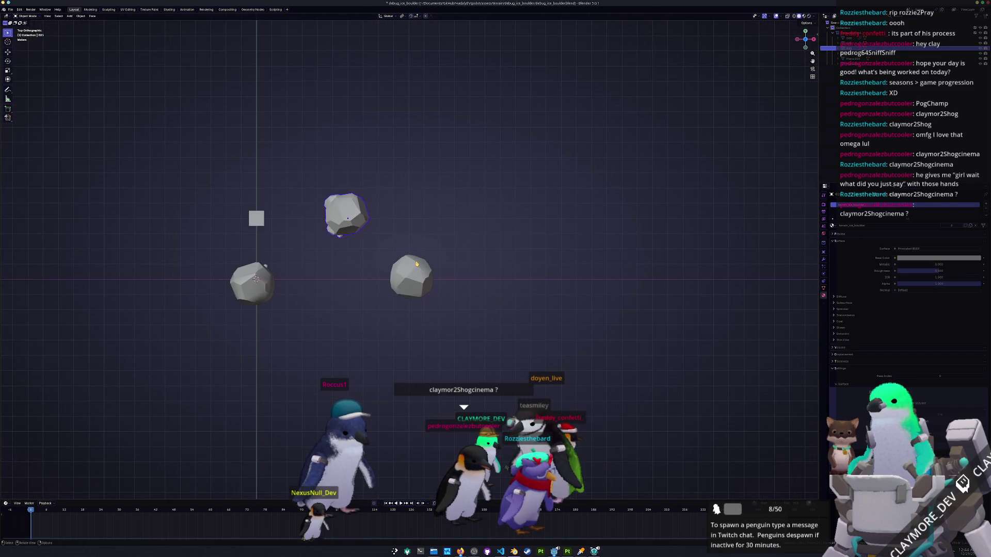
click(343, 212)
key(g)
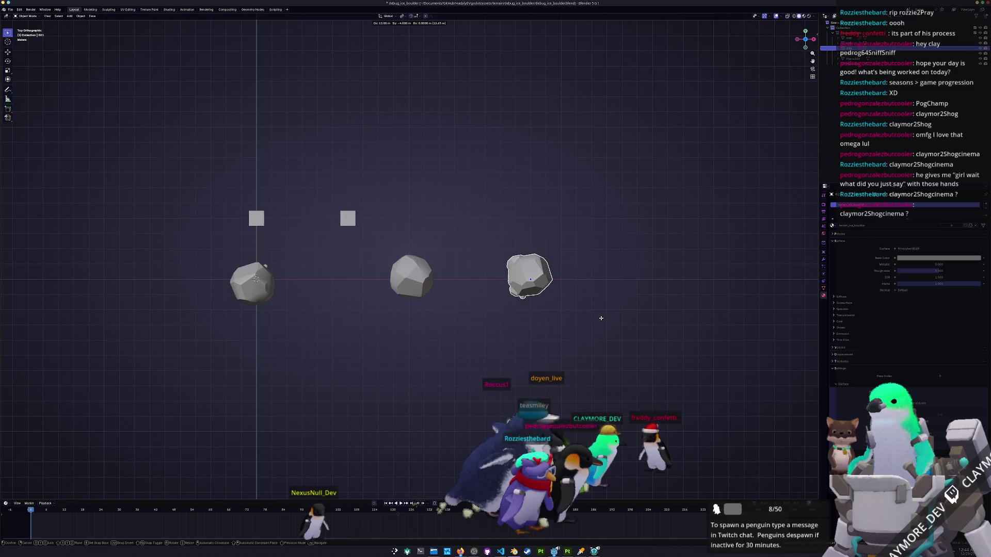
click(626, 318)
drag(626, 321, 454, 303)
click(262, 268)
key(ctrl+a)
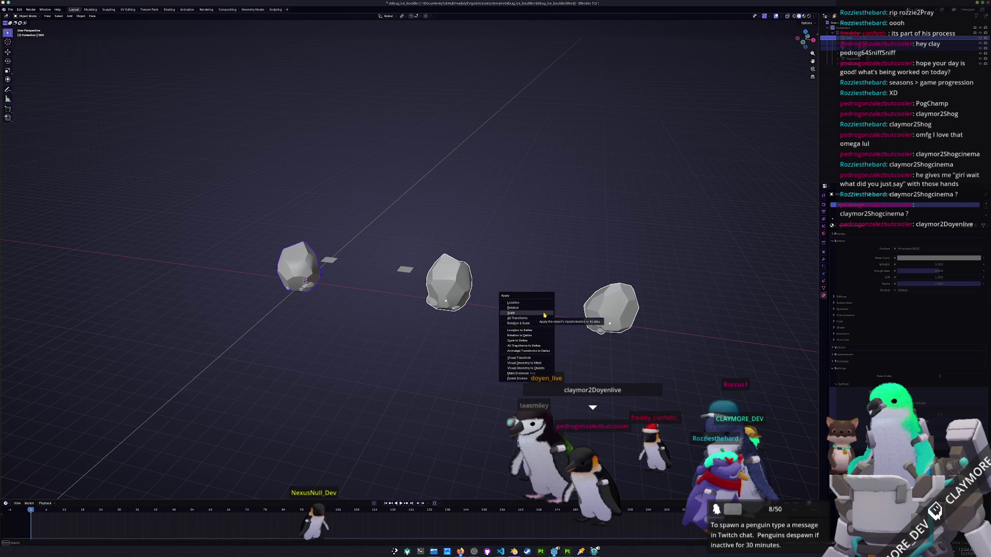
Apply the boulders' scale and export them as FBX into the exports folder.
click(544, 314)
scroll(600, 317, up, 1)
drag(562, 314, 568, 298)
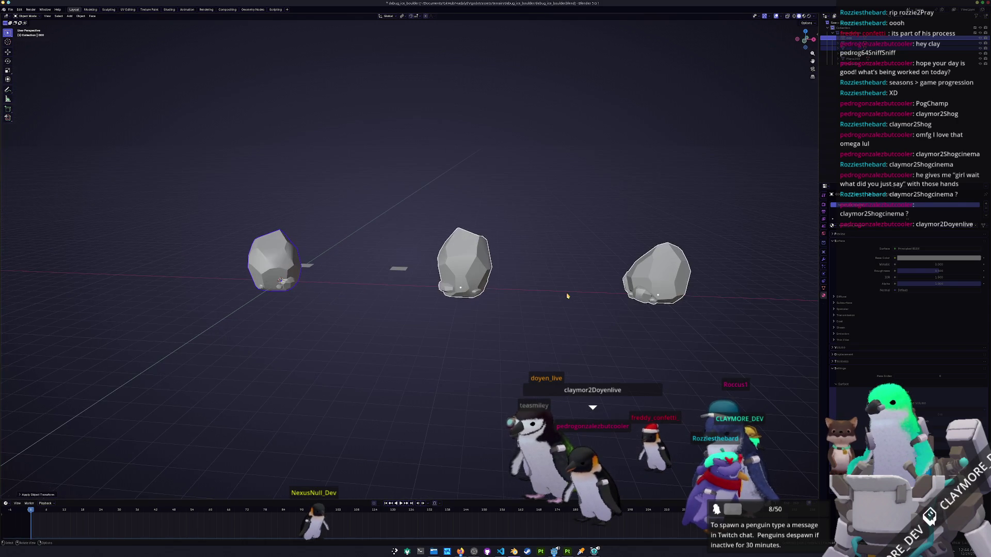
click(10, 9)
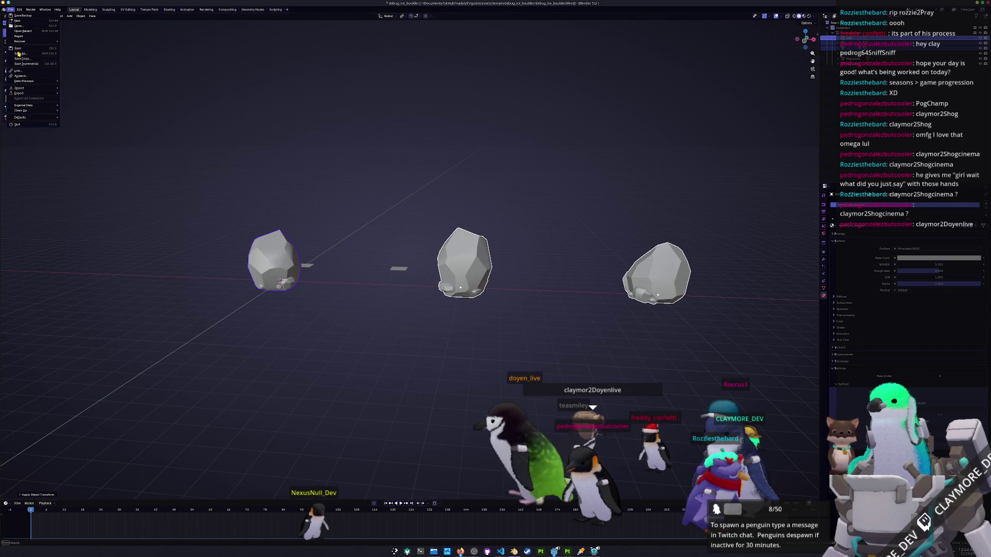
mouse_move(19, 94)
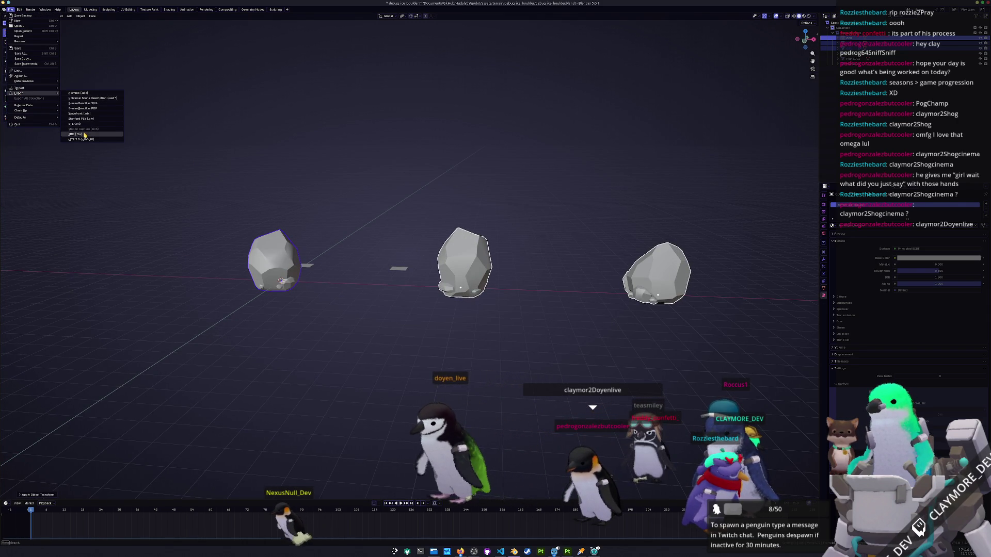
click(85, 132)
double_click(364, 169)
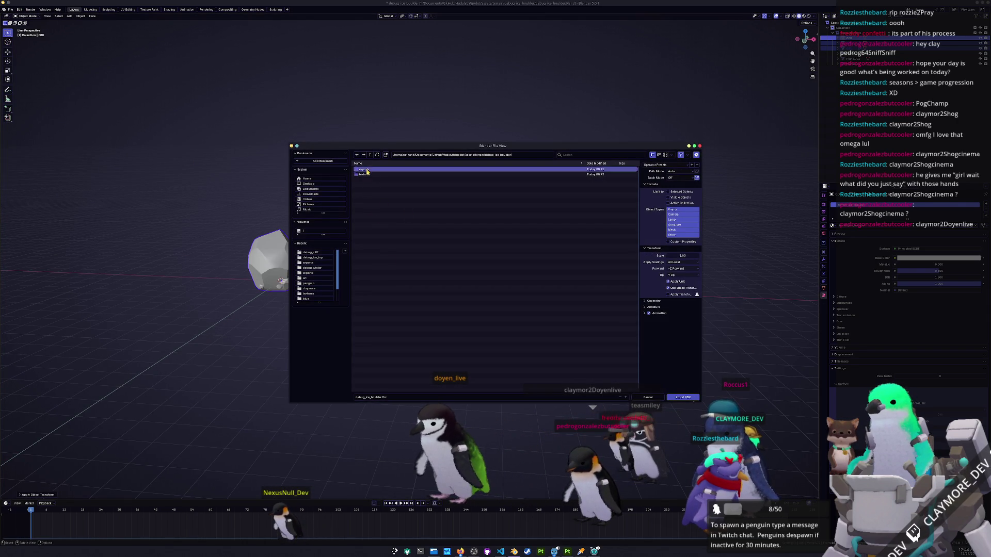
click(675, 396)
Save the blend file and switch over to Substance Painter.
scroll(489, 395, up, 1)
scroll(488, 395, up, 1)
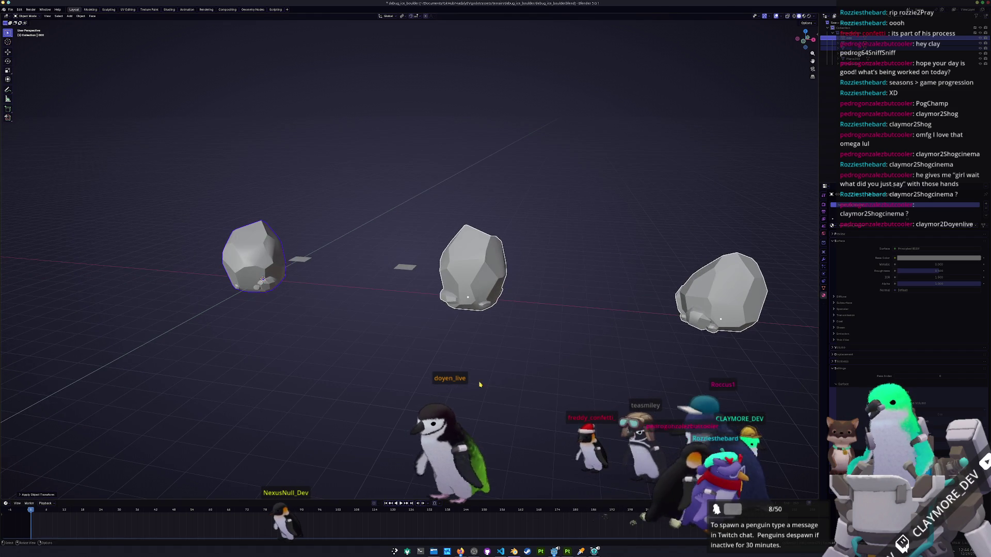
key(ctrl+s)
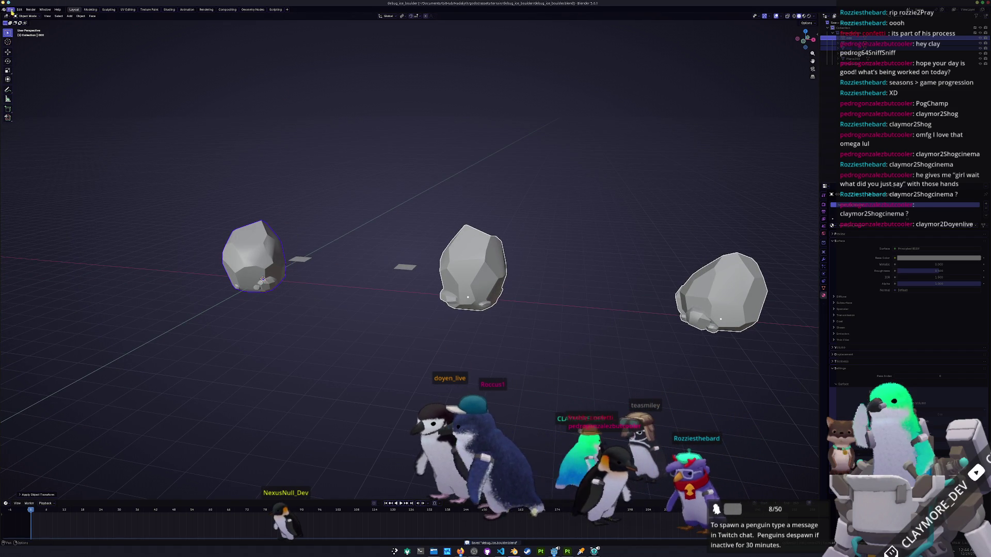
click(10, 10)
mouse_move(19, 93)
click(394, 156)
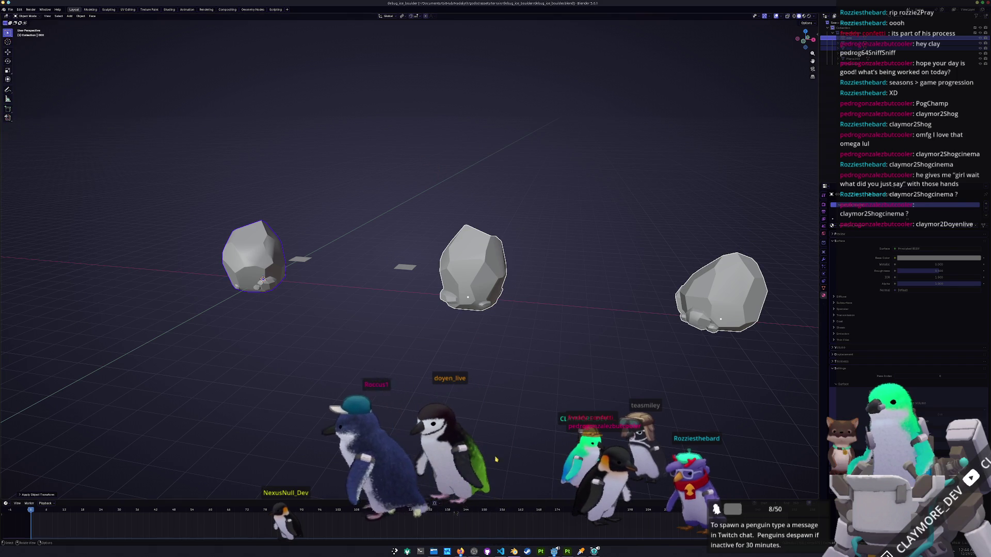
key(alt+Tab)
click(5, 9)
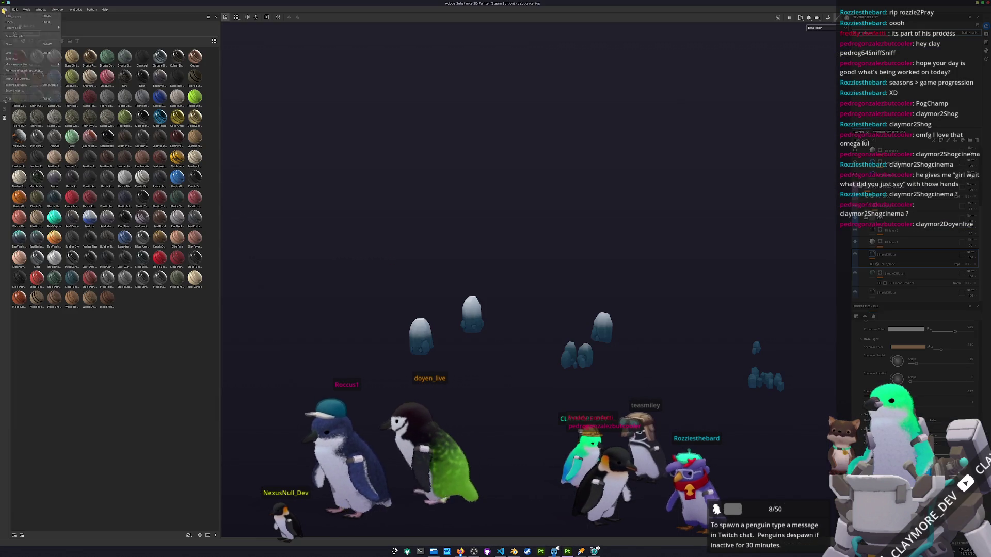
Create a new Painter project using the boulder FBX from debug_ice_boulder/exports.
click(7, 16)
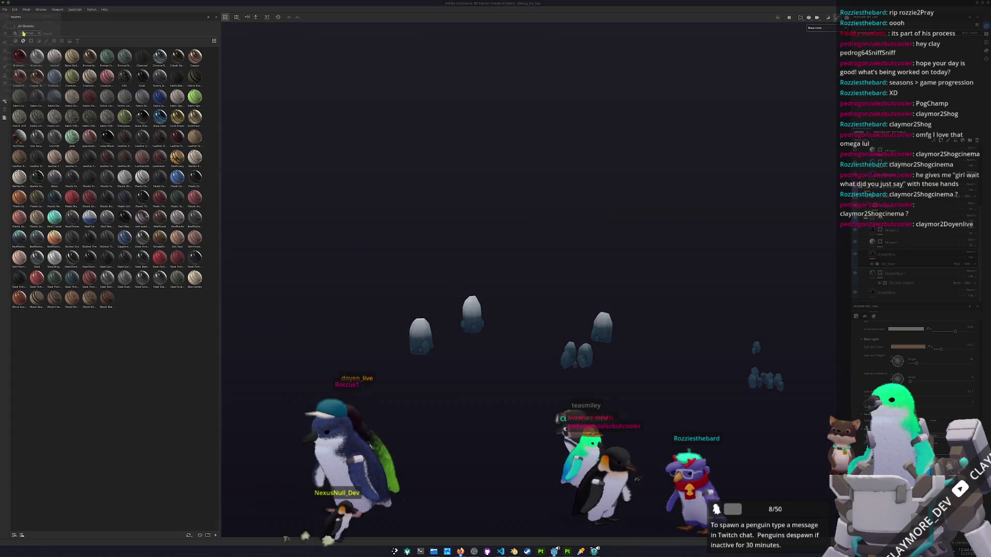
click(542, 207)
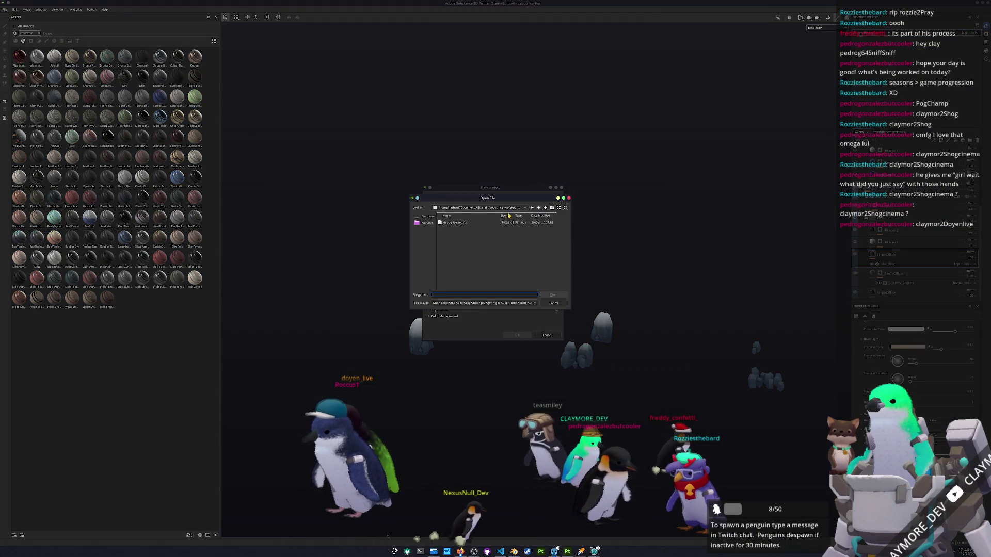
click(546, 208)
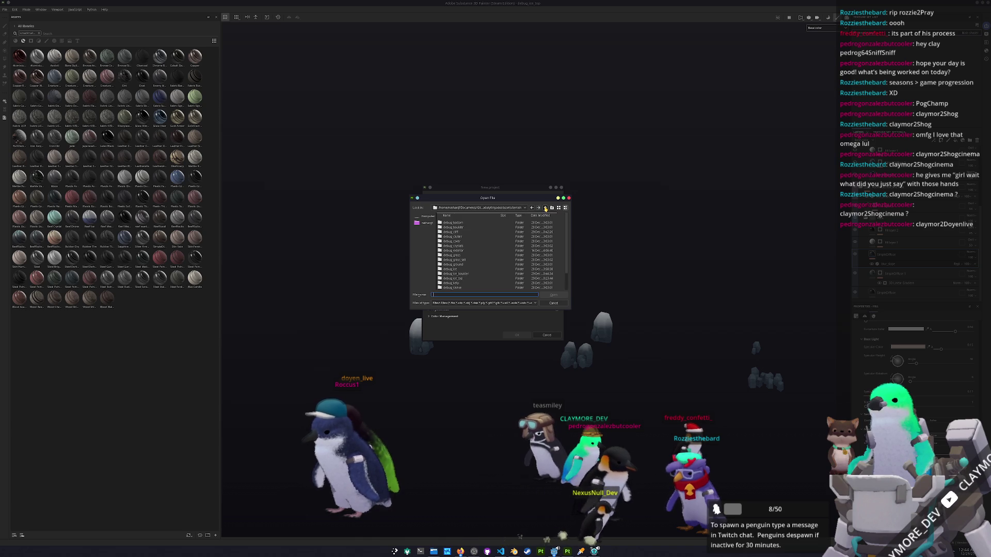
double_click(455, 273)
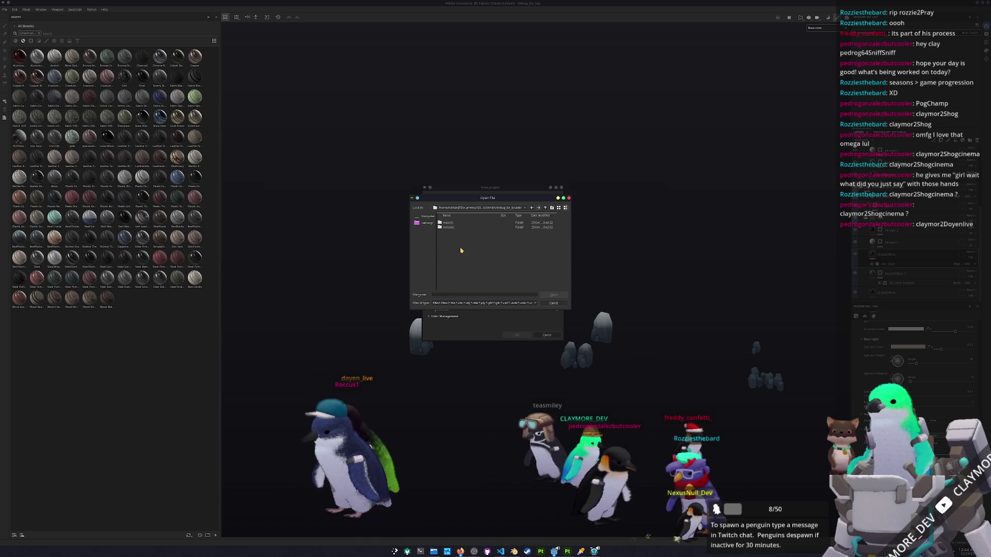
double_click(448, 222)
double_click(448, 222)
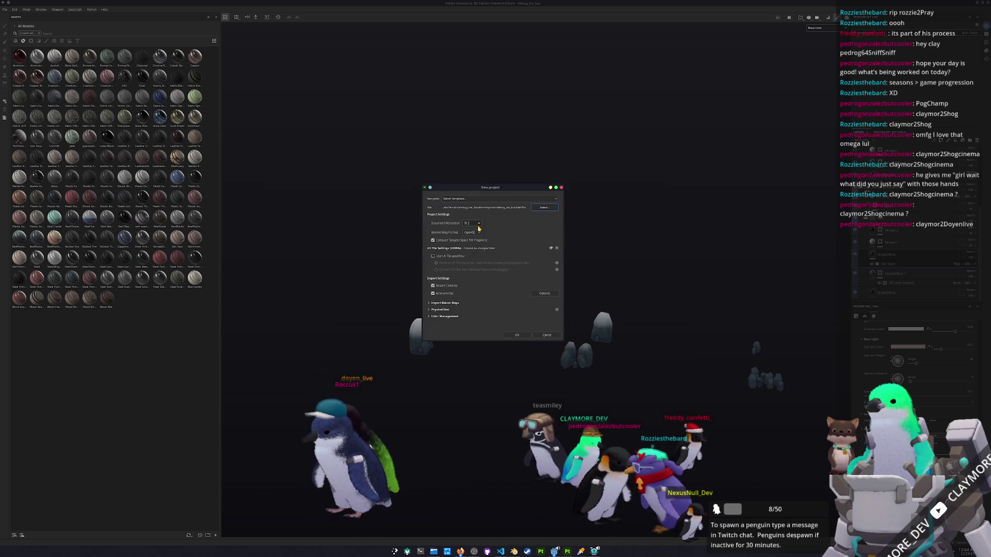
click(516, 336)
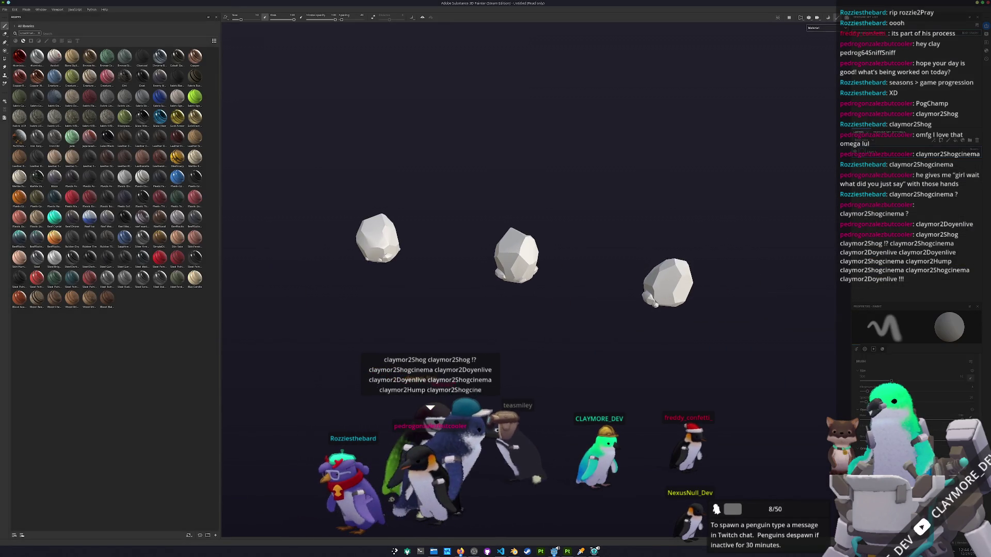
key(ctrl+shift+b)
Bake the boulders' mesh maps, view base color only, and apply the ReefRocks material.
click(594, 526)
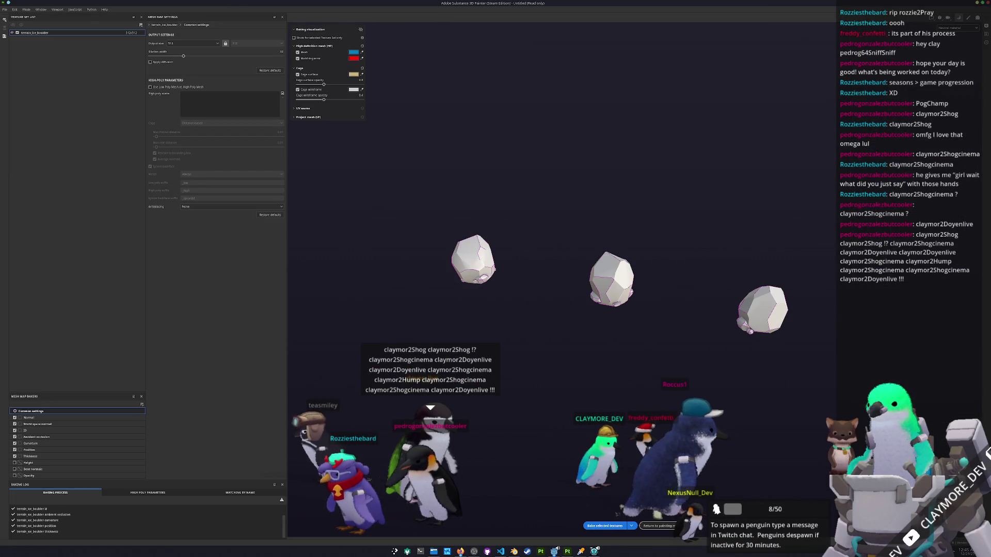
click(658, 526)
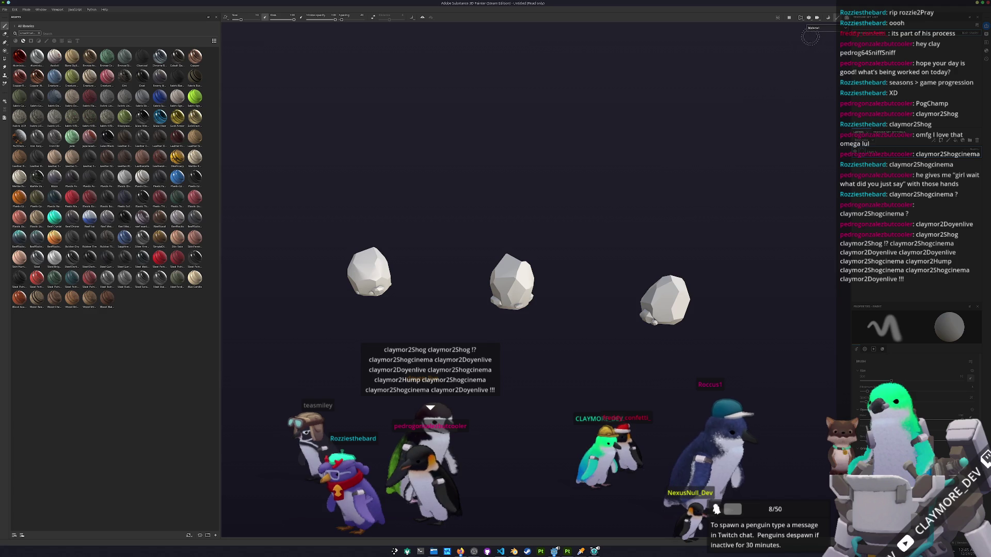
click(817, 50)
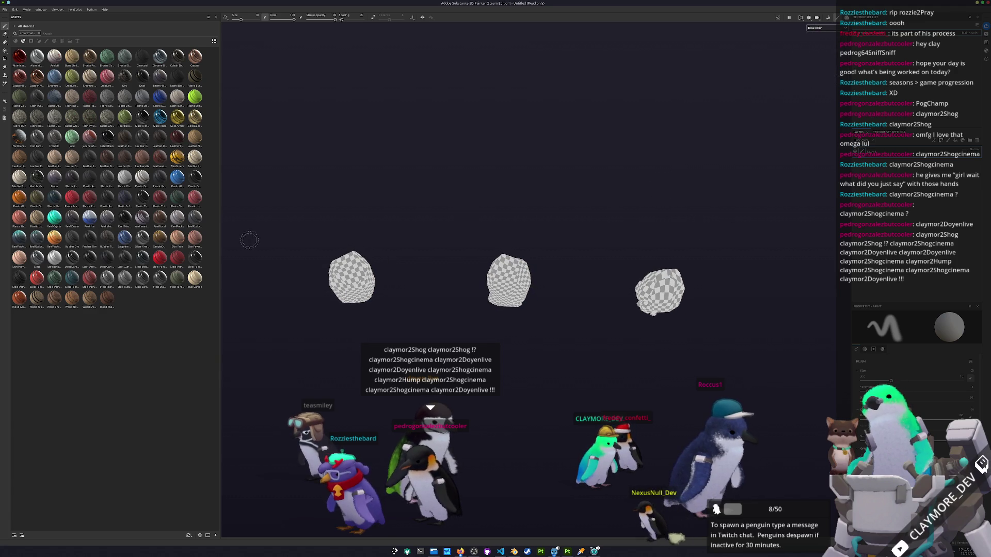
click(20, 238)
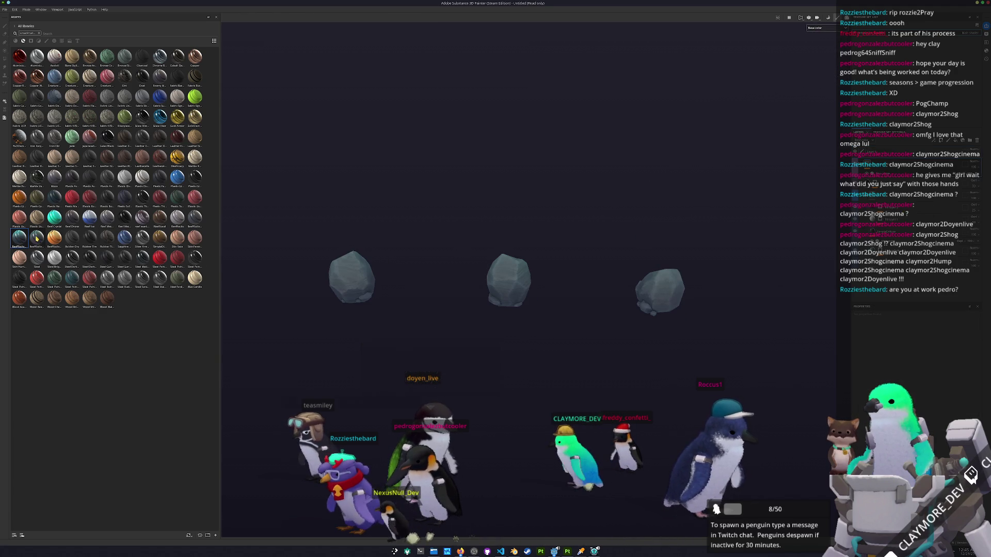
Apply the Reef Ice material to the boulders.
mouse_move(435, 236)
mouse_down()
mouse_move(403, 199)
mouse_move(427, 215)
mouse_move(368, 208)
mouse_up()
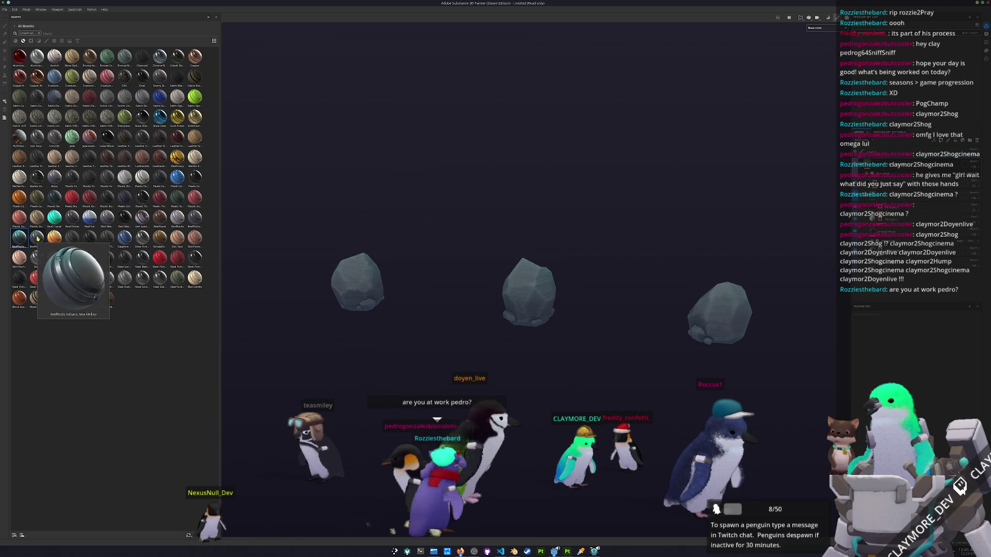
click(89, 217)
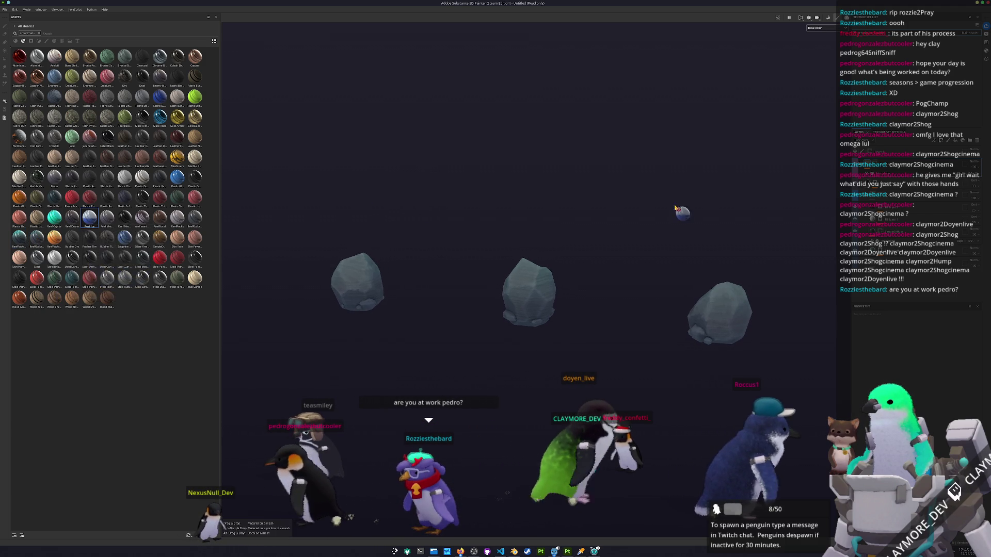
drag(89, 217, 701, 198)
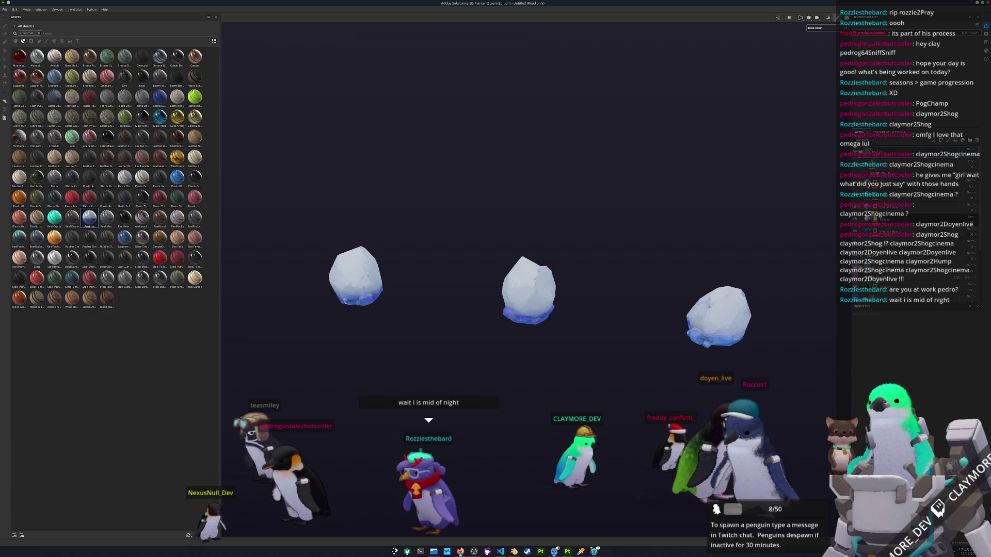
key(1)
Lower the 3D Linear Gradient balance and change the filter's blend mode for a blue-ice fade.
click(891, 219)
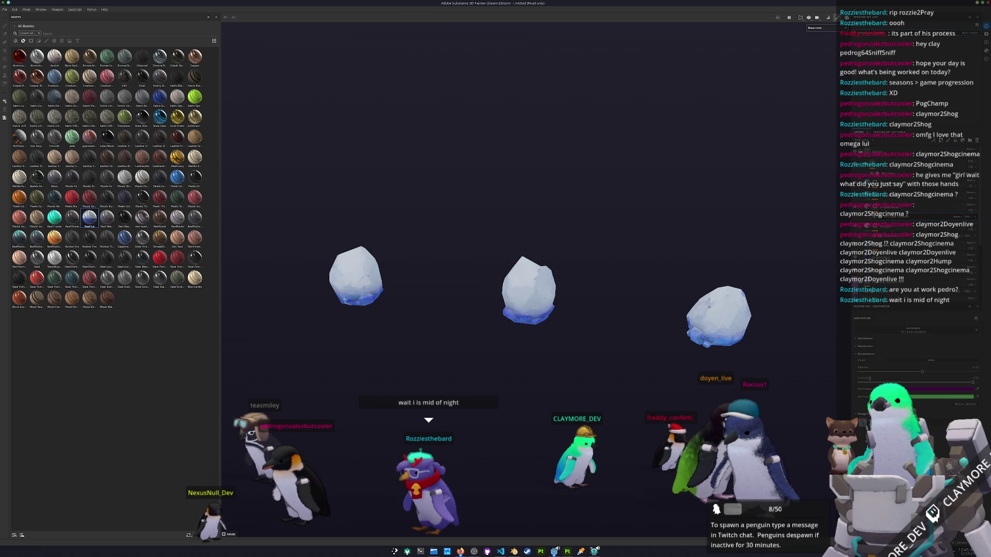
drag(923, 372, 907, 372)
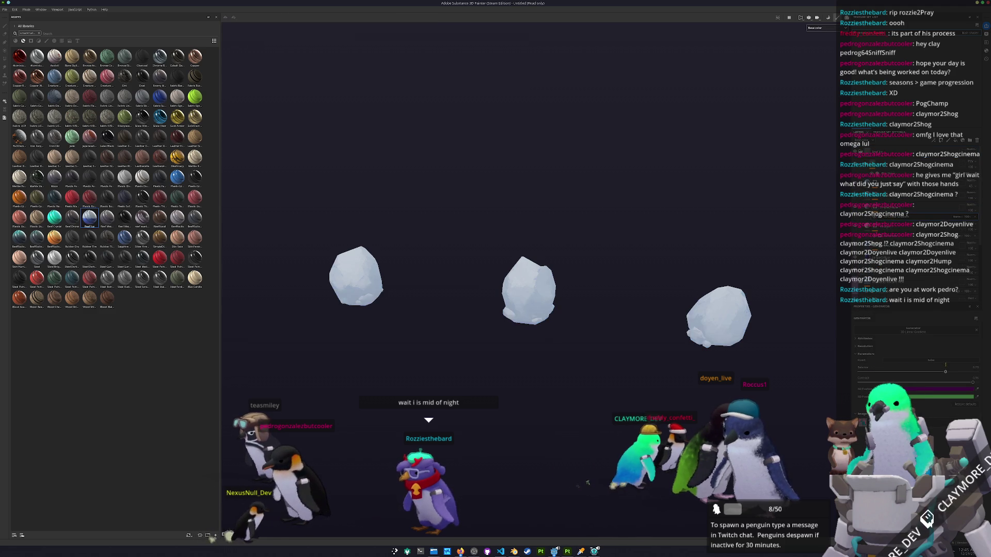
click(898, 206)
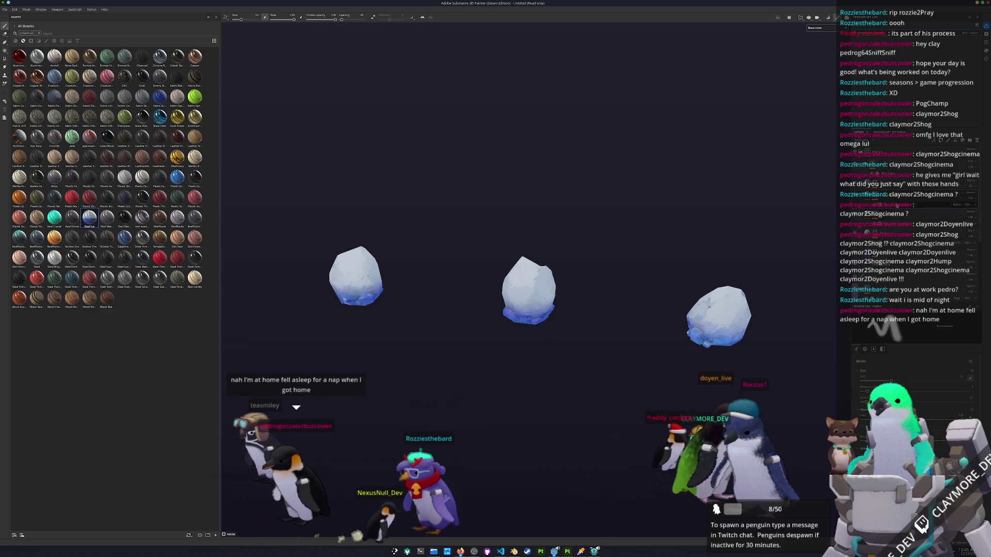
click(891, 218)
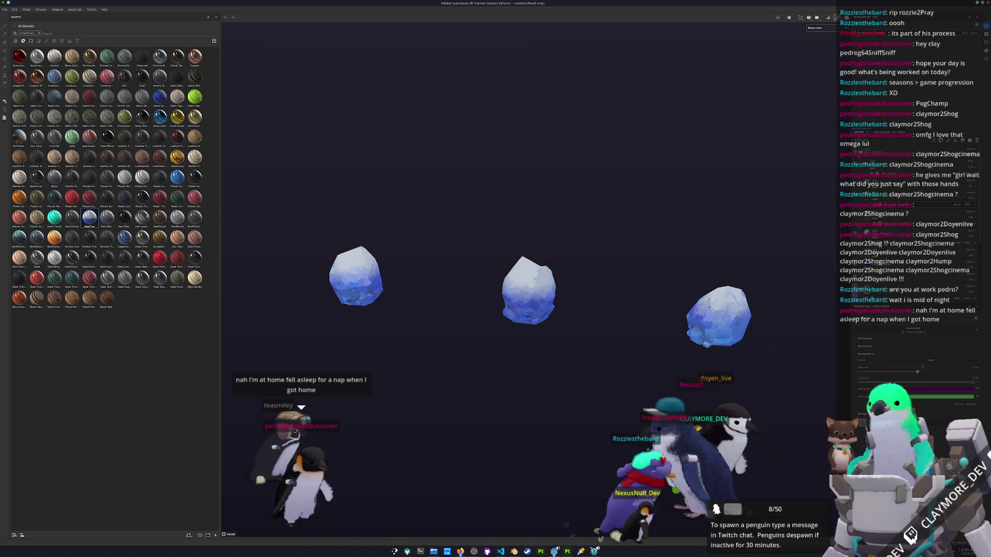
click(893, 213)
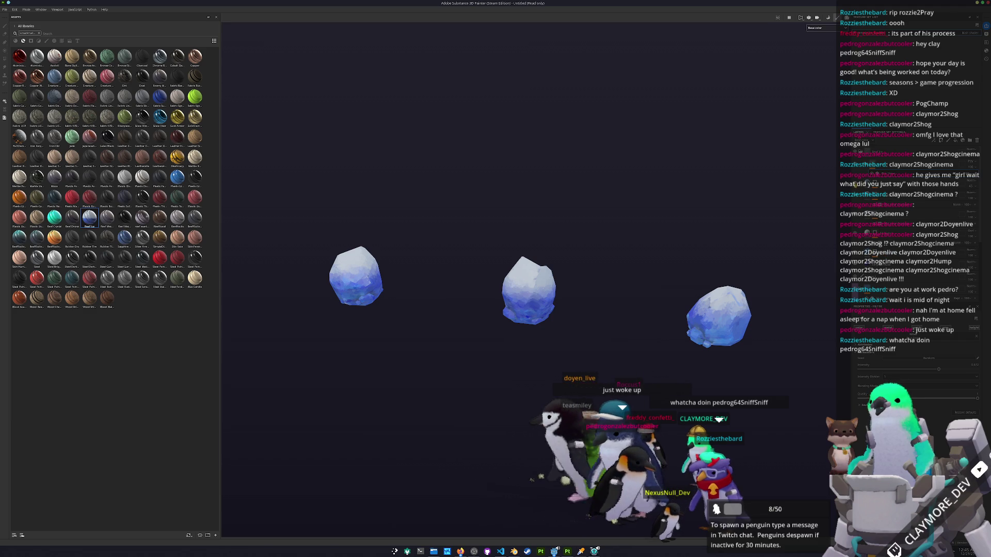
key(1)
click(970, 192)
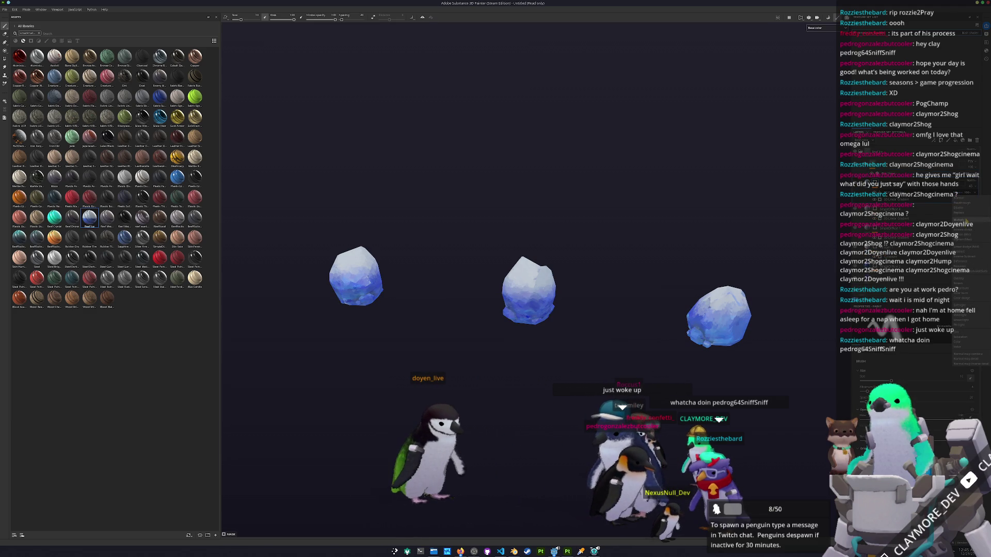
click(965, 220)
scroll(529, 289, up, 3)
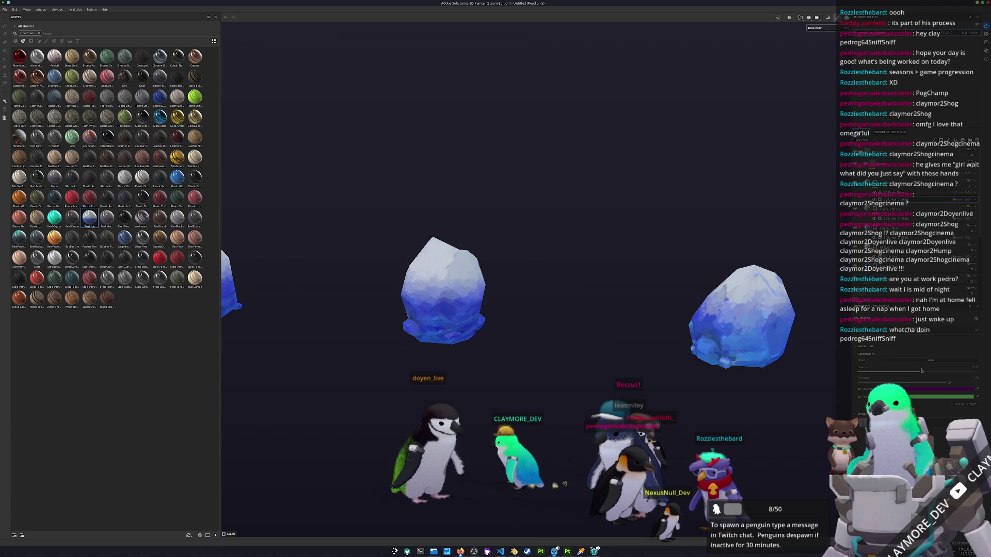
mouse_move(922, 371)
mouse_down()
mouse_move(912, 370)
mouse_move(964, 381)
mouse_move(925, 371)
mouse_up()
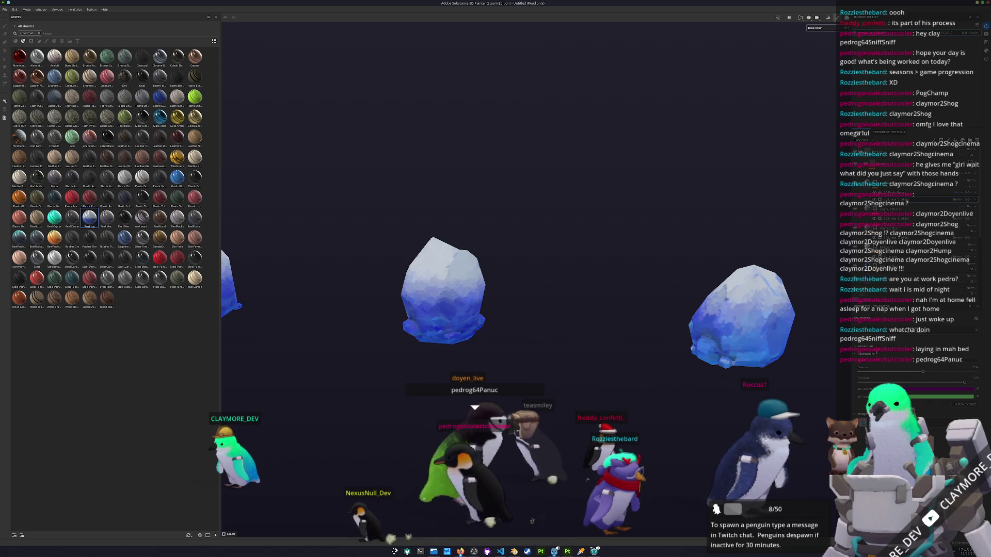
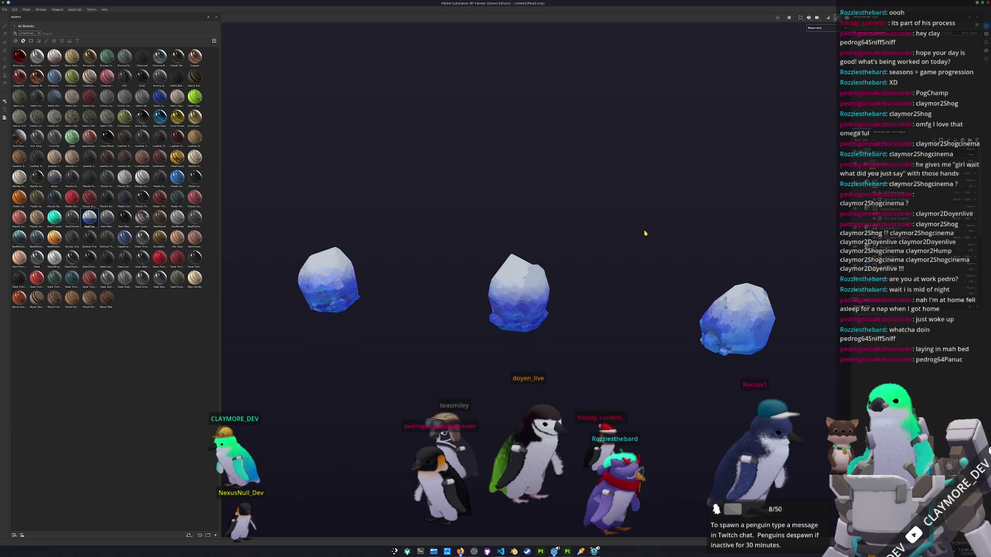
Save the Painter project as debug_ice_boulder in the terrain/debug_ice_boulder folder after a brief look at the rocks.
key(ctrl+s)
drag(527, 200, 636, 158)
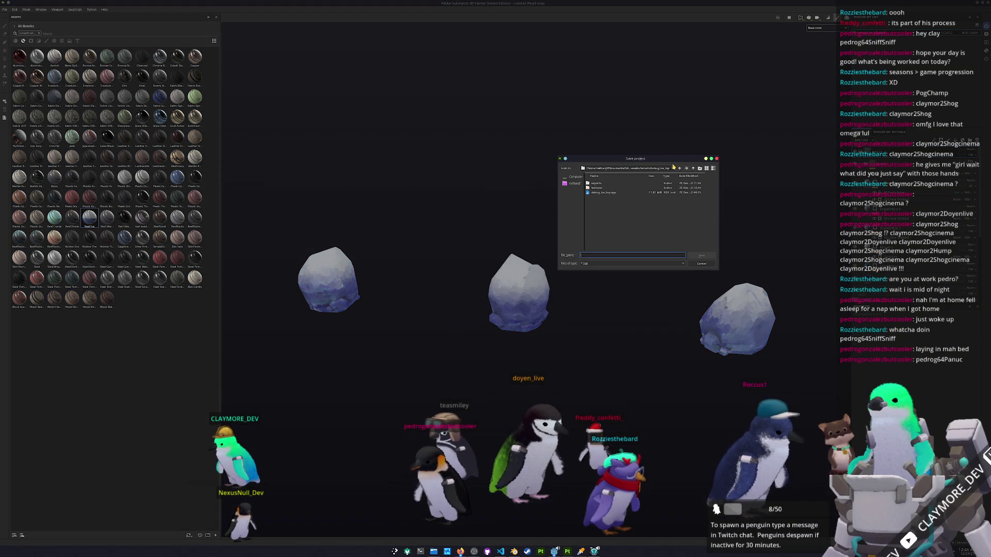
key(Escape)
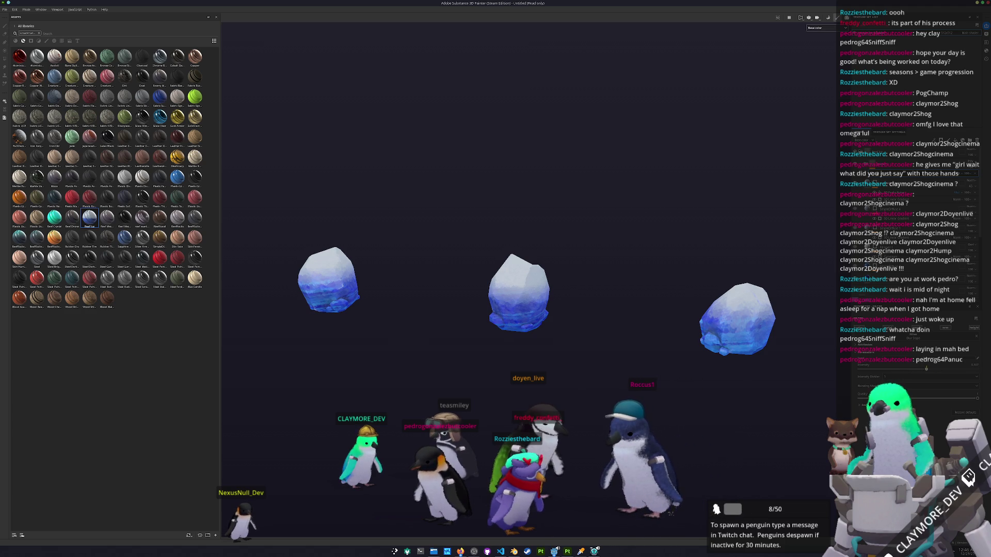
drag(682, 291, 681, 283)
key(ctrl+s)
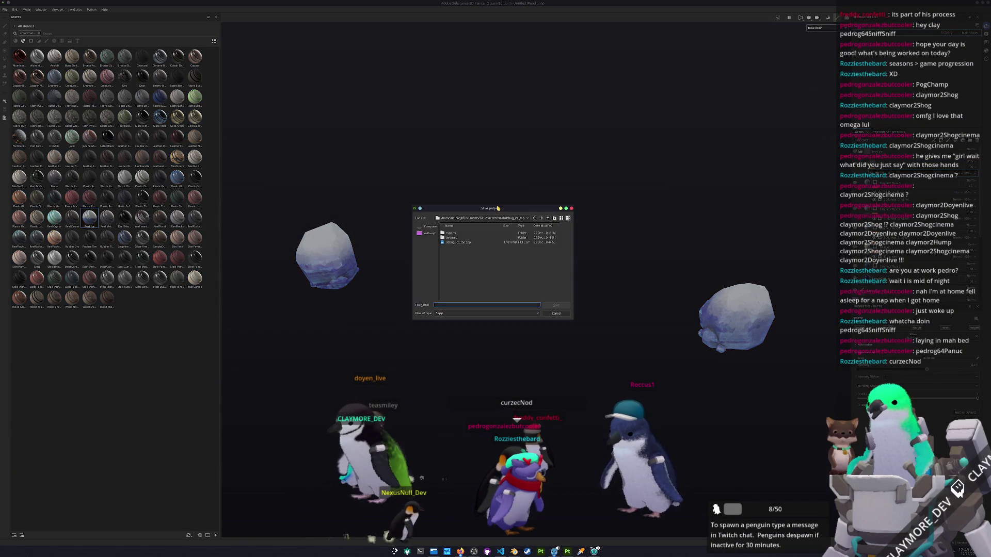
click(728, 189)
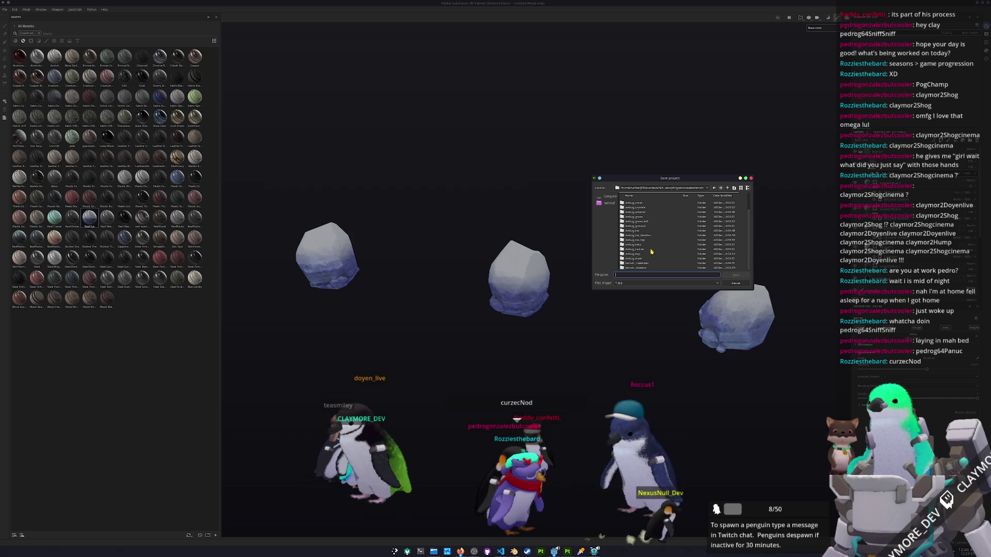
double_click(644, 236)
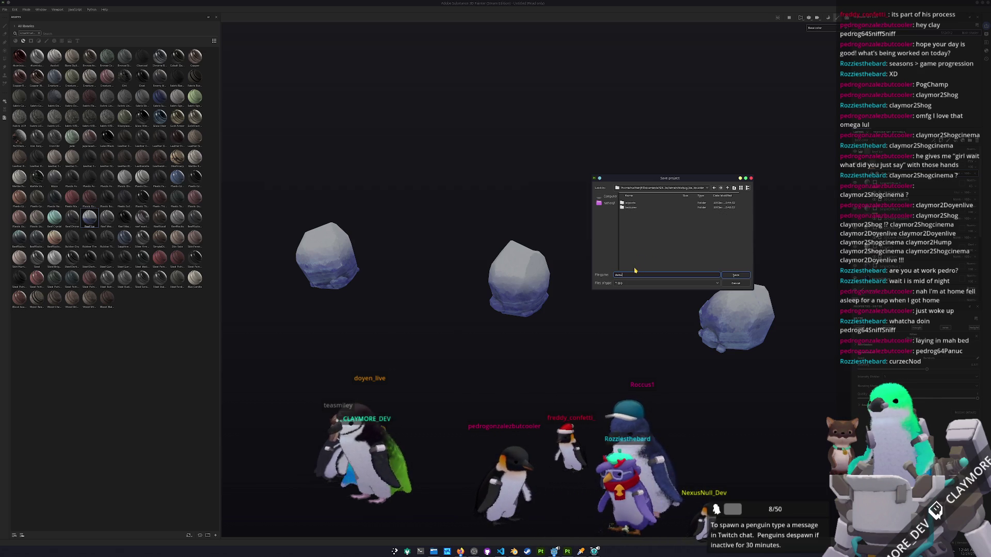
text(g_ice_boulder)
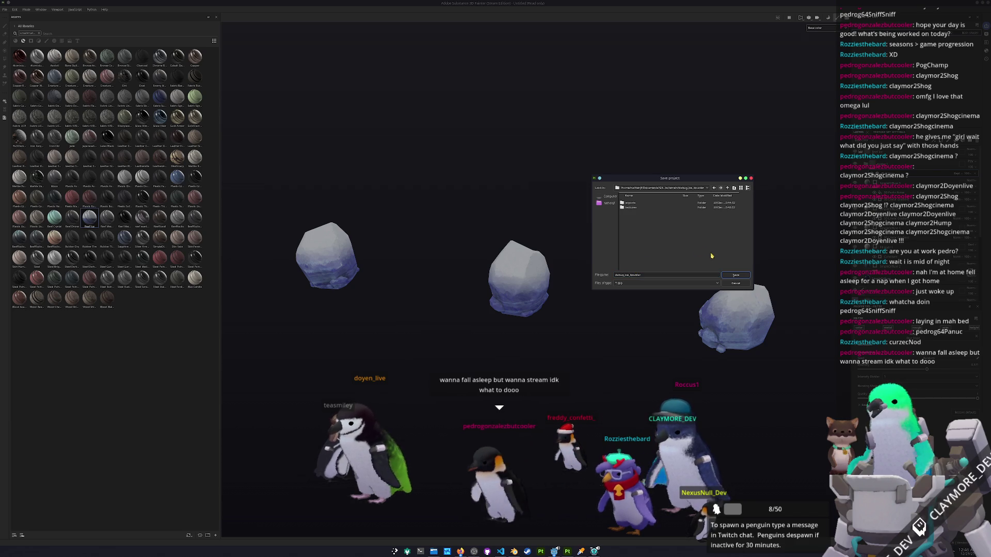
click(738, 276)
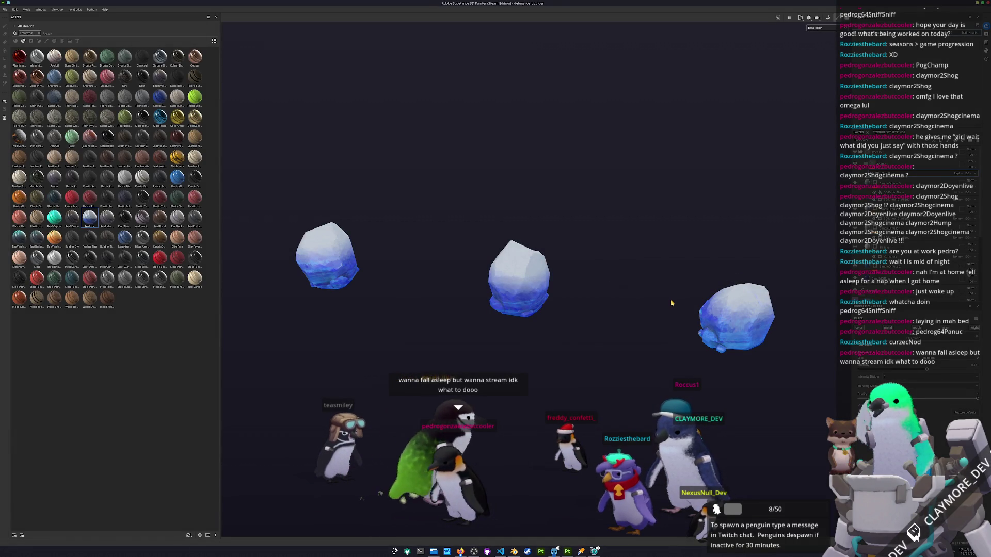
scroll(617, 339, up, 2)
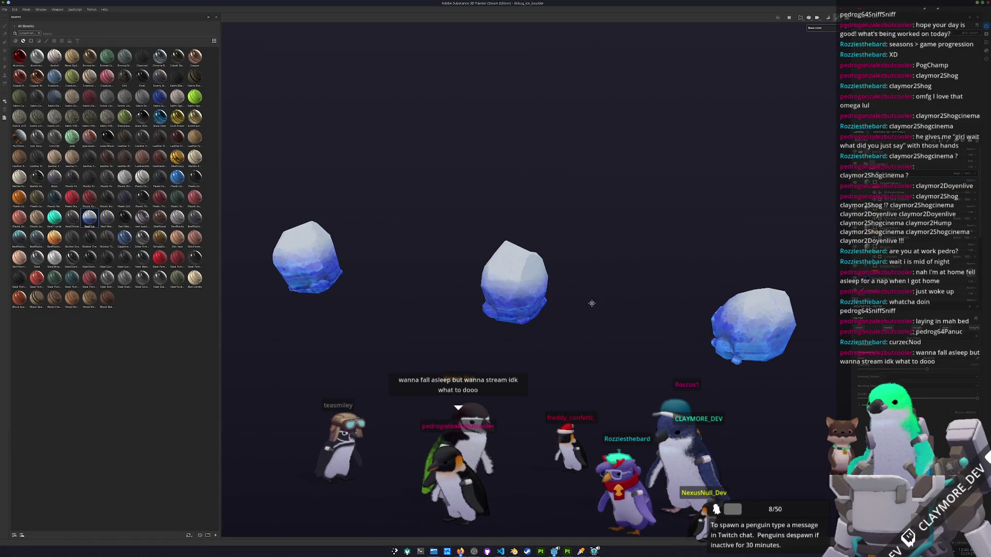
click(567, 551)
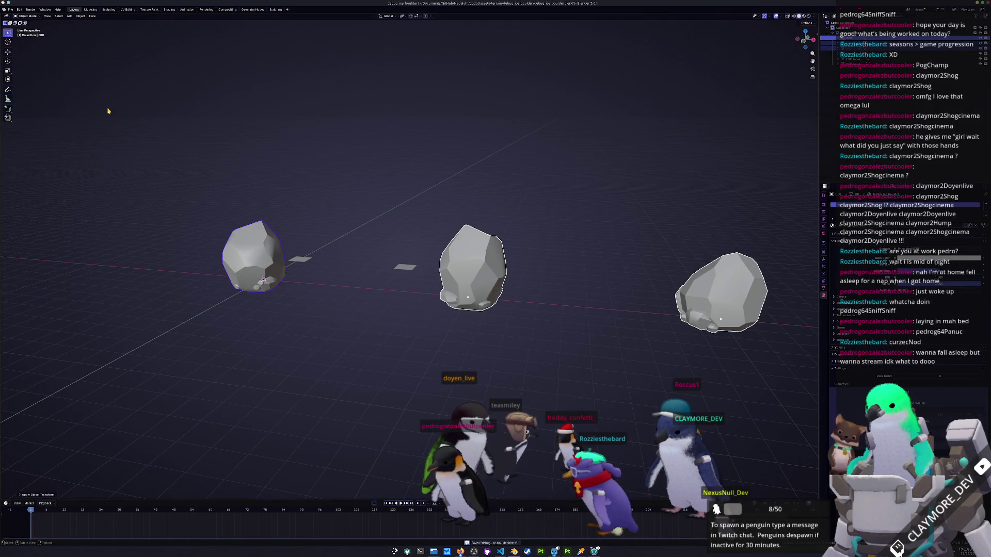
Export the boulder meshes as a glTF 2.0 .glb file with Animation unchecked.
click(11, 9)
mouse_move(26, 94)
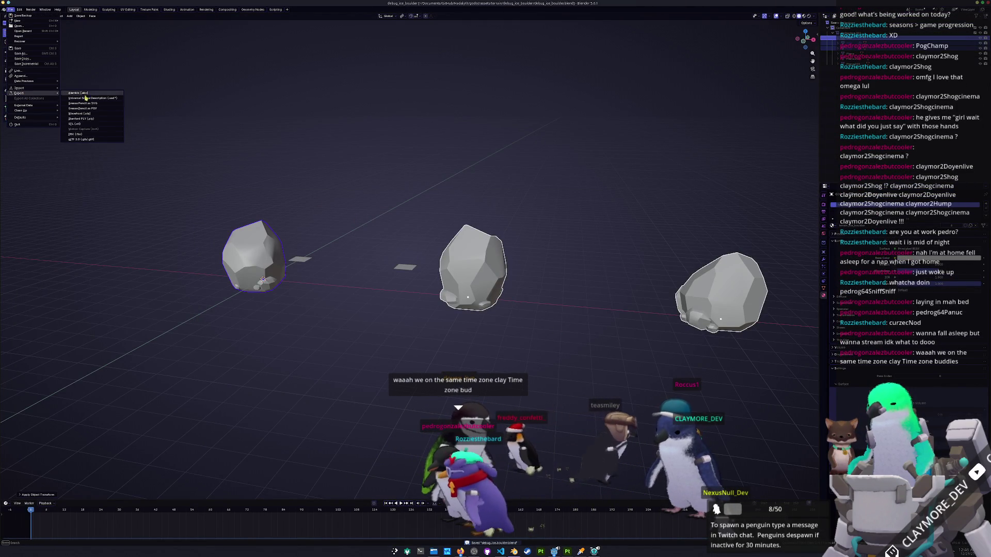
click(82, 139)
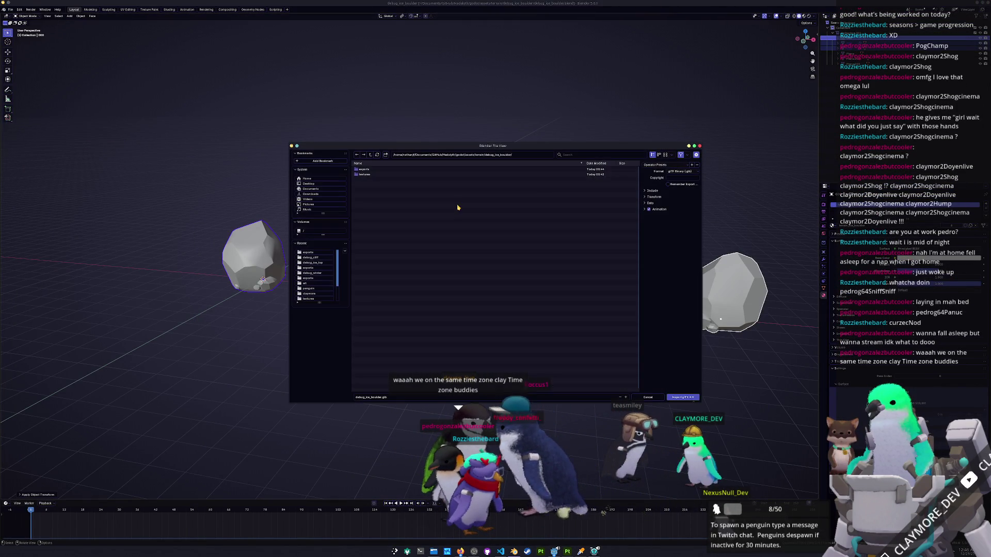
click(651, 192)
click(645, 249)
click(653, 268)
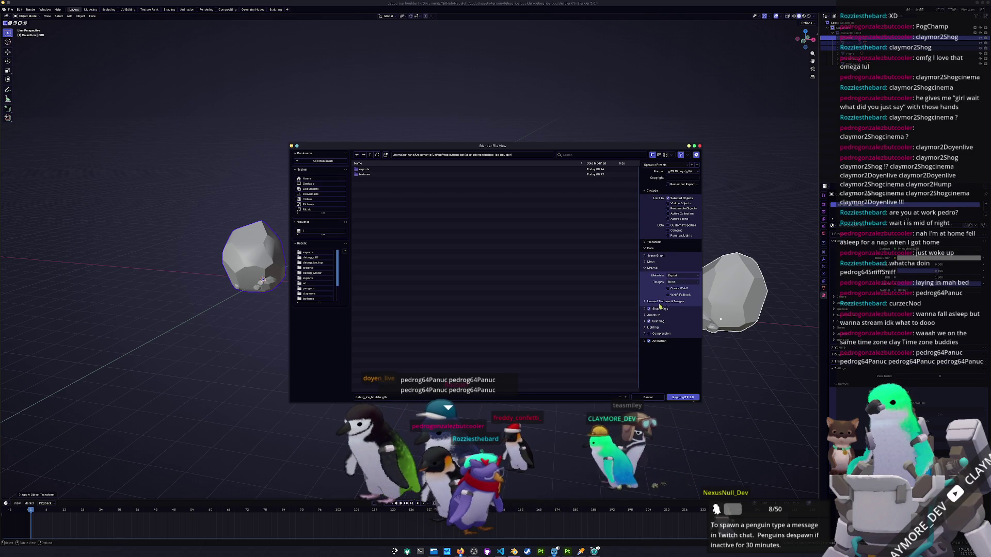
click(658, 342)
scroll(657, 356, down, 2)
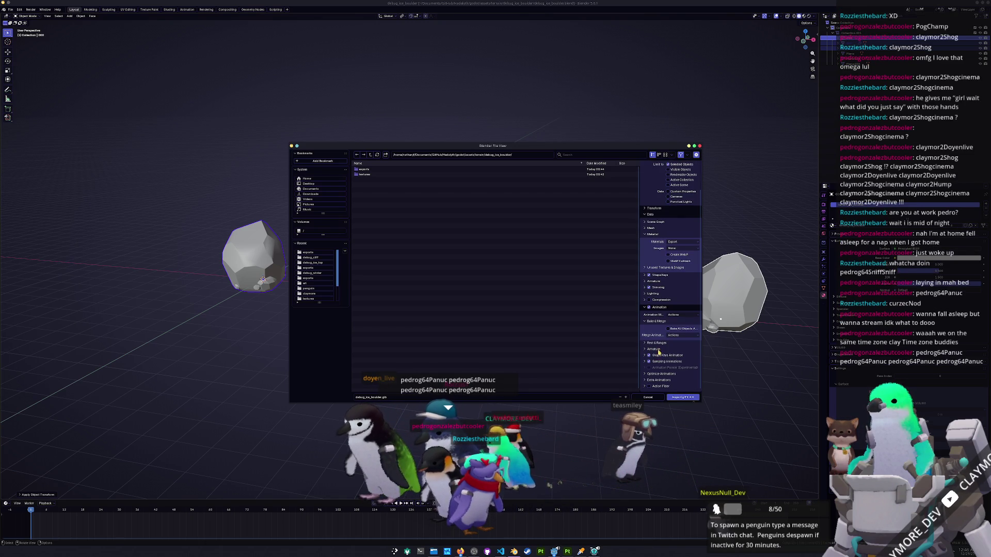
click(650, 307)
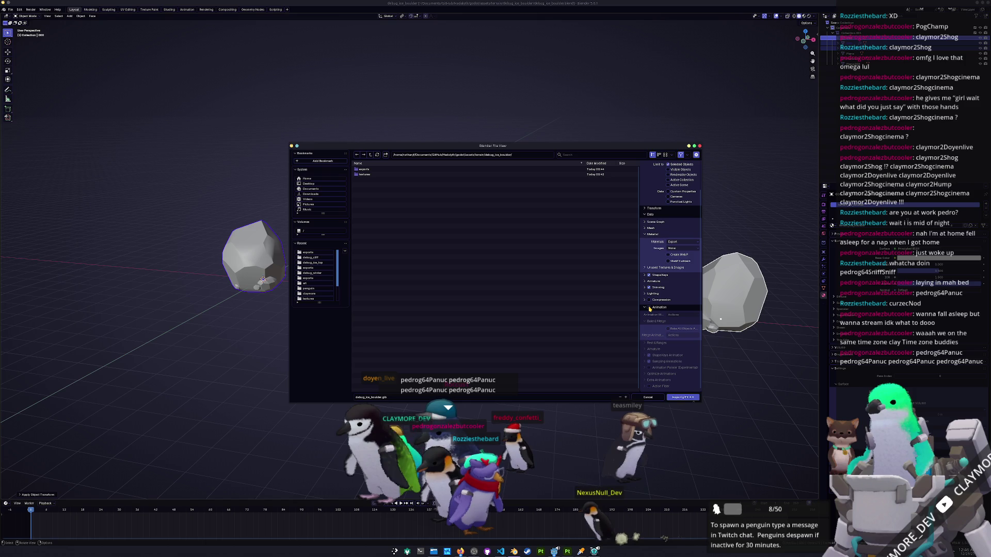
click(691, 399)
key(alt+Tab)
Set debug_ice_boulder.glb's import script to res://assets/import_scripts/gltf_scene_child_sort.gd and reimport it.
scroll(46, 366, up, 3)
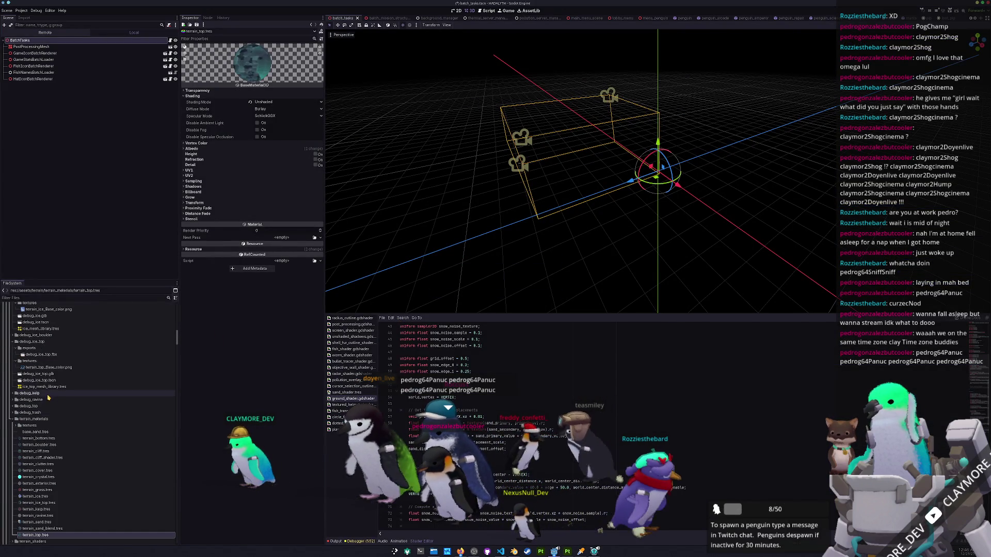
double_click(45, 366)
double_click(41, 378)
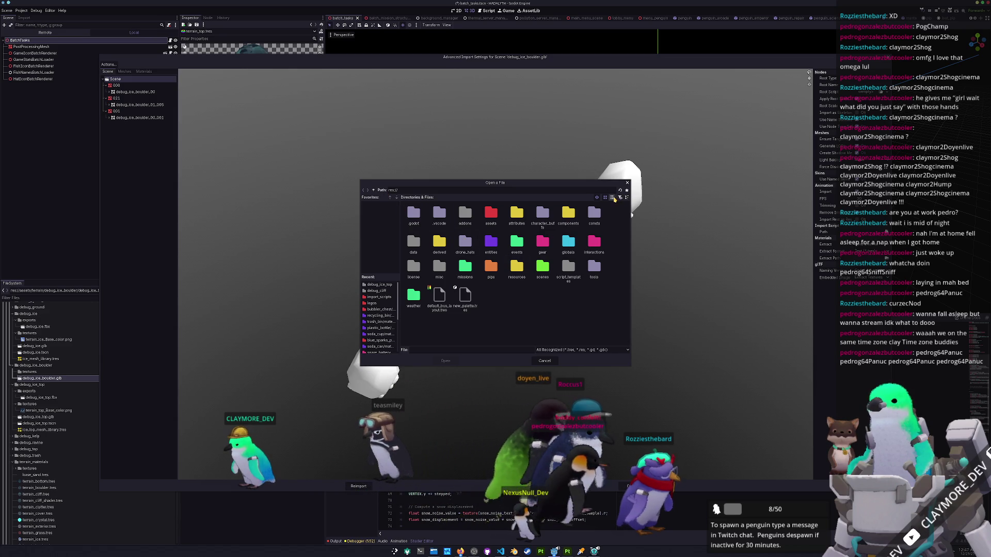
click(612, 197)
double_click(411, 223)
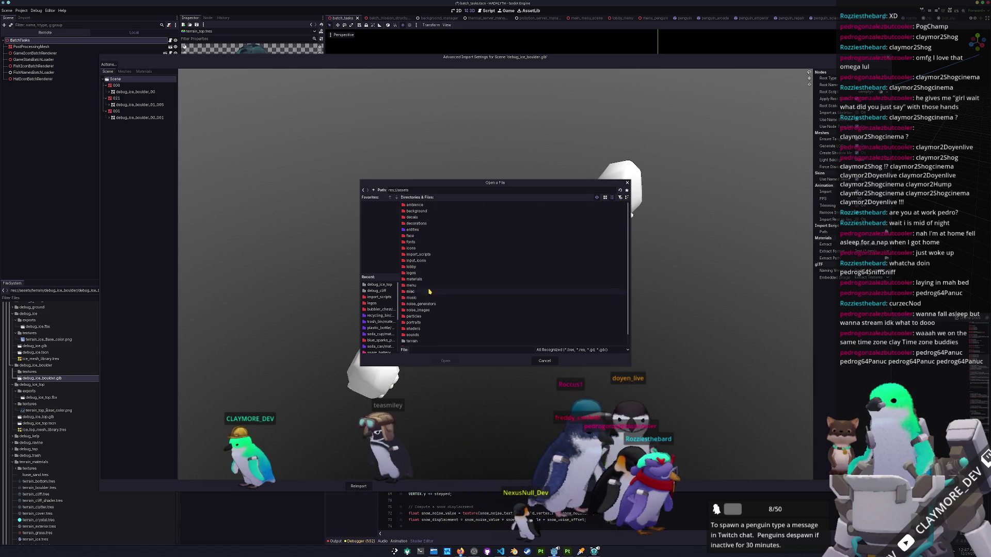
double_click(418, 255)
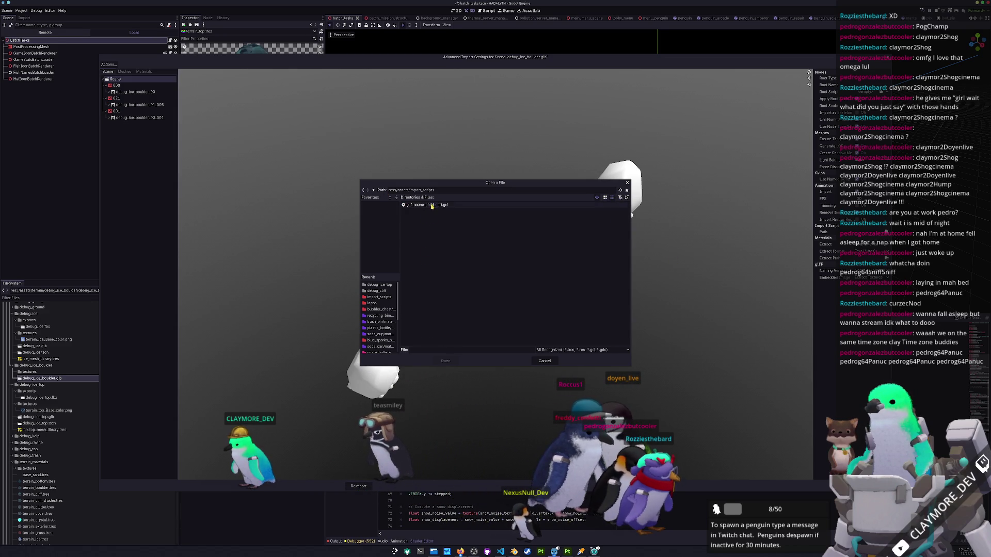
double_click(427, 205)
click(359, 486)
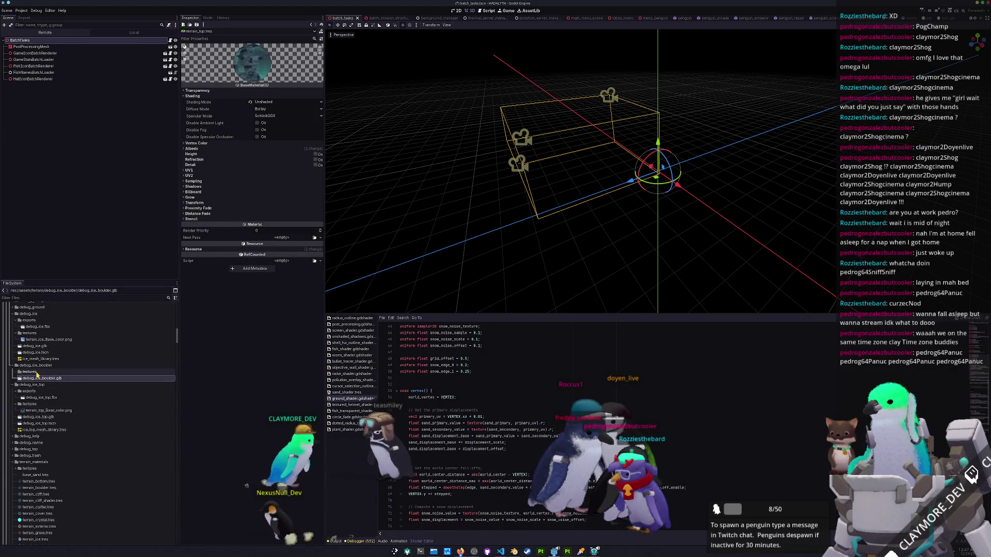
click(567, 551)
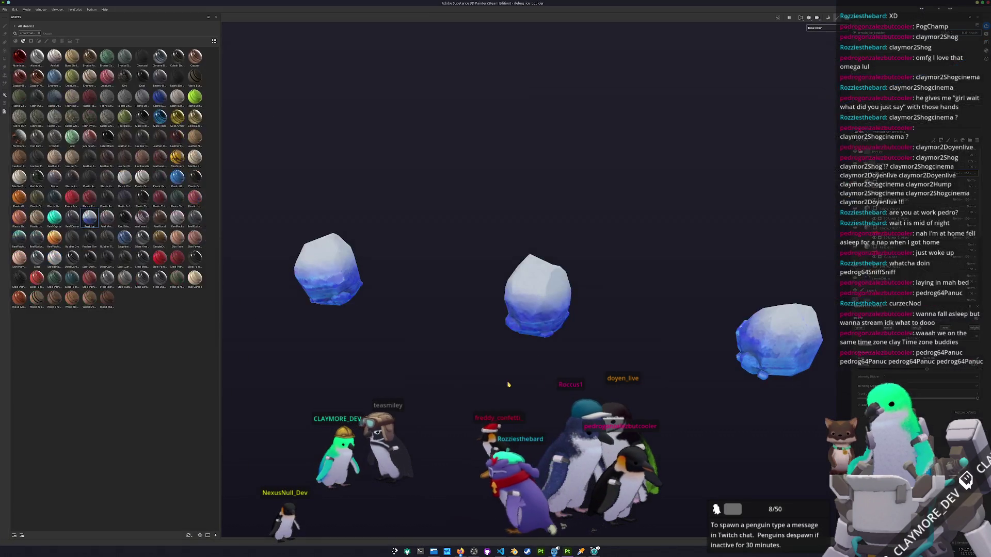
Export the terrain_ice_boulder texture set's maps with the output directory set to debug_ice_boulder.
key(ctrl+shift+e)
click(493, 200)
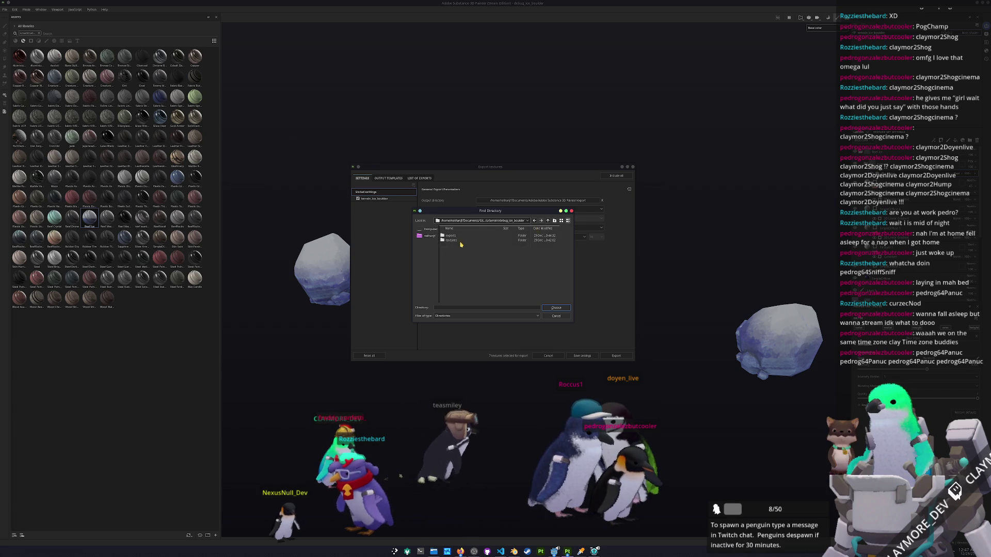
click(555, 308)
click(380, 199)
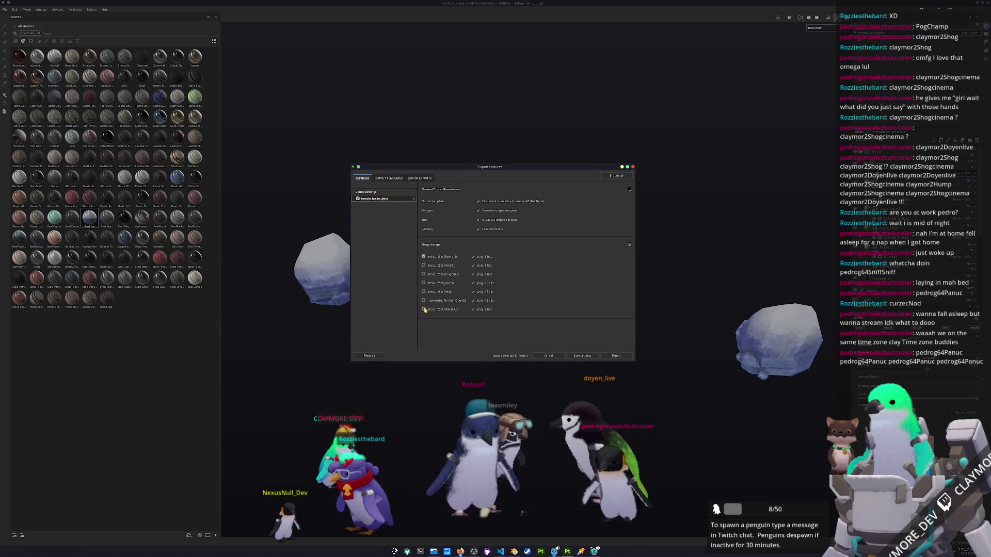
click(616, 356)
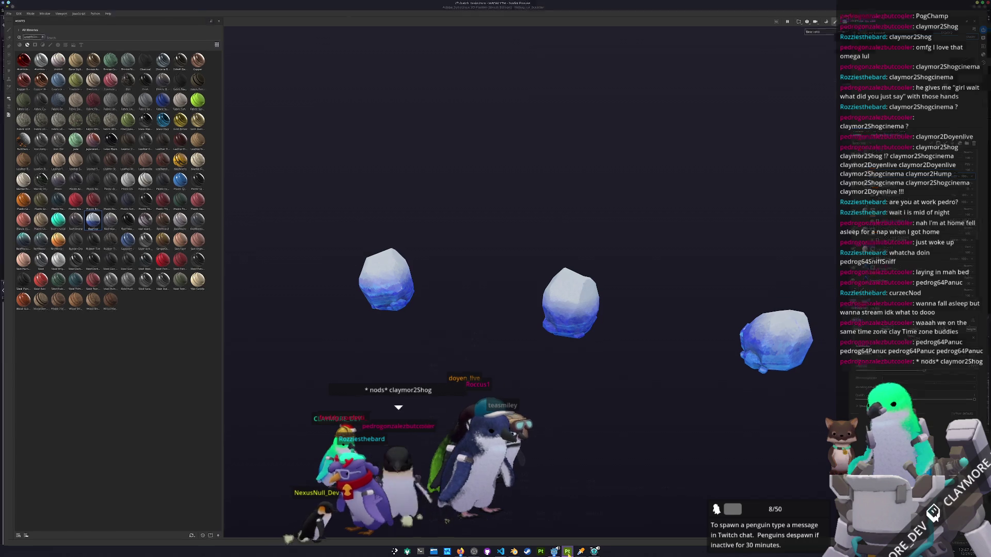
Save the current scene and duplicate terrain_boulder.tres as terrain_ice_boulder.tres.
key(alt+Tab)
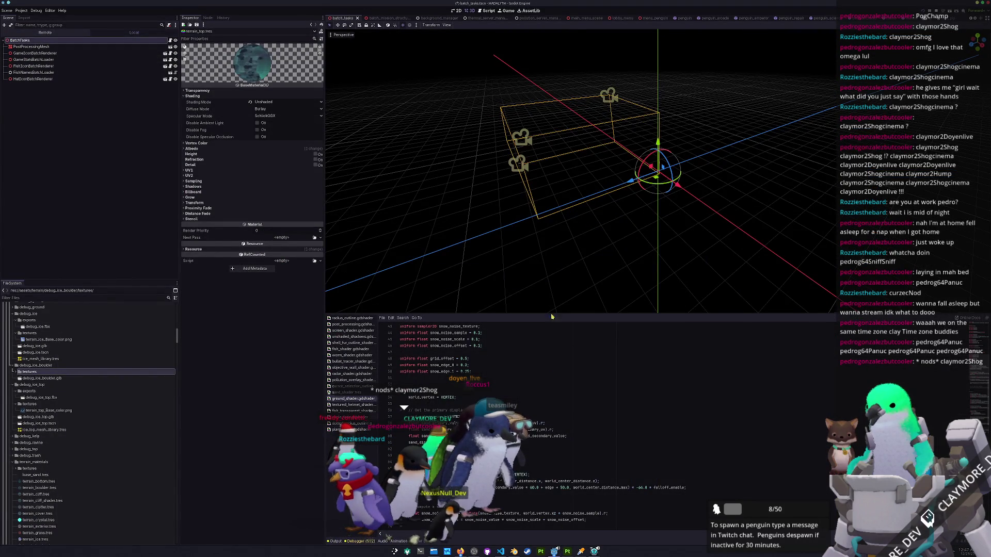
key(ctrl+s)
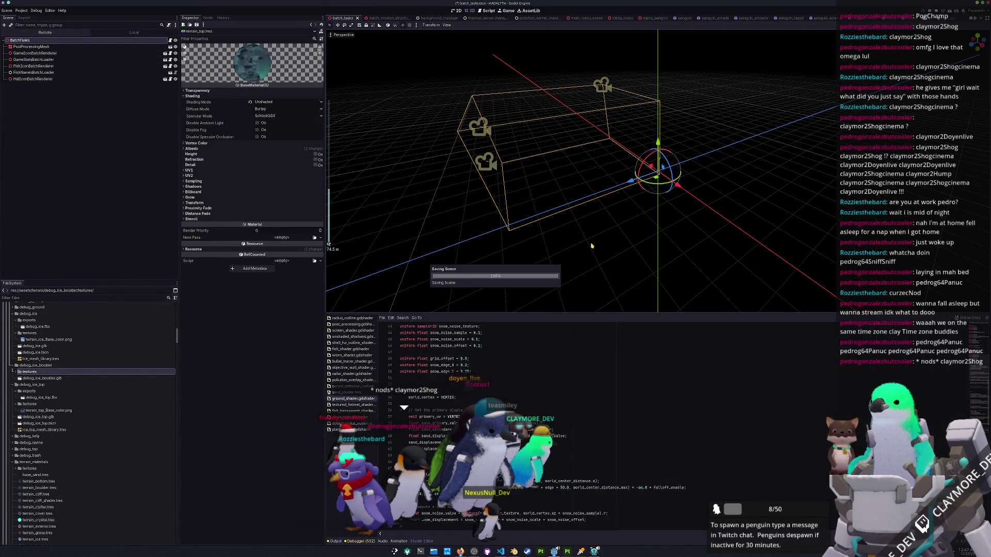
drag(599, 258, 606, 226)
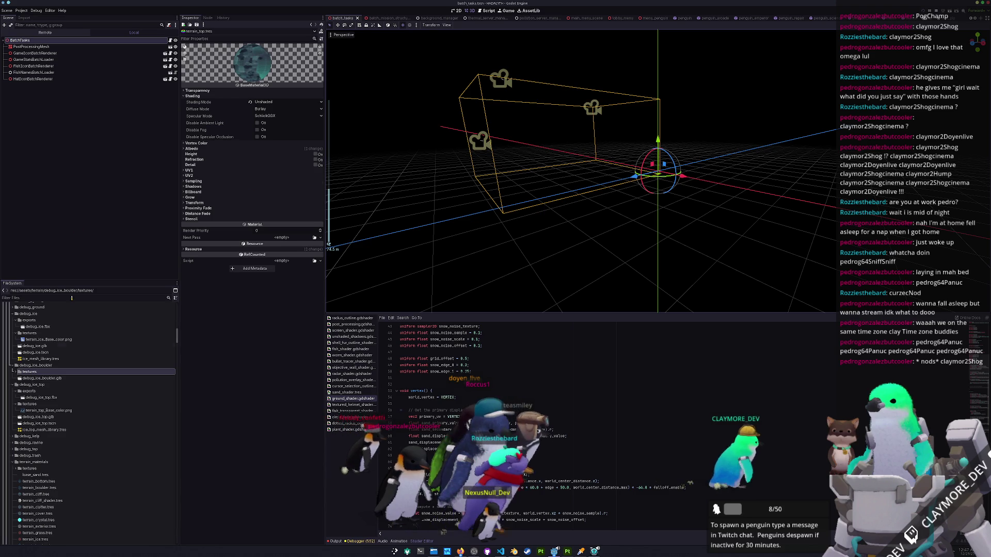
double_click(39, 373)
scroll(40, 373, down, 5)
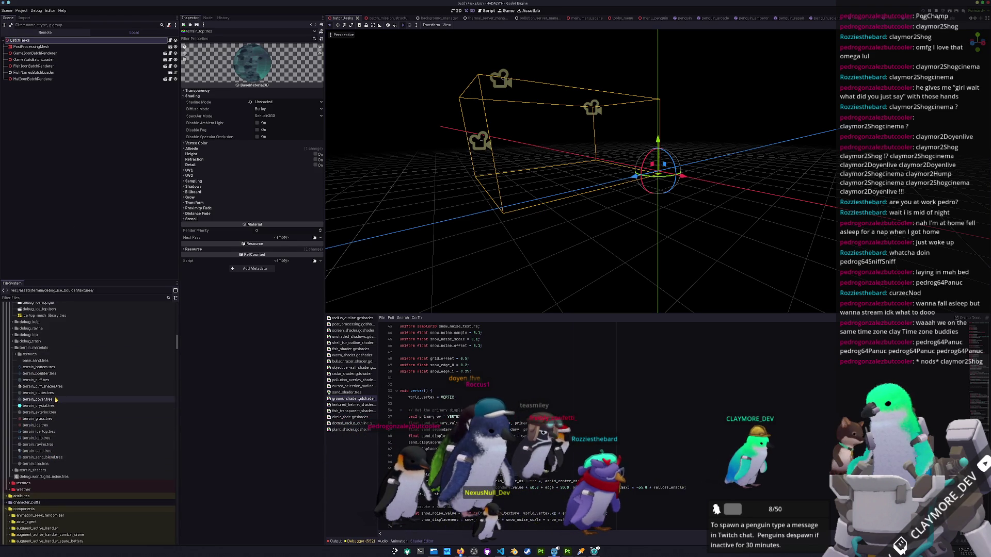
click(44, 386)
click(57, 374)
key(ctrl+d)
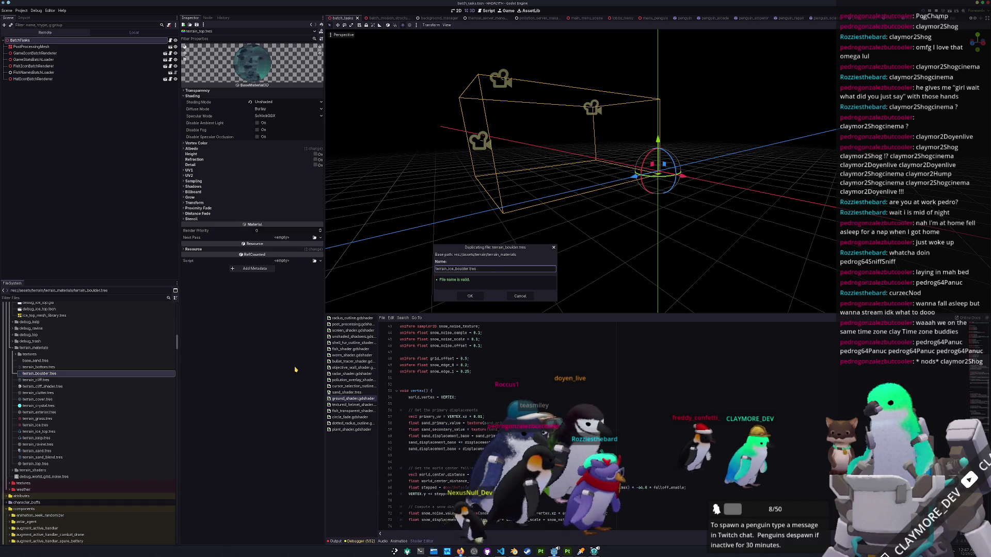
key(Return)
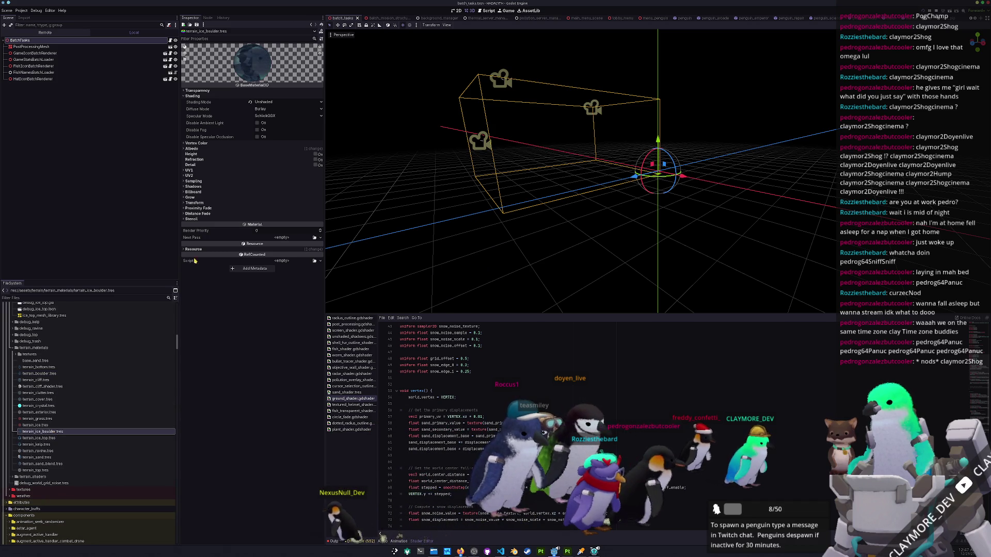
Quick Load the ice boulder base colour texture into the material's Albedo texture slot.
click(188, 148)
click(320, 167)
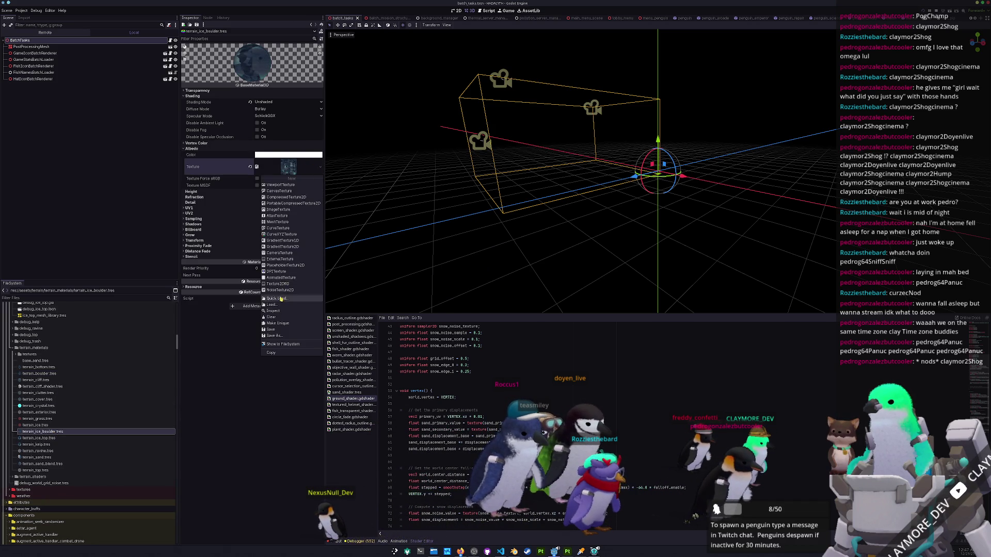
click(281, 298)
text(ice_boulder)
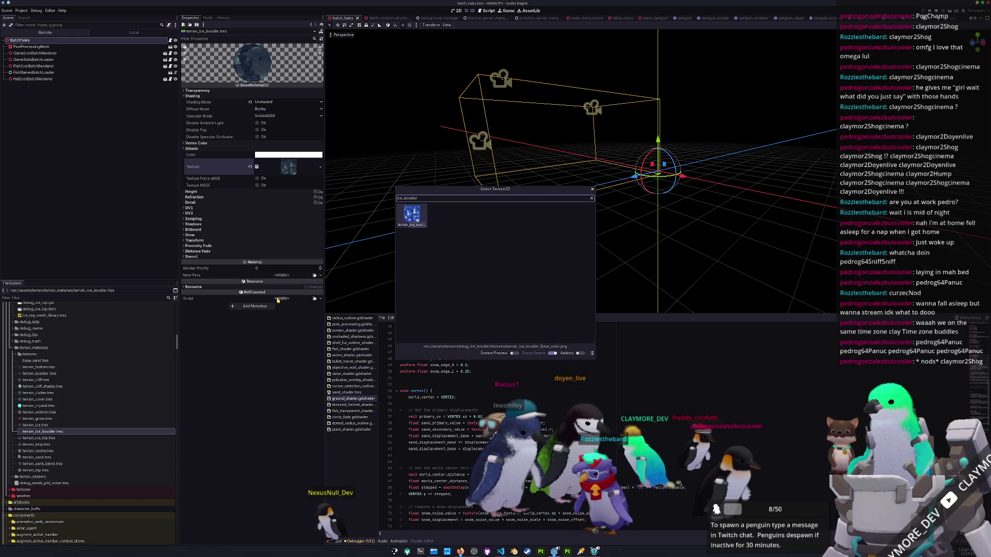
key(Return)
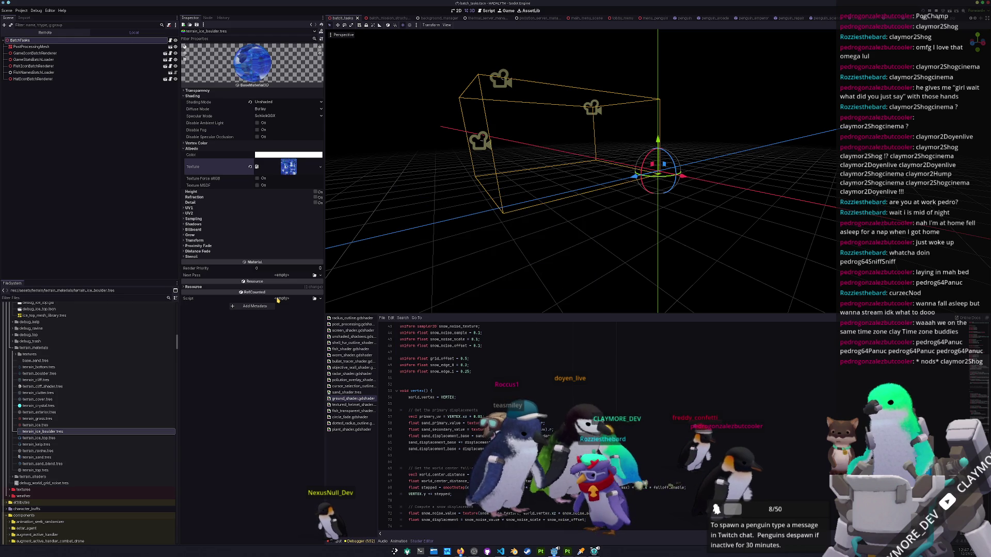
Open debug_ice_boulder.glb as a scene and frame all three boulders.
scroll(63, 431, up, 6)
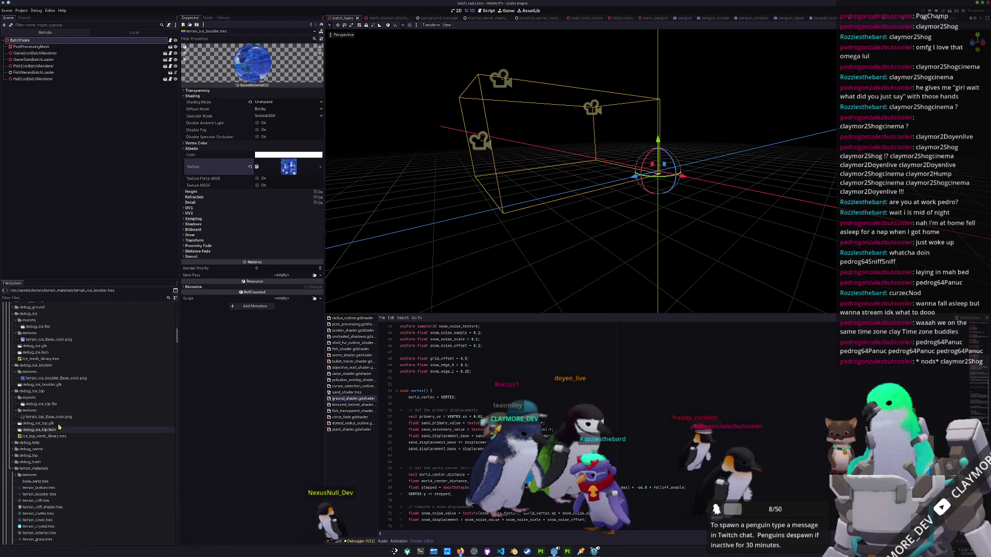
scroll(39, 382, up, 2)
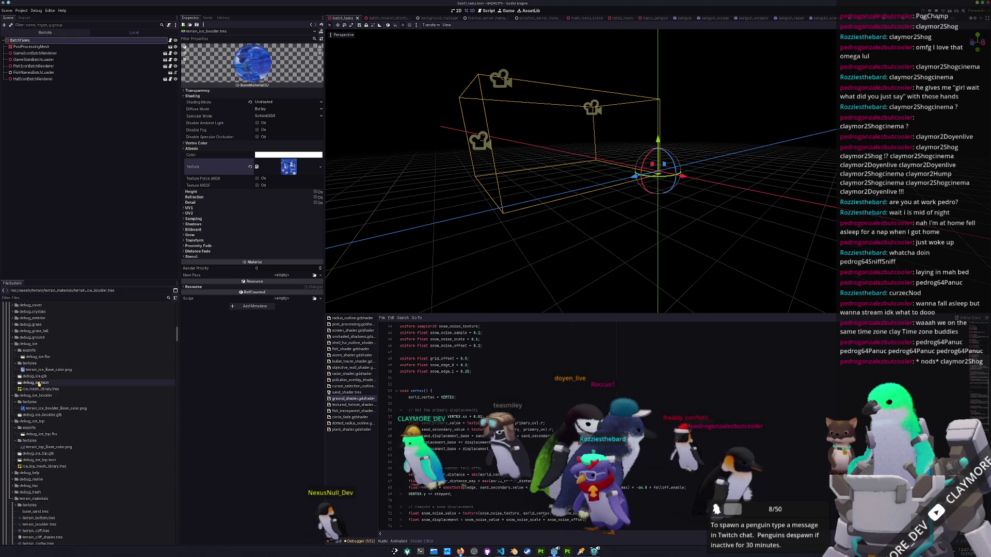
click(39, 415)
double_click(38, 416)
mouse_move(563, 217)
mouse_down()
mouse_move(639, 214)
mouse_move(558, 201)
mouse_up()
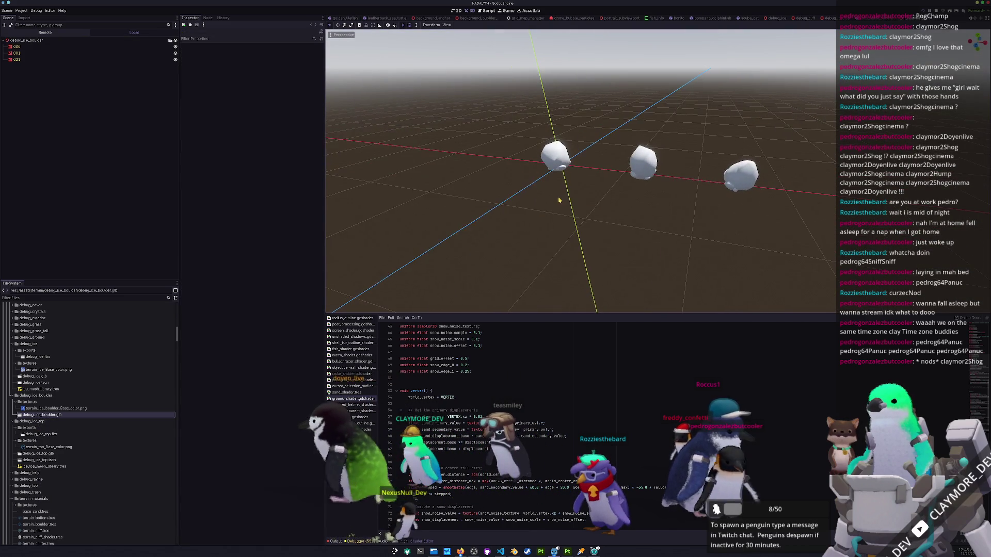
Save the boulder scene as debug_ice_boulder.tscn in the debug_ice_boulder folder.
key(ctrl+s)
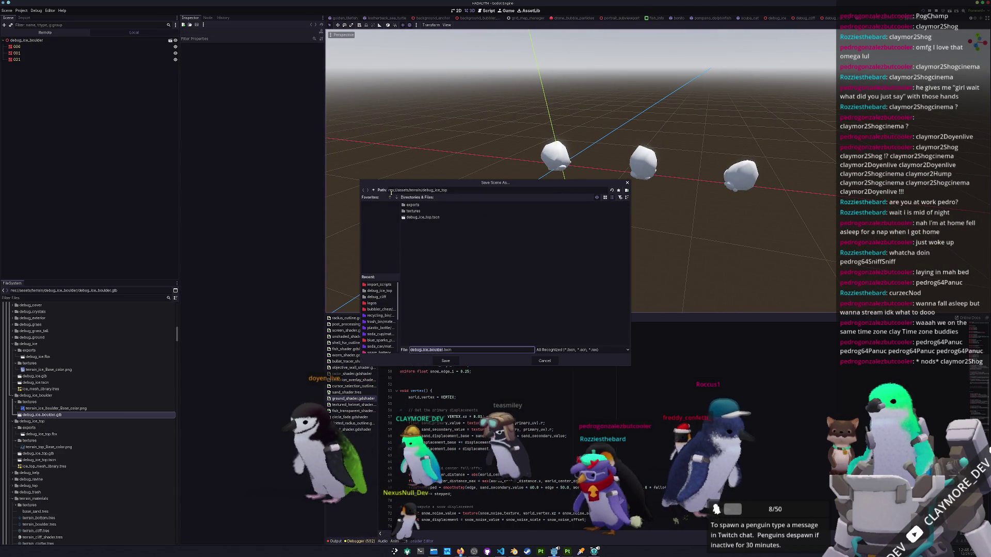
click(373, 190)
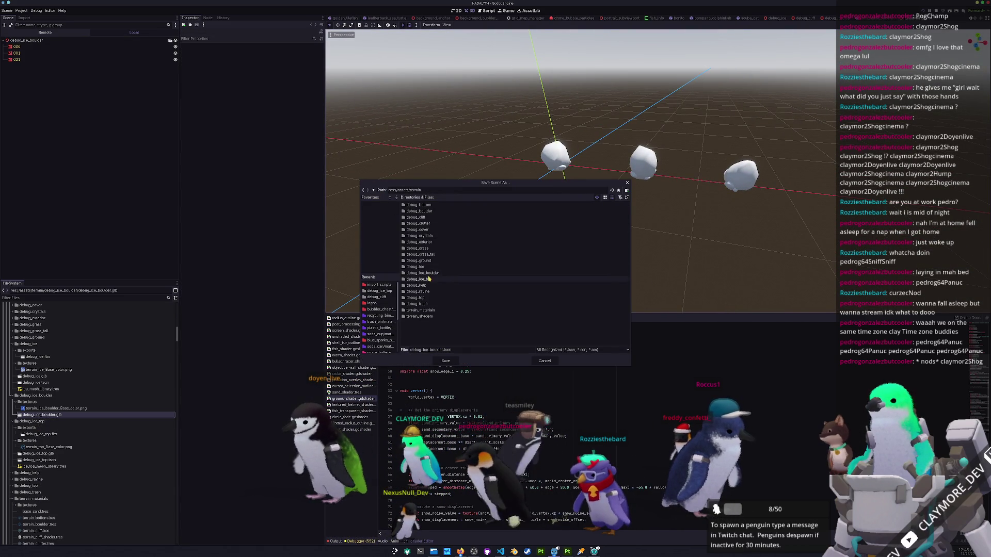
double_click(422, 273)
click(446, 361)
Apply the blue ice material to all three boulders' Surface Material Override slot 0 and save.
click(16, 59)
shift+click(17, 46)
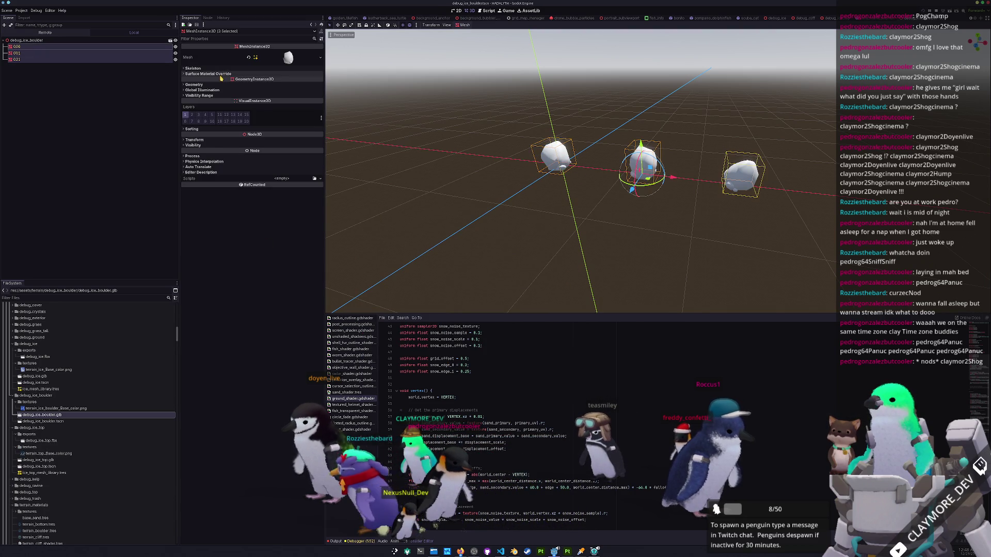
click(221, 76)
click(314, 80)
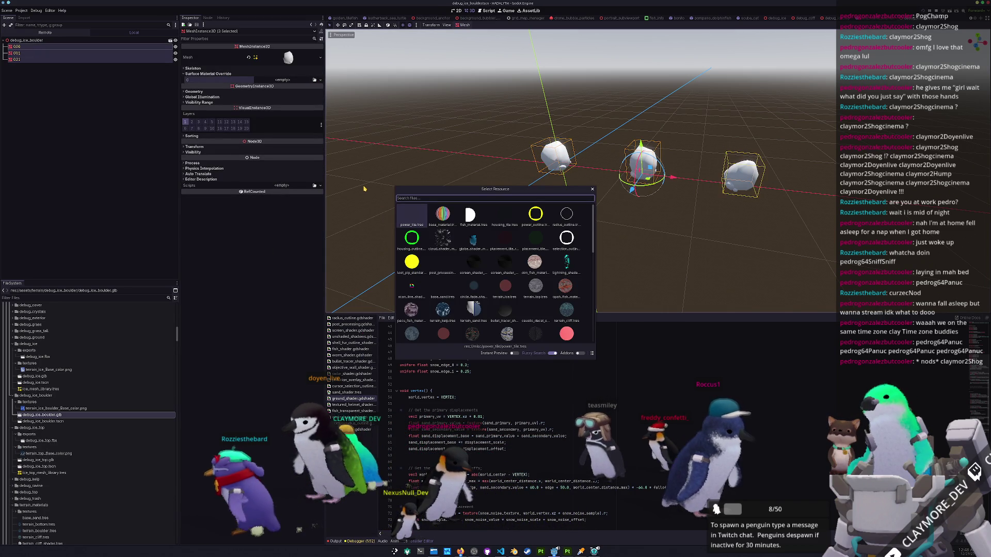
text(ice)
key(Return)
key(ctrl+s)
Export the scene as a MeshLibrary named ice_boulder_mesh_library.tres in the debug_ice_boulder folder.
scroll(356, 202, up, 2)
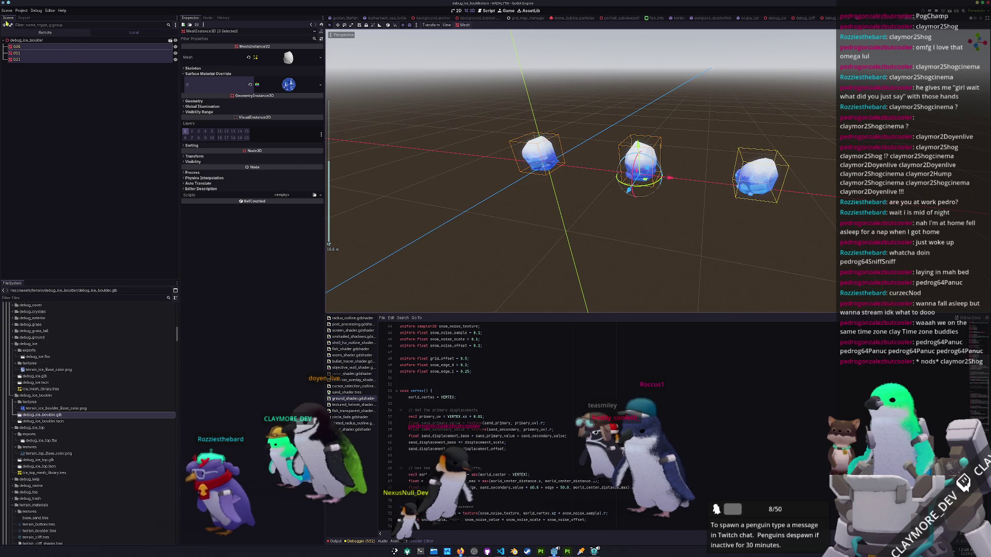
click(7, 10)
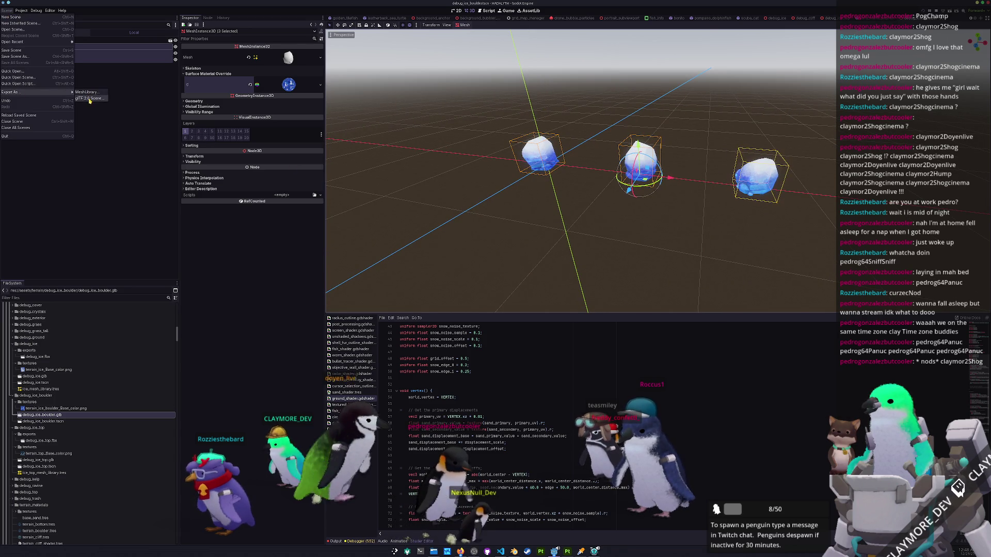
click(87, 92)
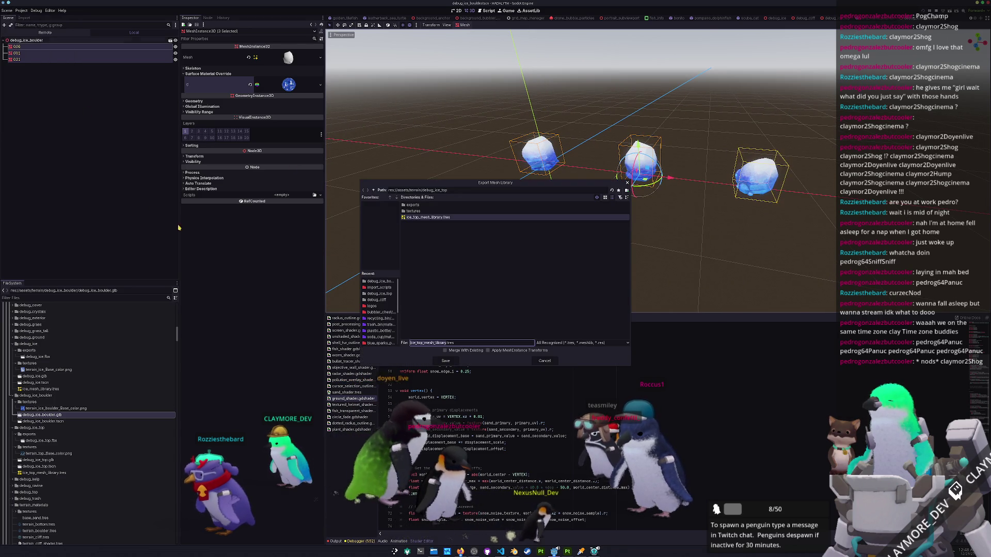
click(375, 190)
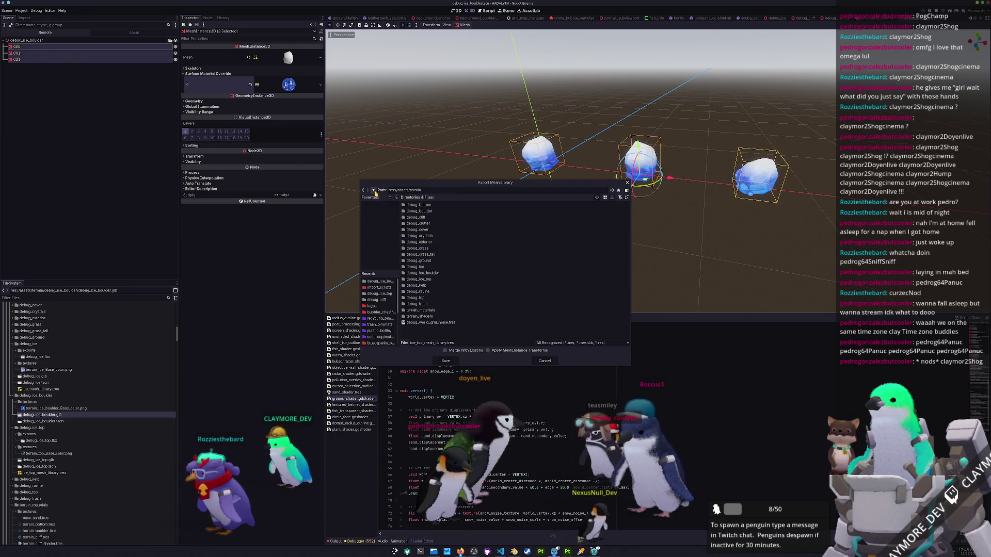
double_click(420, 273)
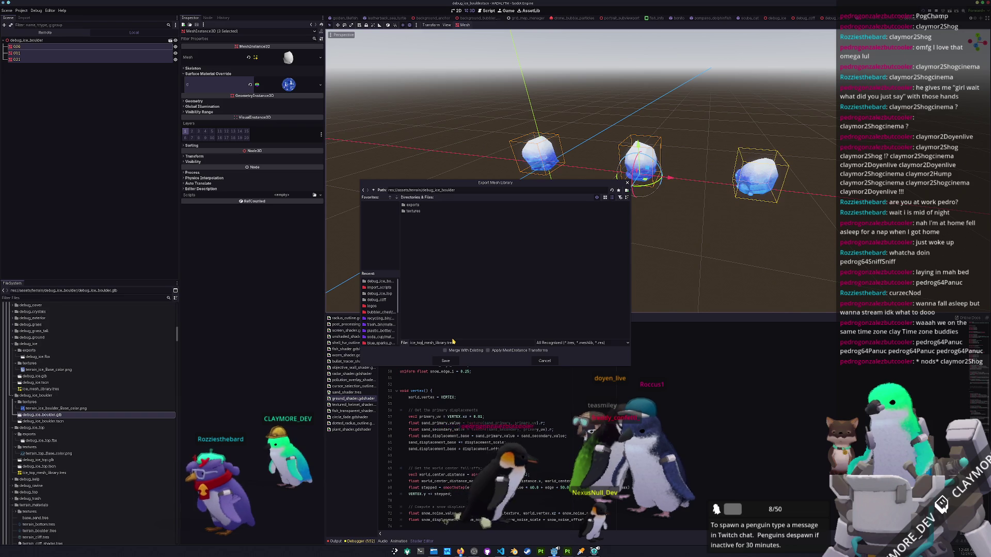
text(boulder)
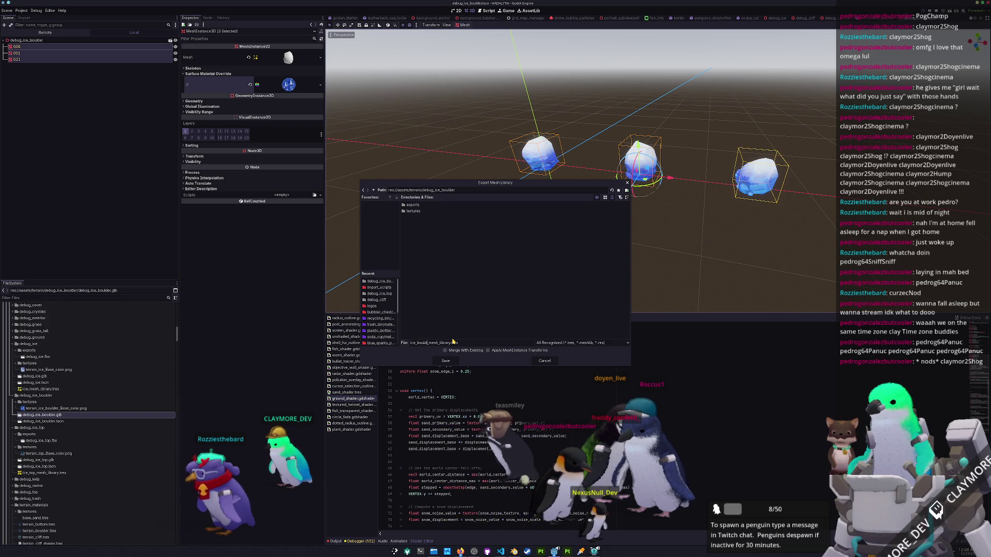
click(444, 361)
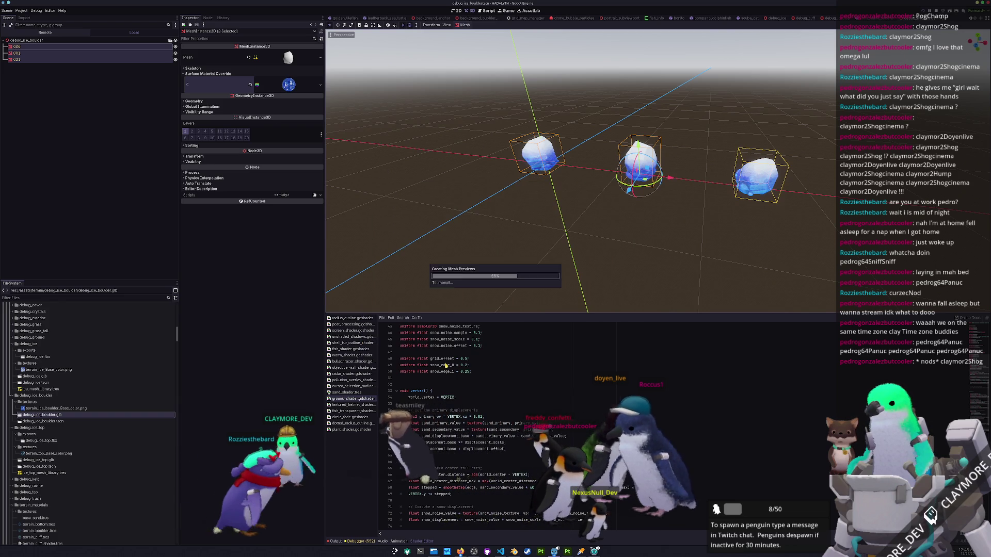
Filter the FileSystem for 'winter' and open winter_mission_stats_biome.tres.
scroll(68, 355, down, 5)
scroll(68, 355, down, 10)
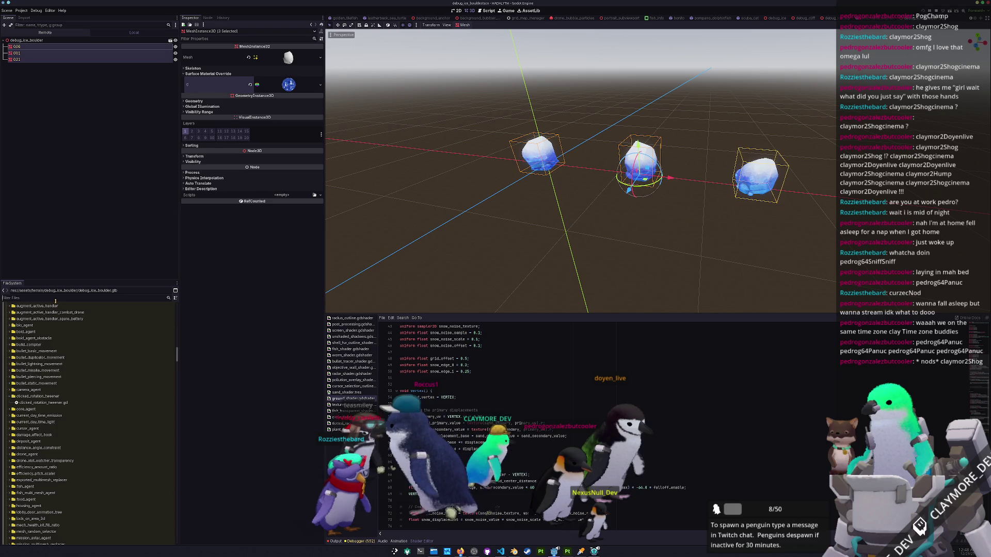
click(56, 299)
text(ice)
key(BackSpace)
key(BackSpace)
key(BackSpace)
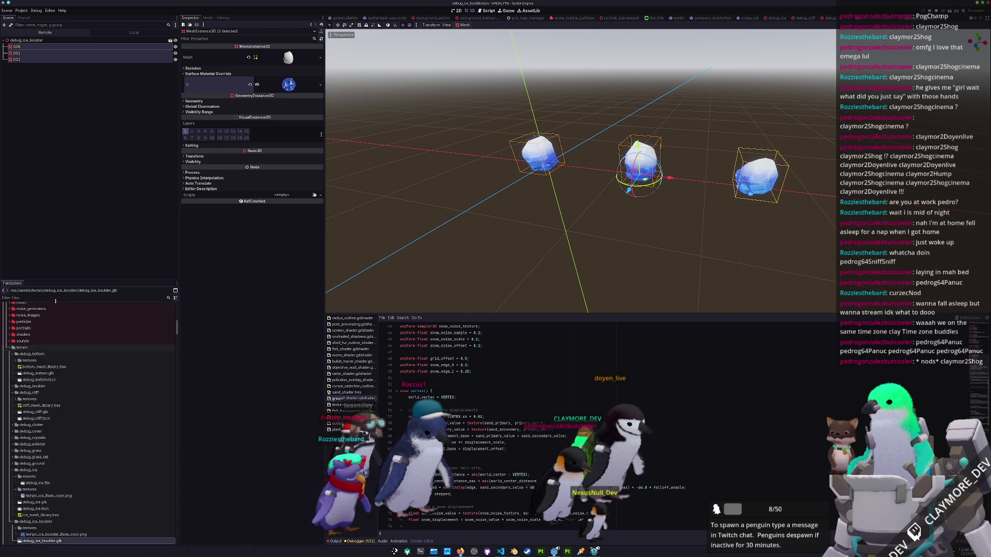
text(winter)
click(47, 331)
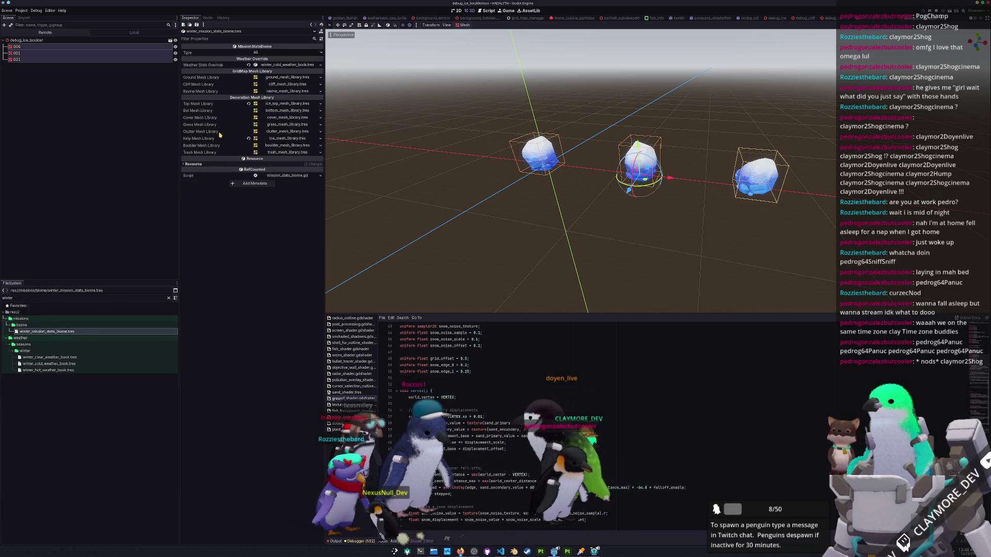
Quick Load ice_boulder_mesh_library.tres into the Boulder Mesh Library field, then run the game.
click(320, 148)
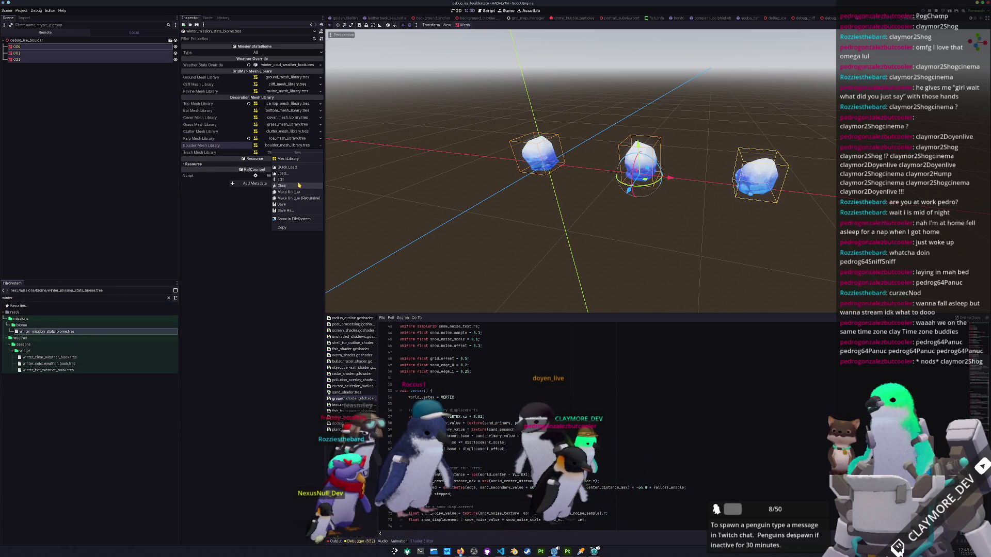
click(298, 168)
text(ice)
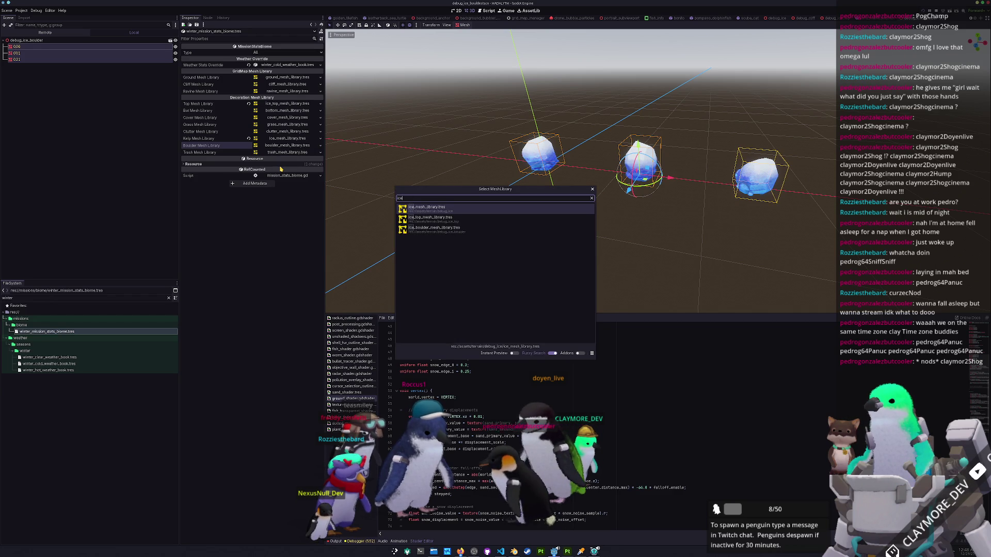
key(Down)
key(Down)
key(Return)
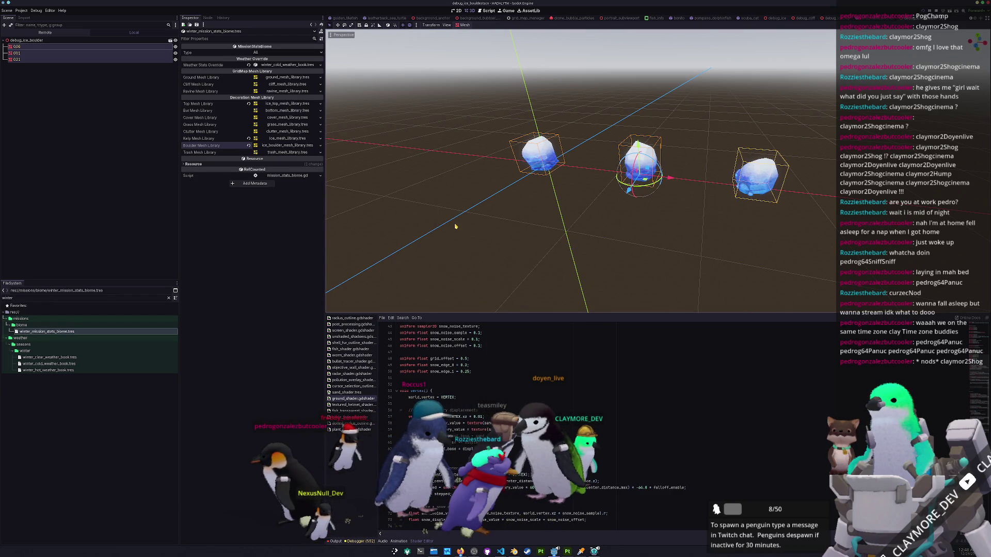
key(alt+o)
key(F6)
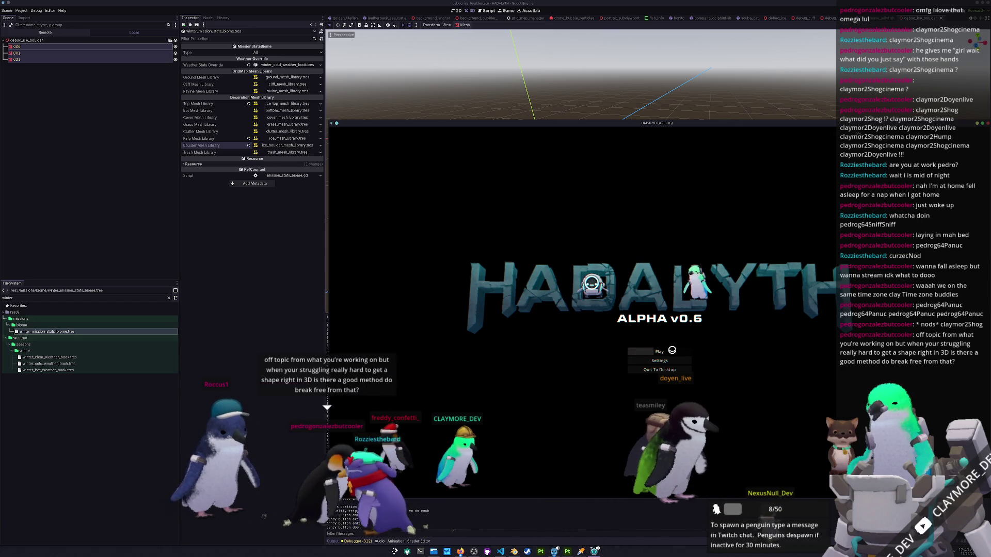
Load the existing save in slot 1 and deploy into the winter mission.
click(659, 352)
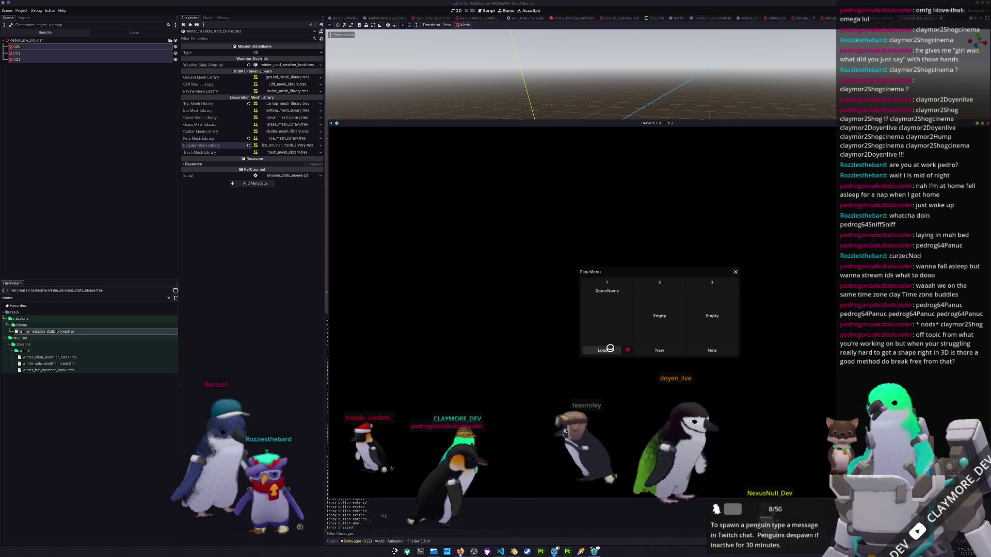
click(609, 349)
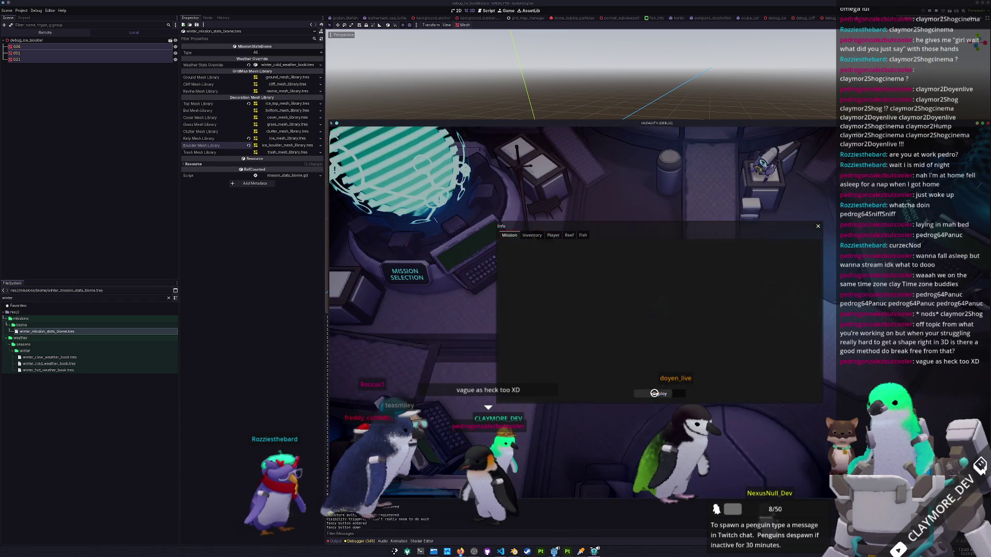
click(655, 394)
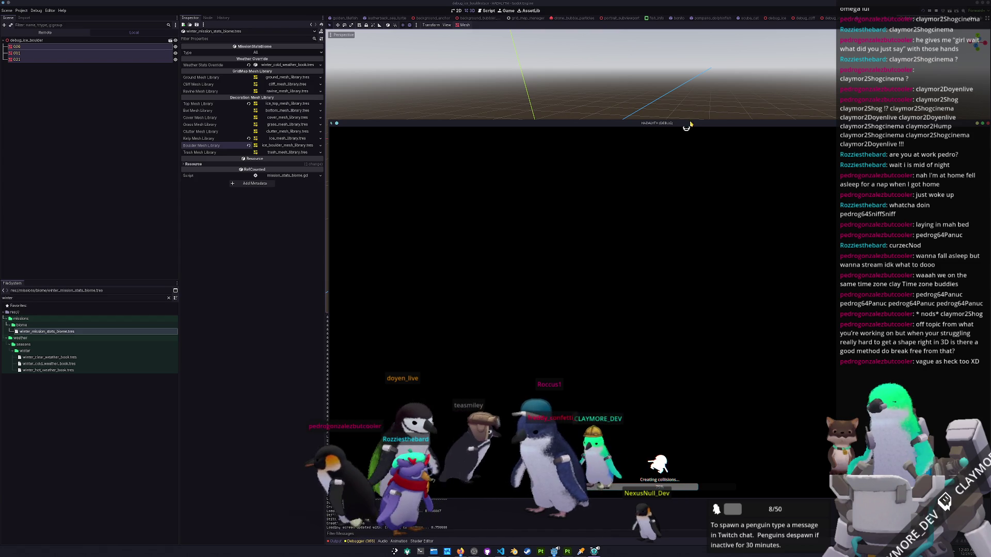
drag(693, 127, 664, 124)
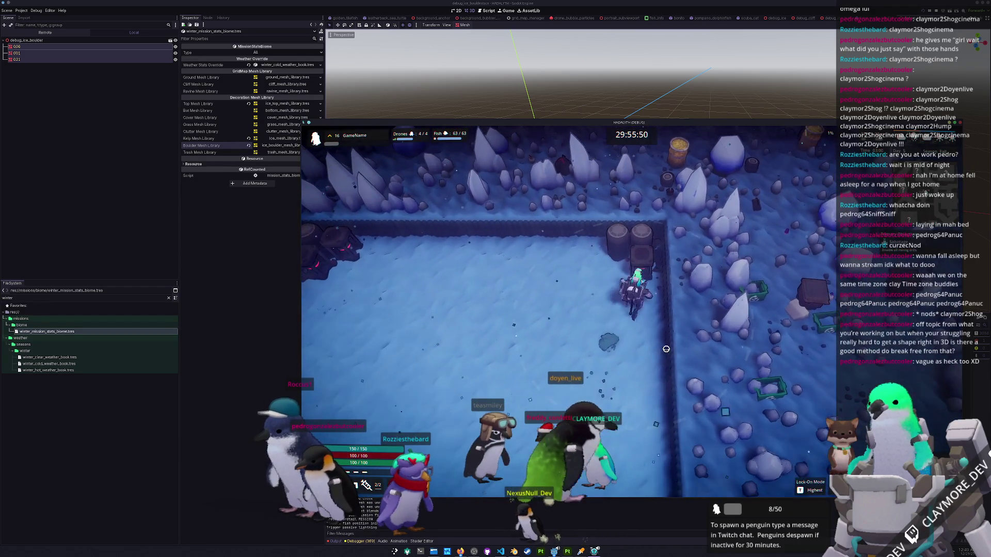
Walk the character west, north and back across the arena to inspect the ice boulders.
key(a)
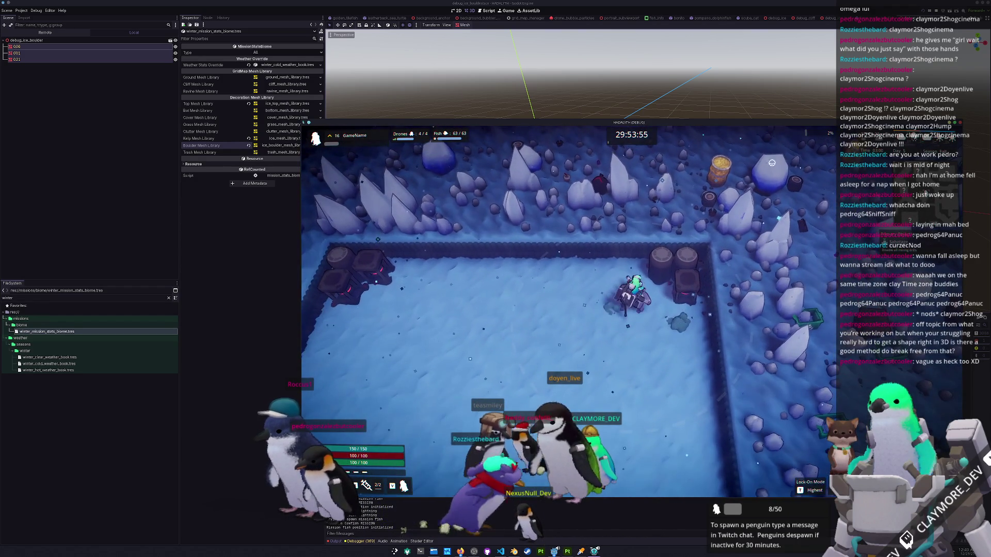
key(a)
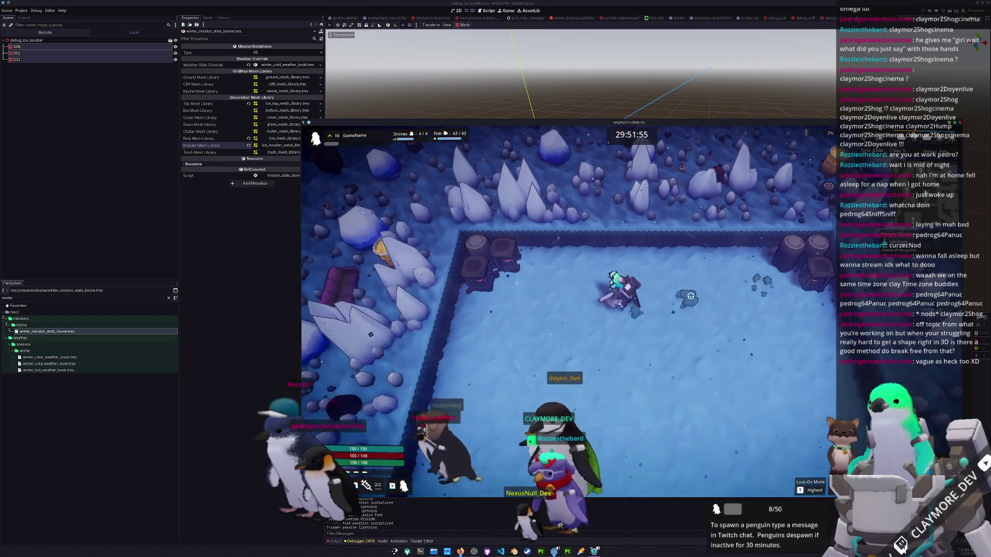
key(w)
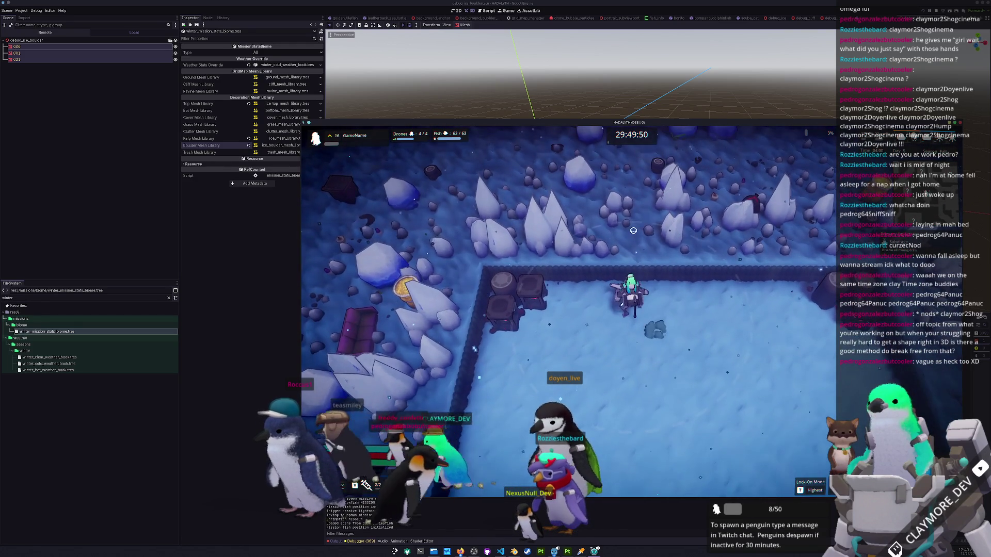
key(a)
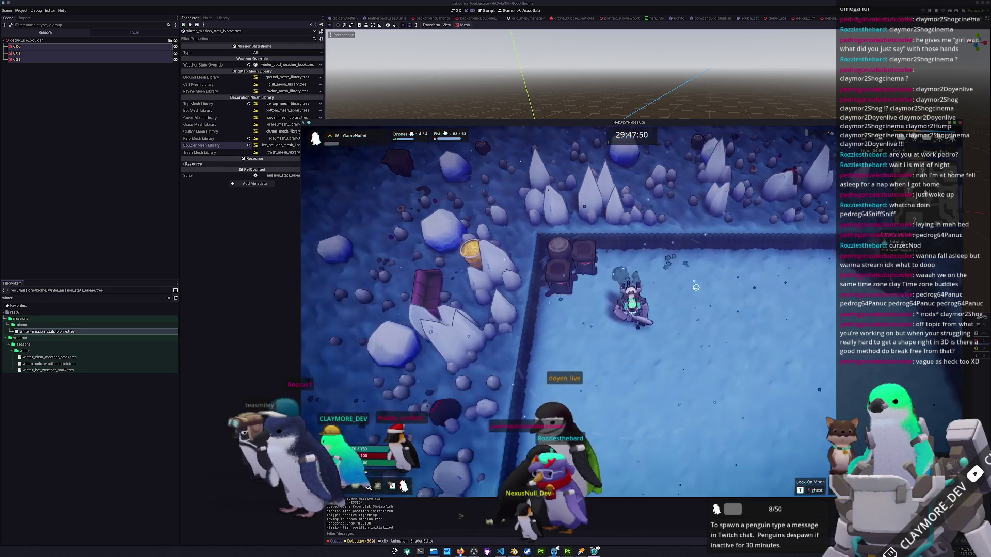
key(s)
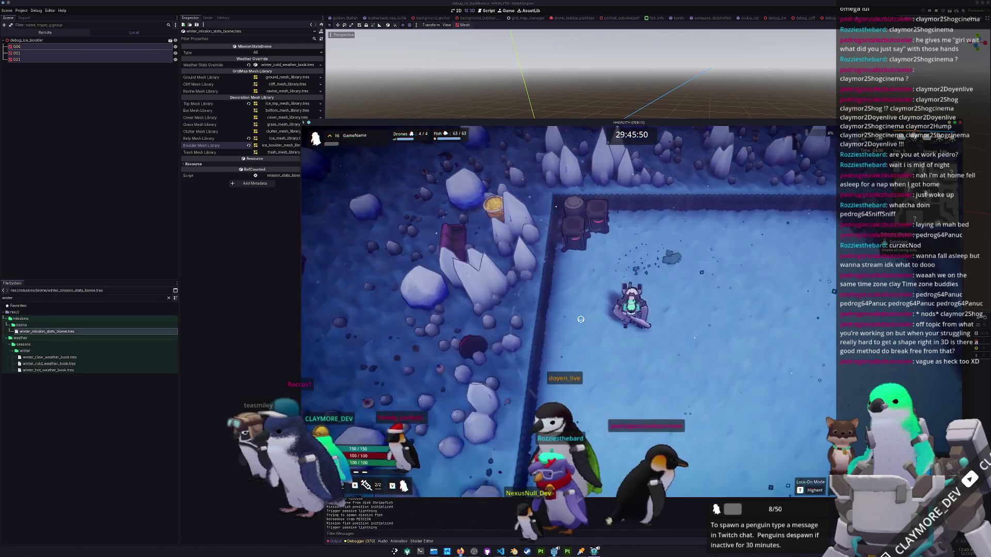
key(a)
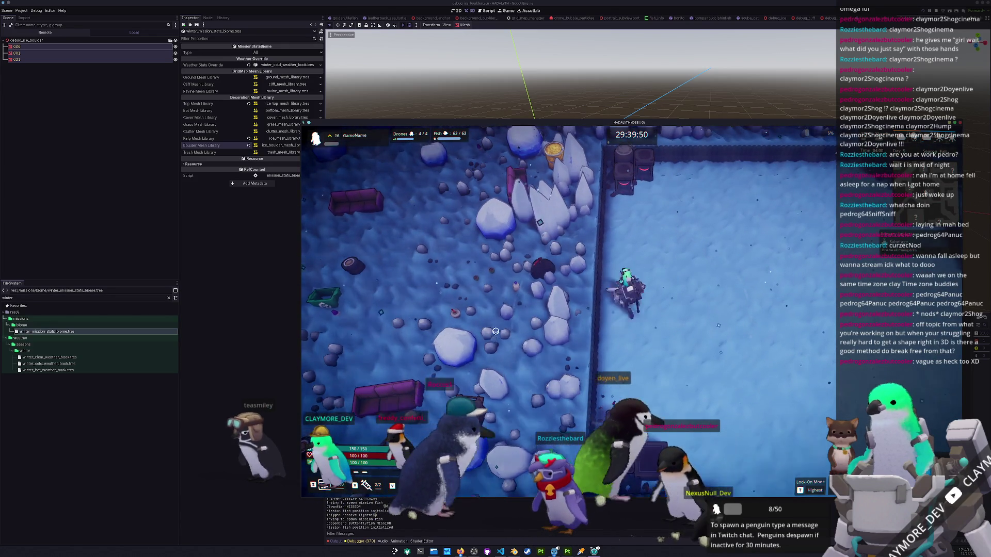
key(d)
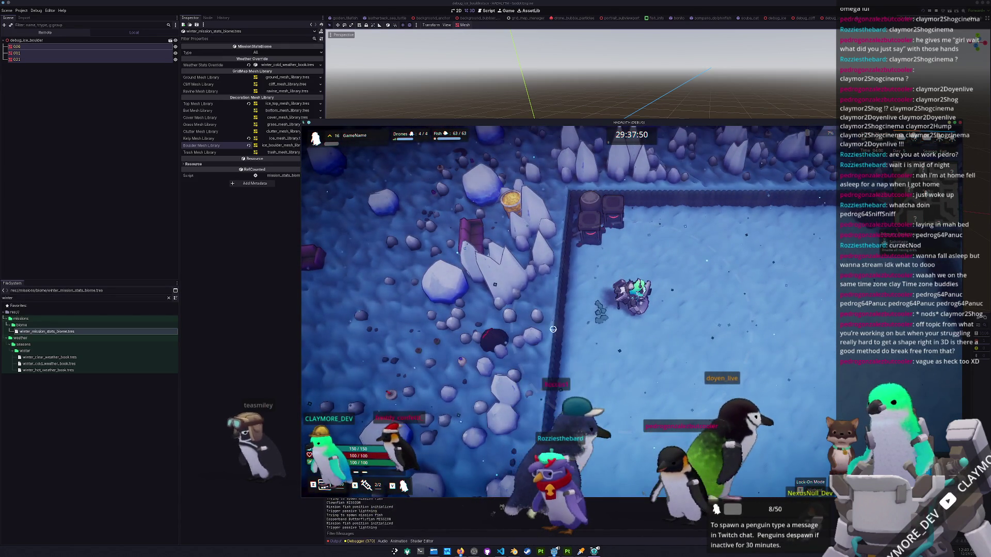
key(a)
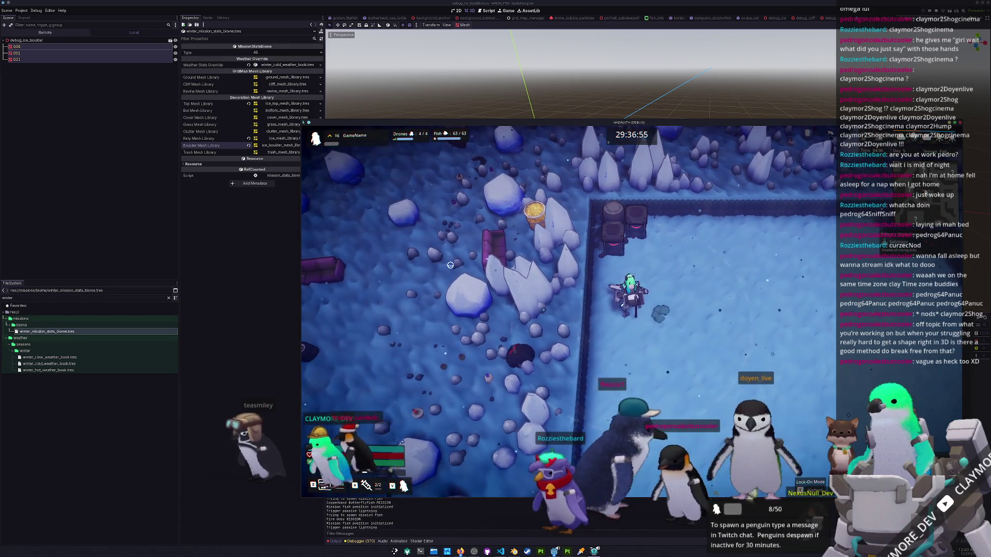
key(d)
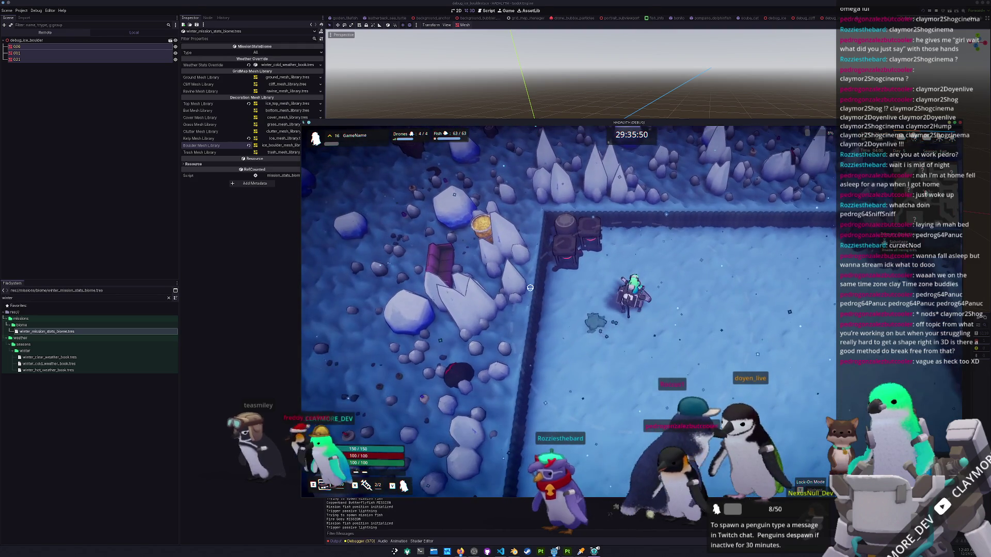
key(a)
key(w)
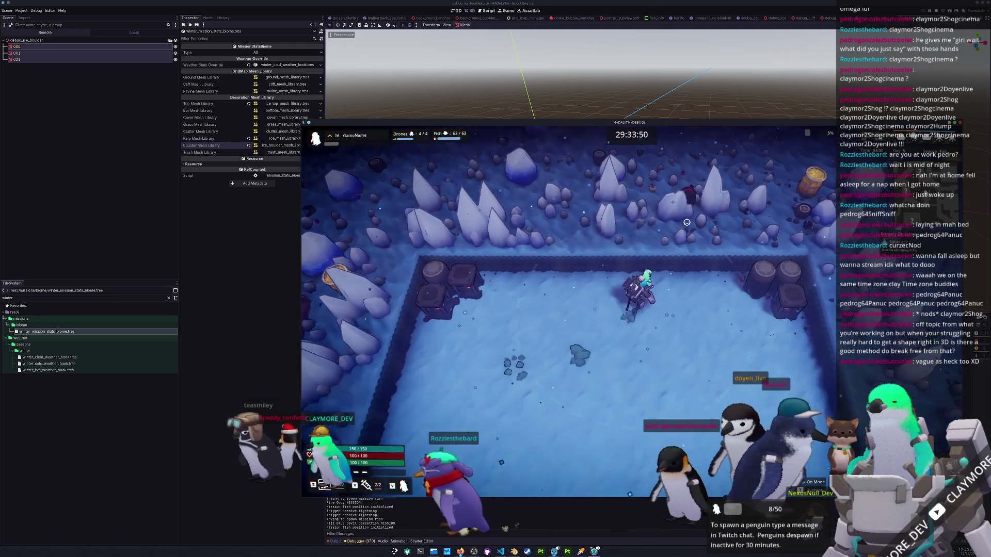
key(d)
key(w)
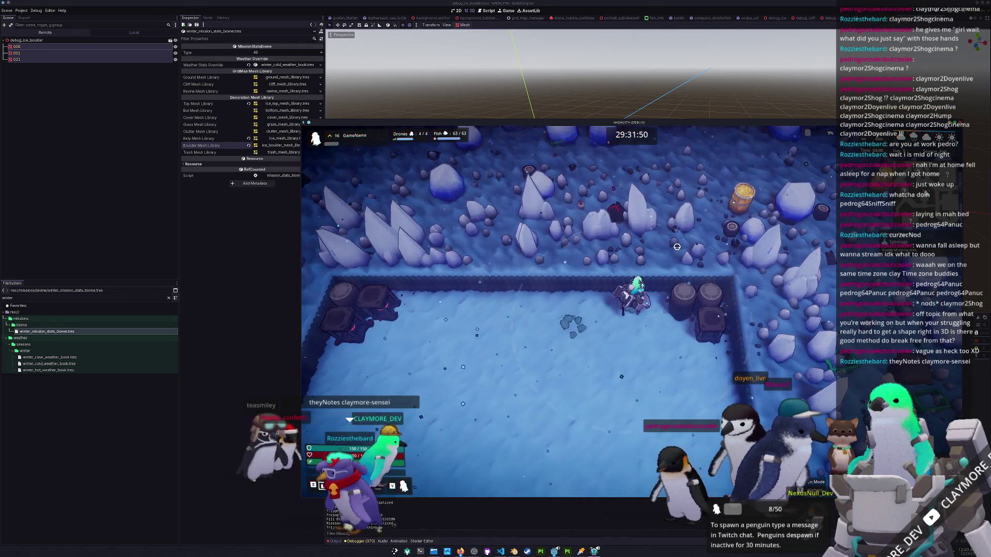
key(s)
key(d)
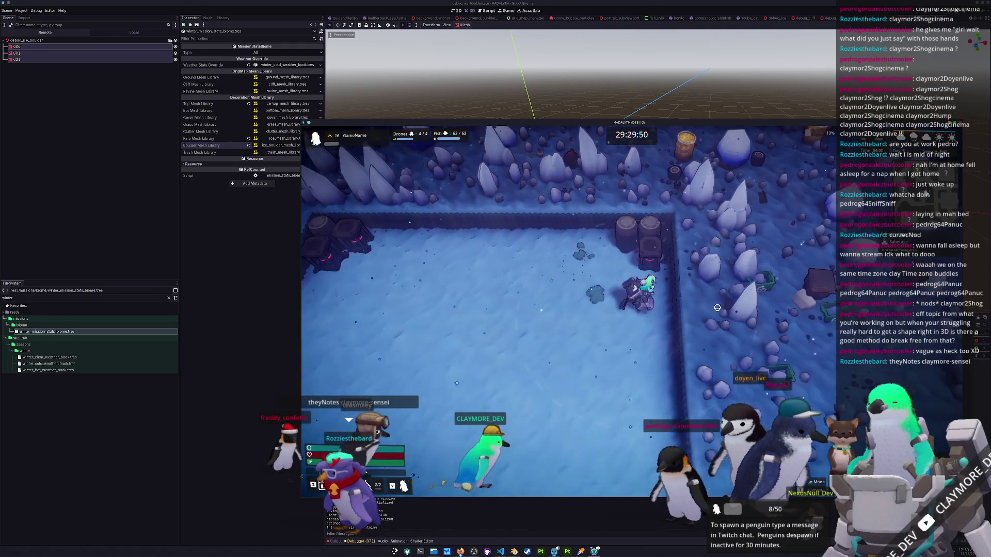
Walk past the pink ring toward the crystals, then pause and close the game.
key(s)
key(a)
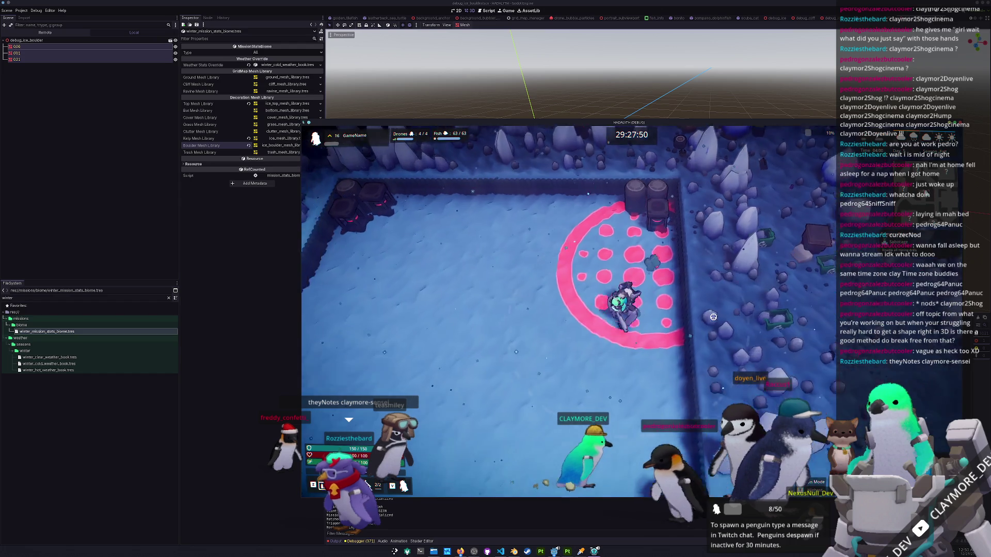
key(d)
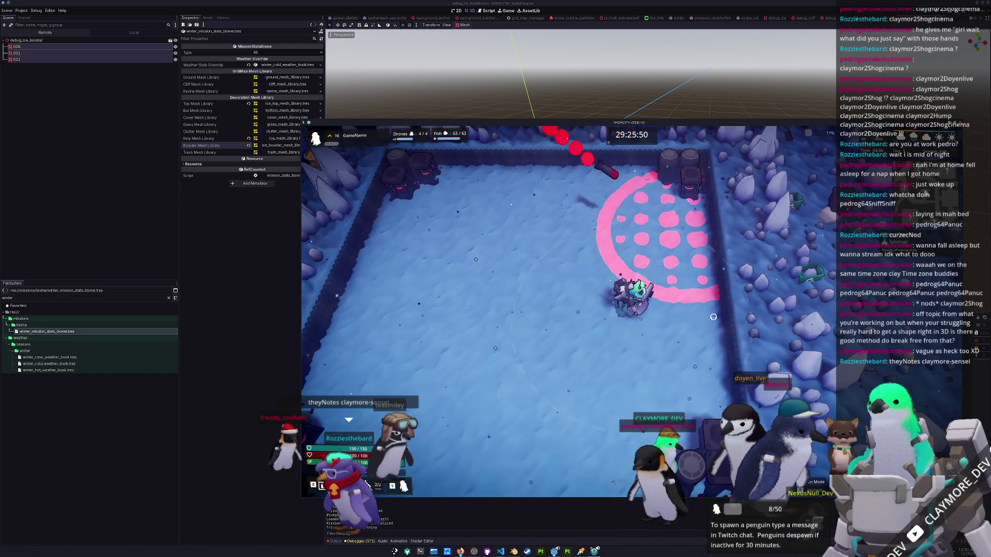
key(w)
key(d)
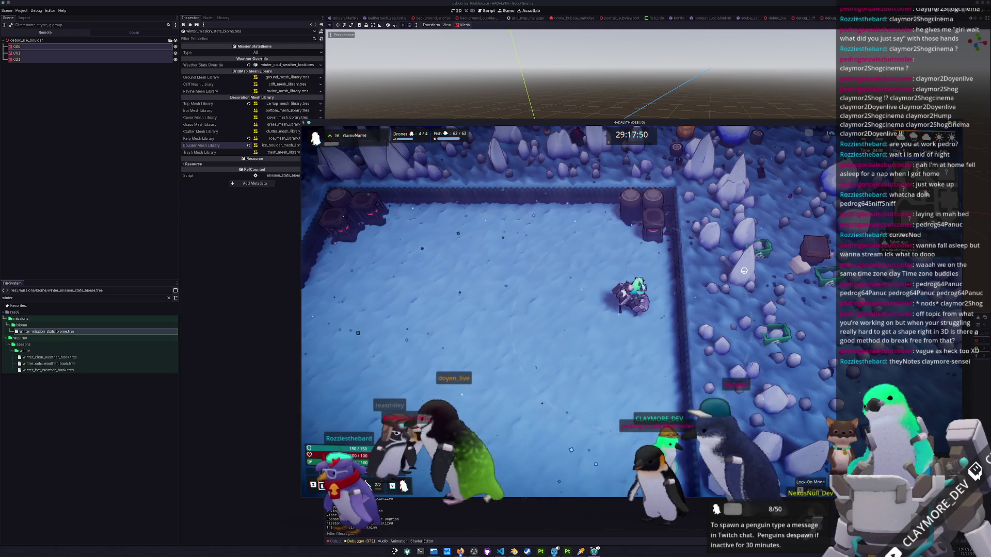
key(w)
key(a)
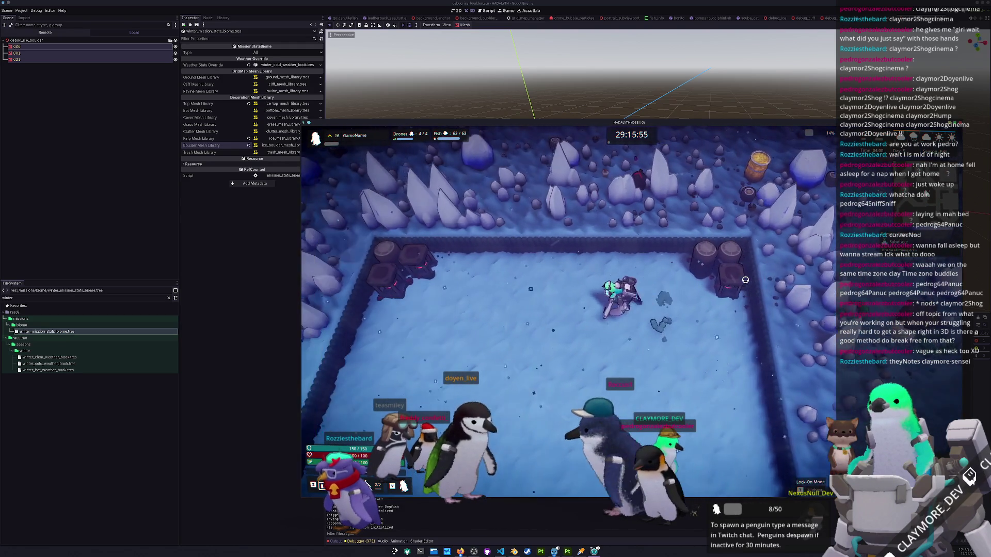
key(w)
key(a)
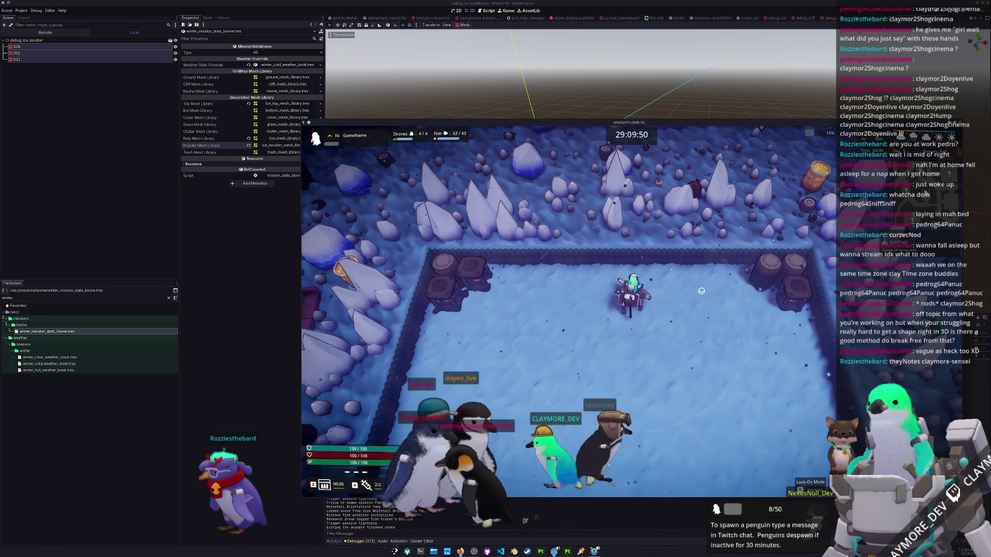
key(s)
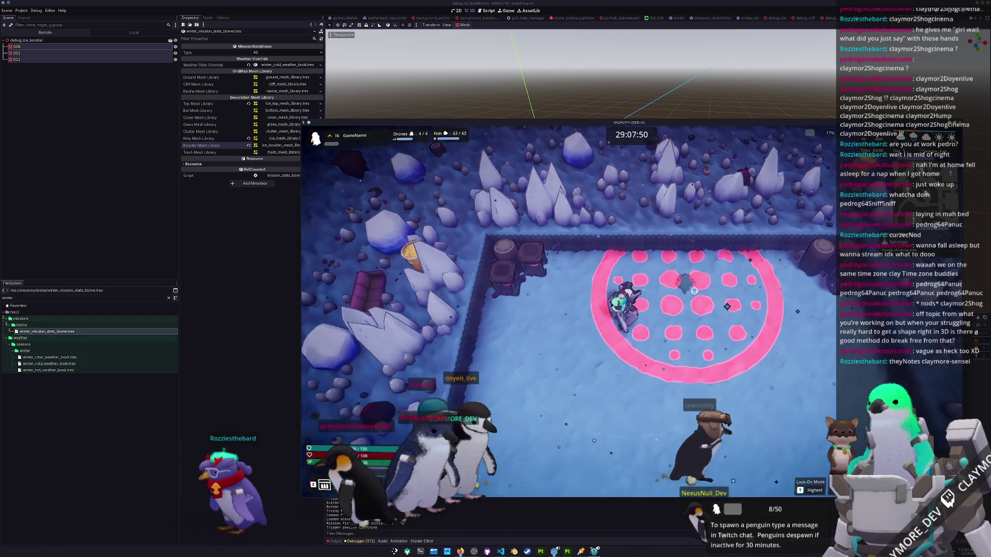
key(a)
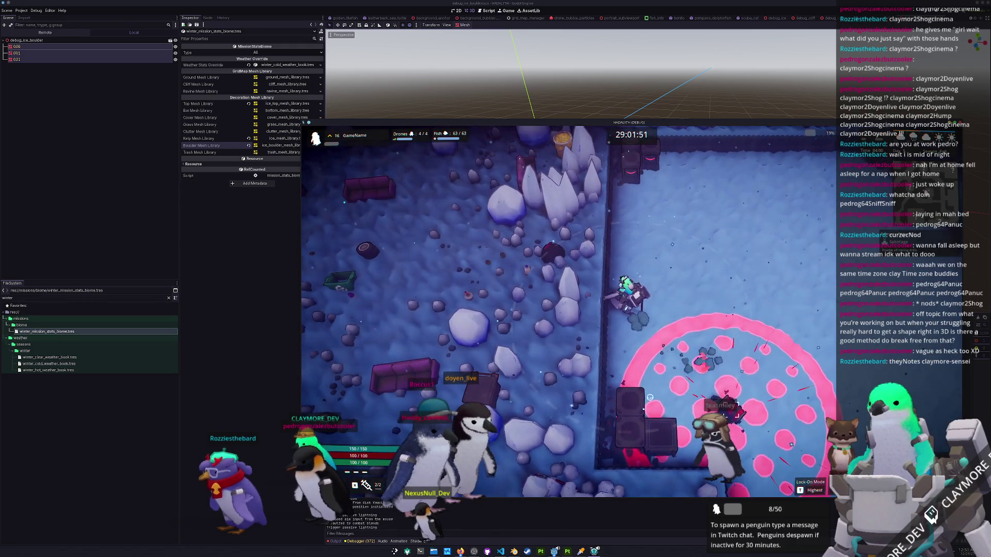
key(Escape)
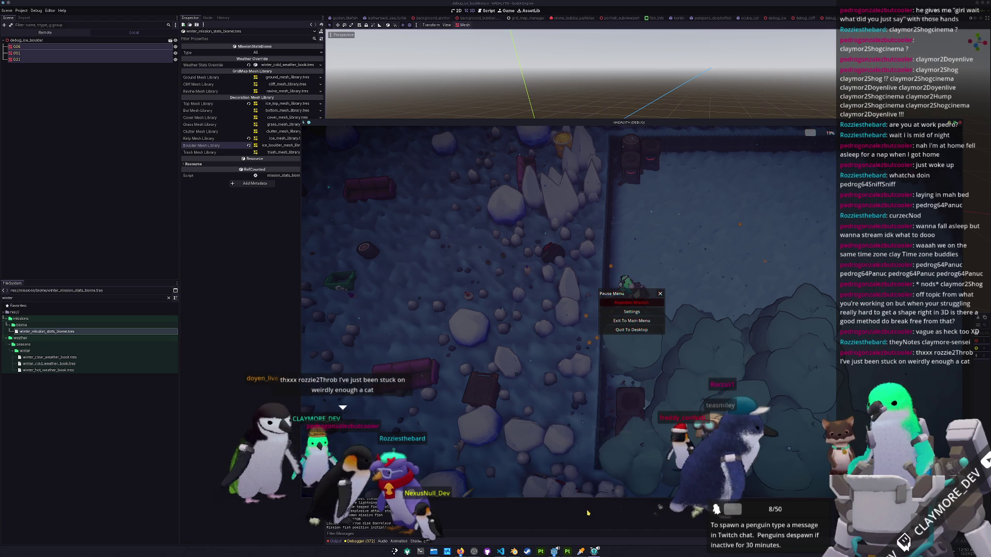
key(F8)
Return to Blender, check its recent files list, then switch to Substance Painter.
key(alt+Tab)
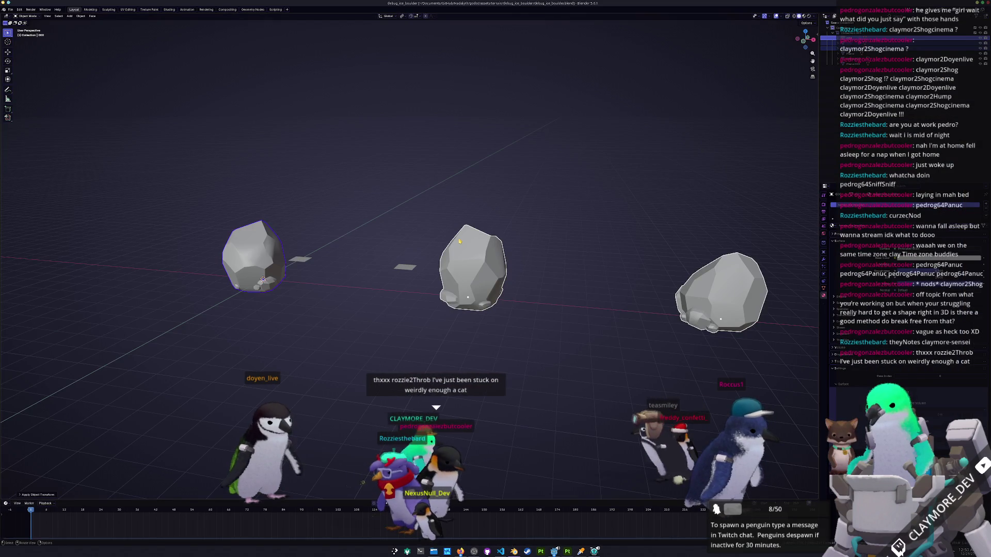
click(10, 10)
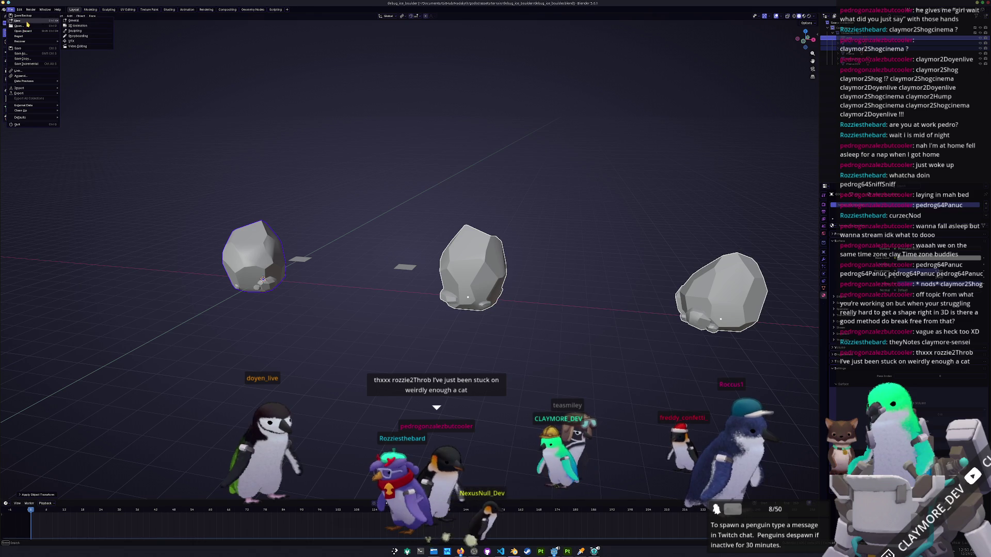
mouse_move(48, 32)
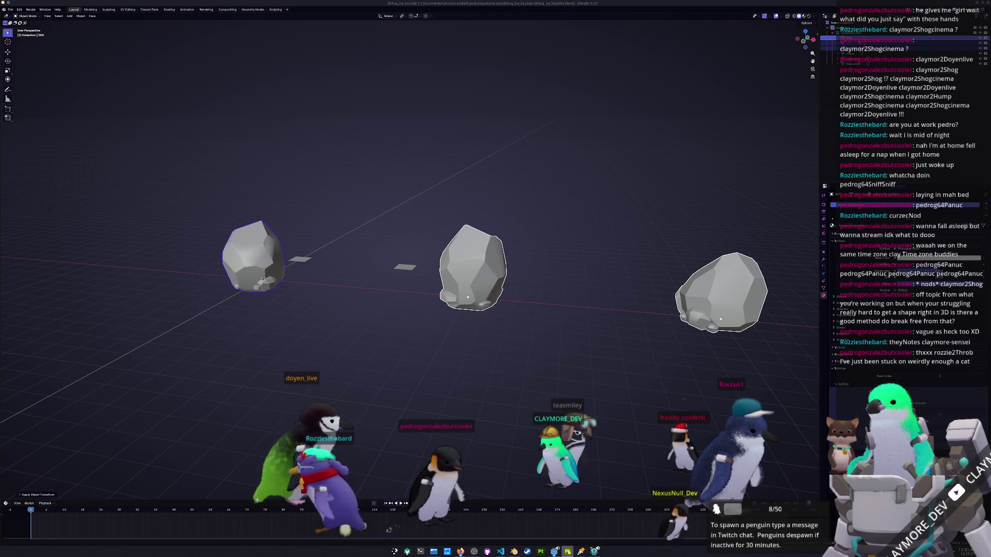
click(567, 551)
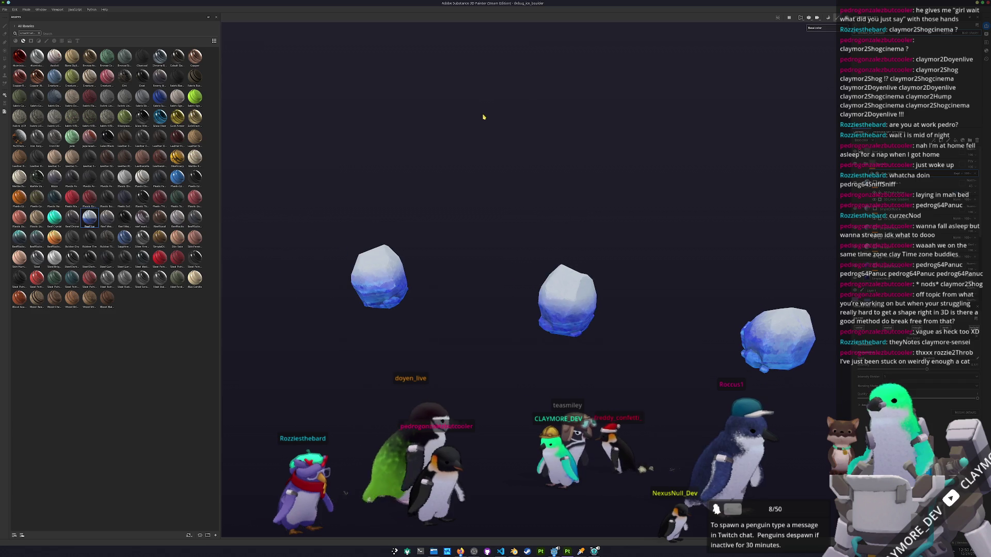
Open another recent ice .spp project and orbit to inspect the smaller rock pieces.
click(5, 9)
mouse_move(23, 30)
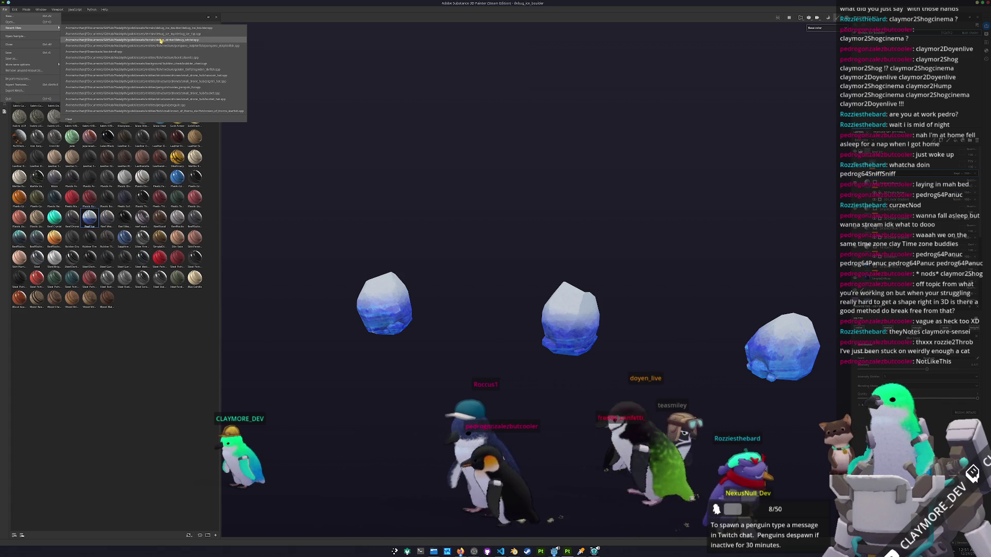
click(161, 40)
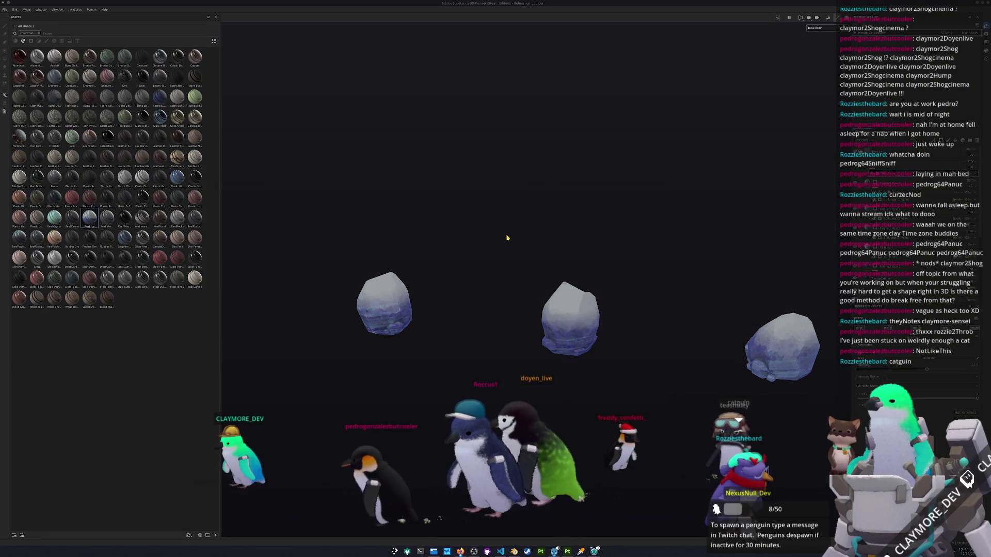
drag(567, 300, 671, 266)
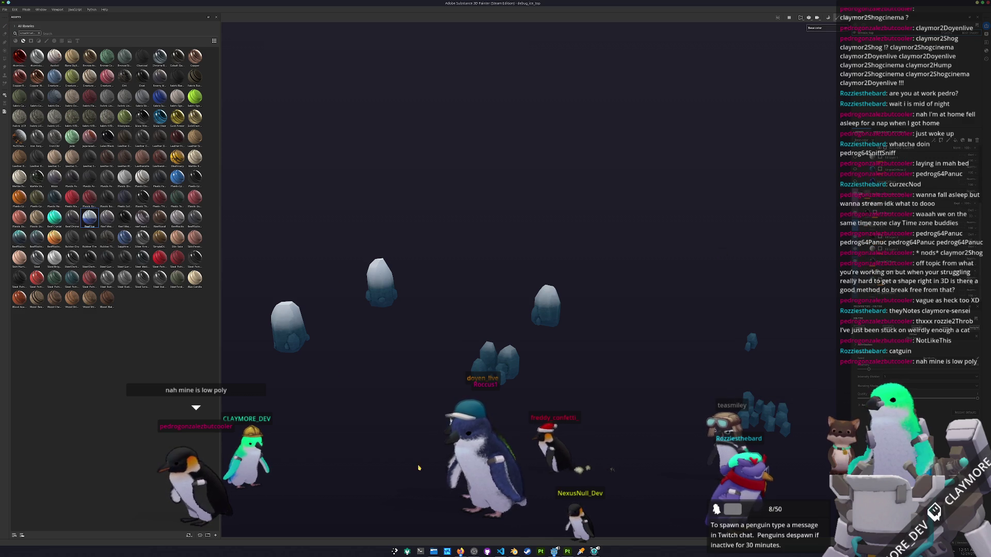
click(518, 552)
click(11, 10)
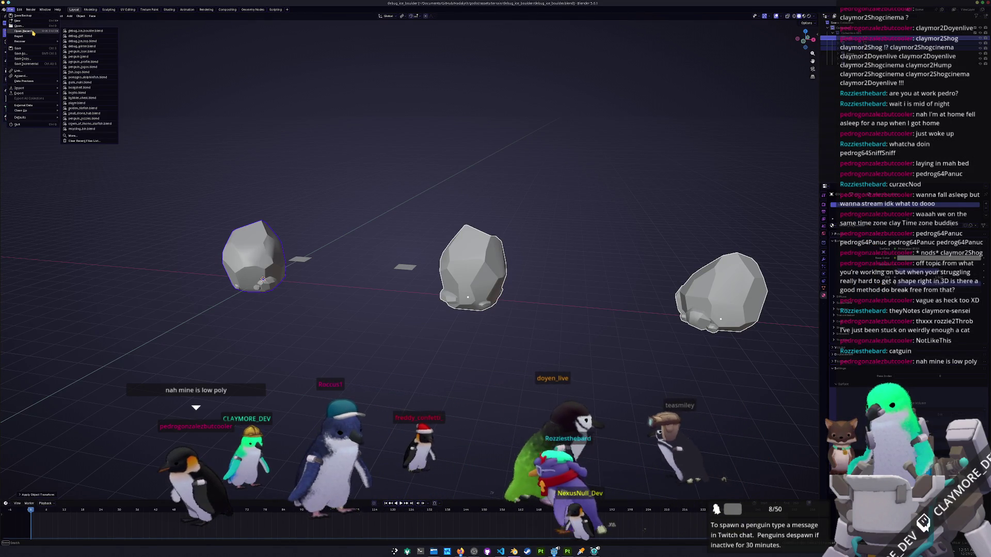
In Blender's File > Open browser, go up from debug_ice_boulder to the parent terrain folder.
click(18, 26)
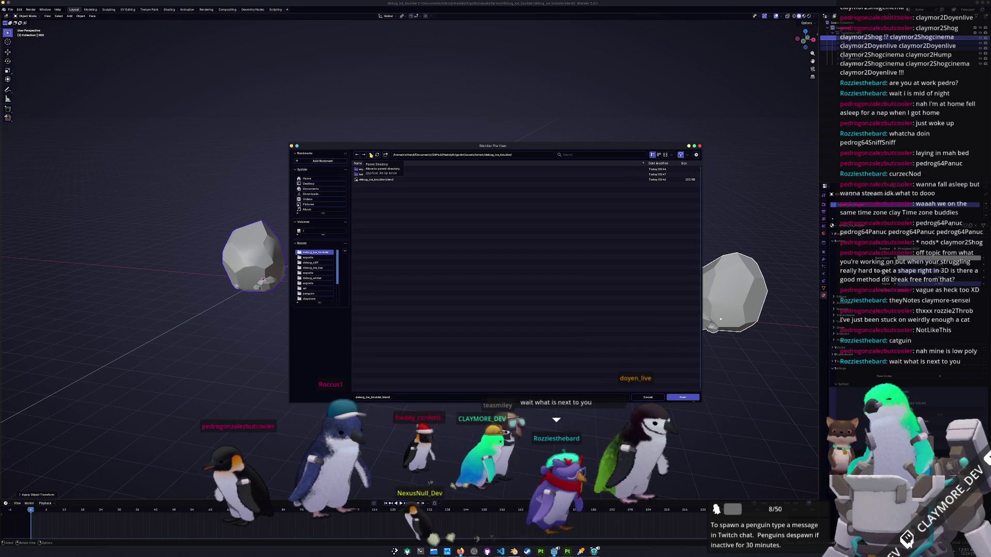
click(371, 155)
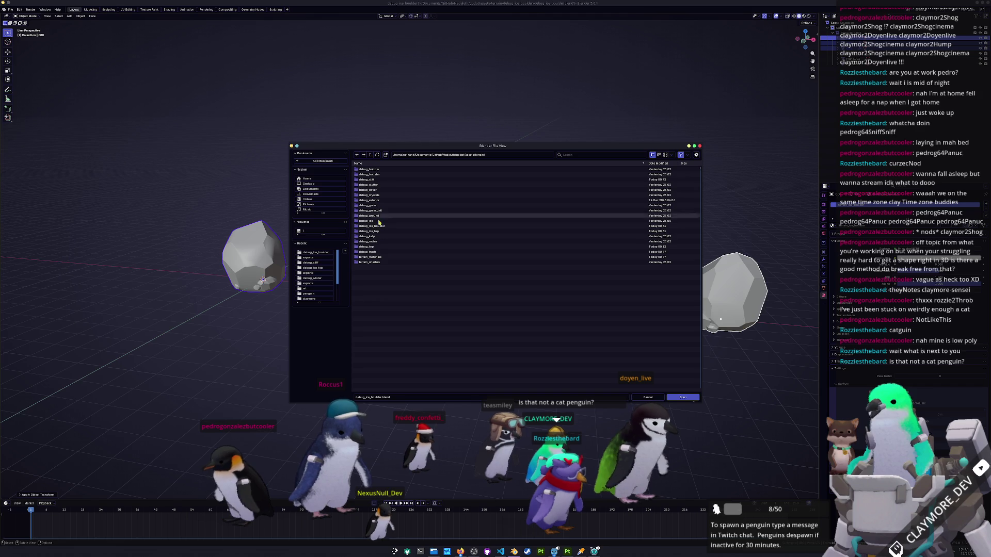
mouse_move(554, 551)
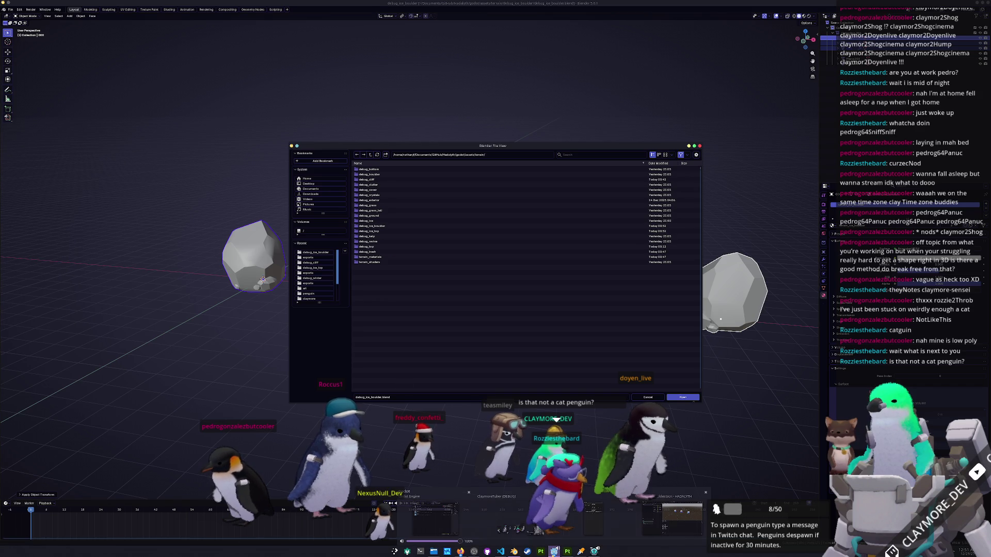
click(535, 527)
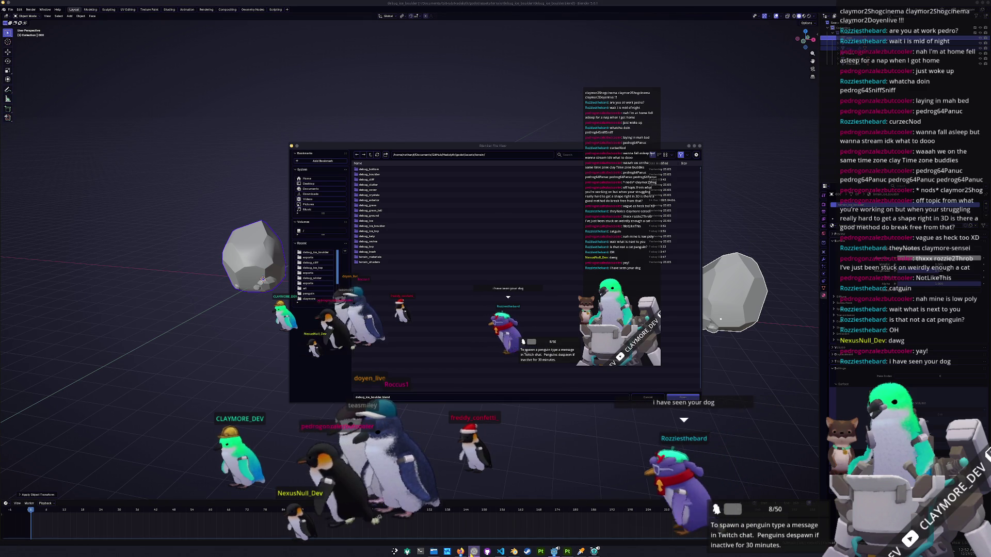
Bring OBS forward, then show the Video Capture webcam feed and hide it again.
key(alt+Tab)
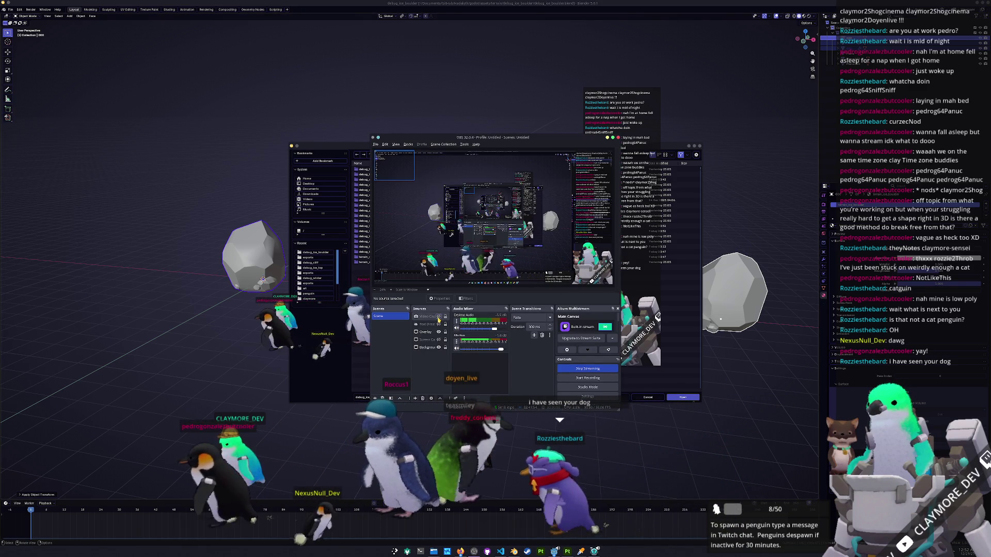
click(438, 317)
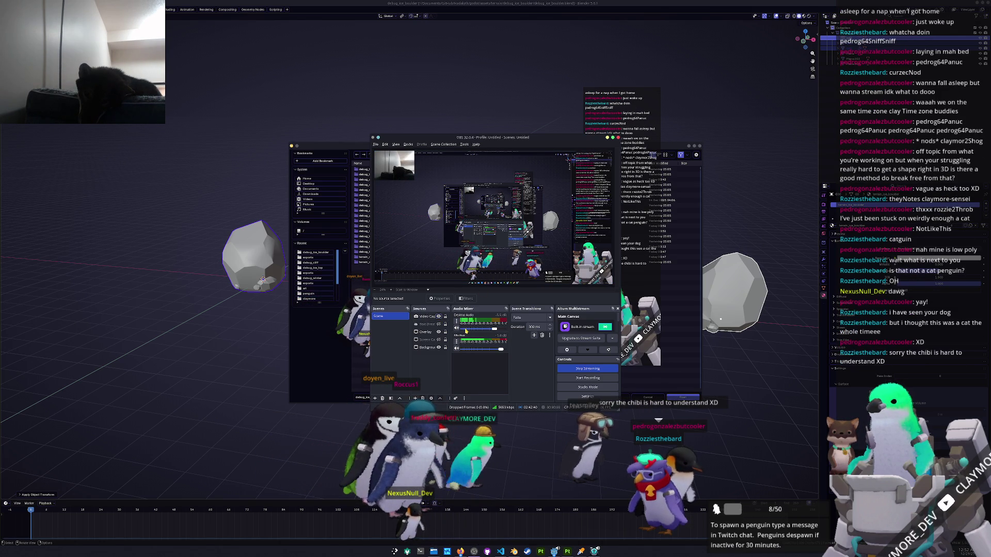
click(440, 316)
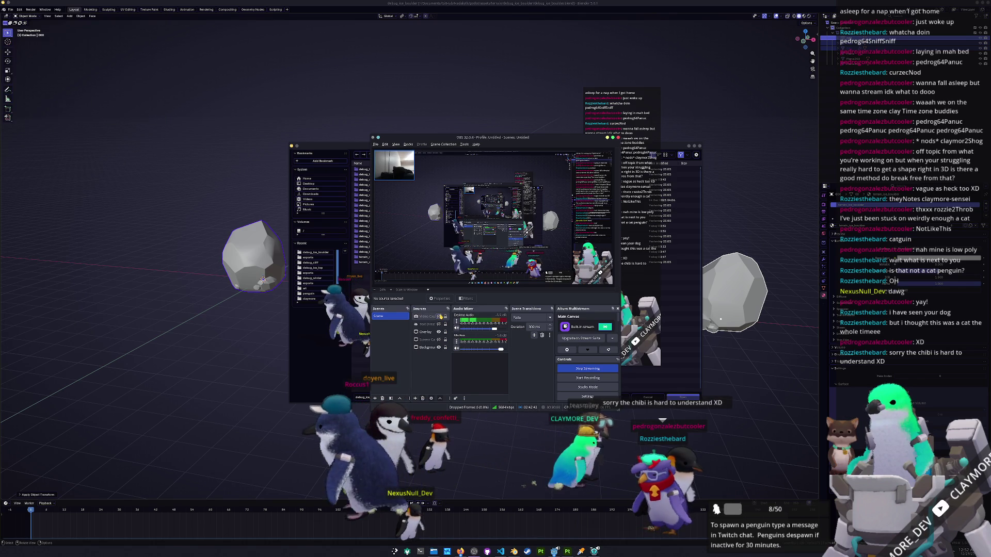
Browse up to godot/ and open assets/entities/pets/scuba_cat/scuba_cat.blend.
key(alt+Tab)
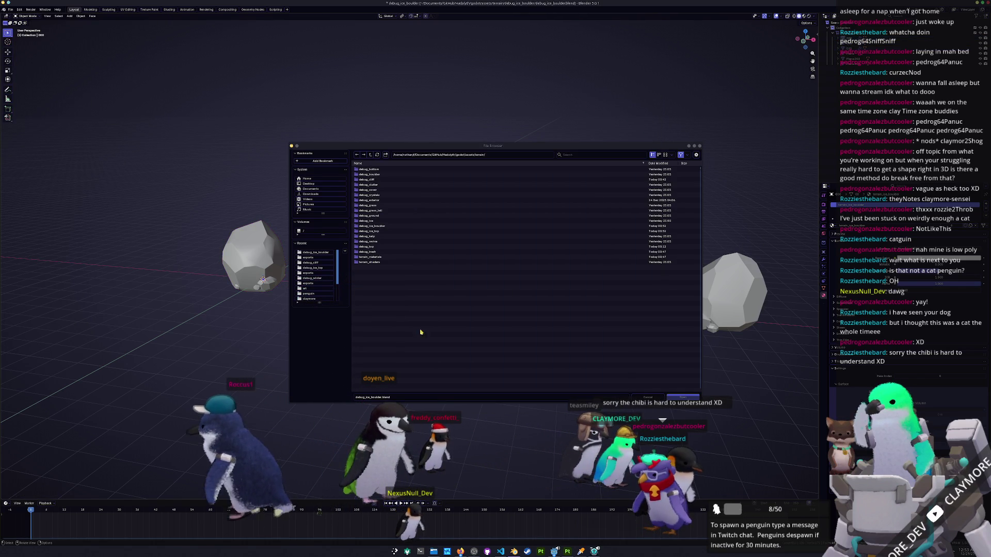
click(371, 156)
click(370, 155)
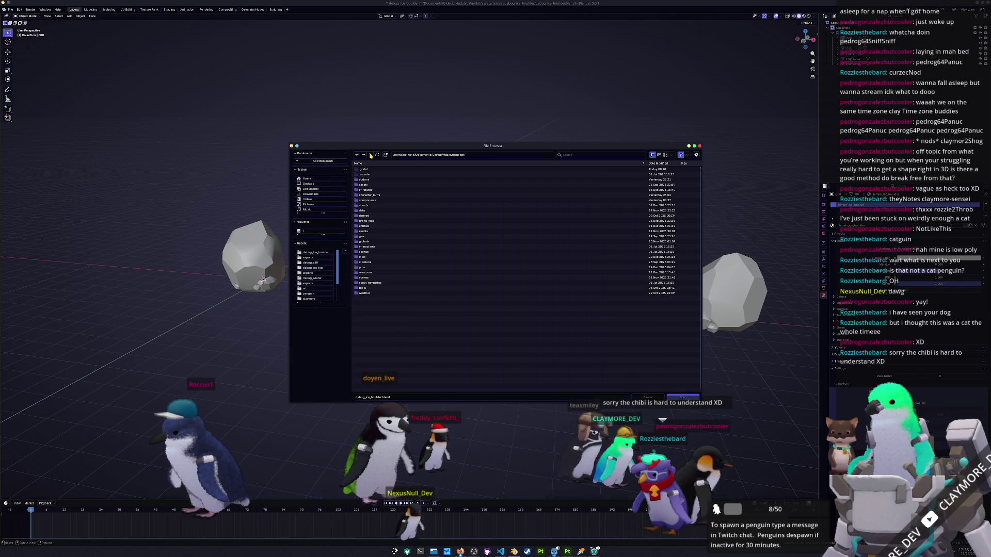
double_click(367, 185)
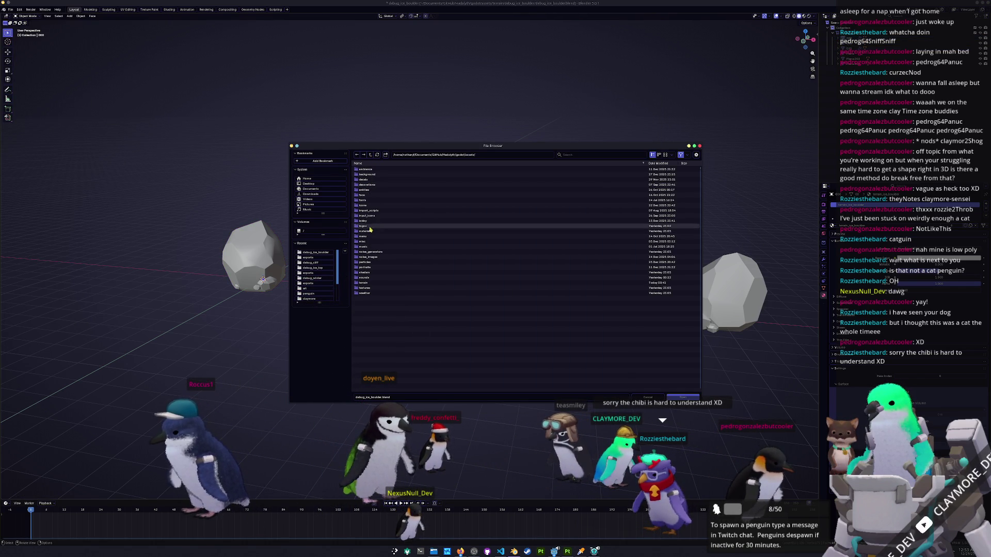
double_click(365, 190)
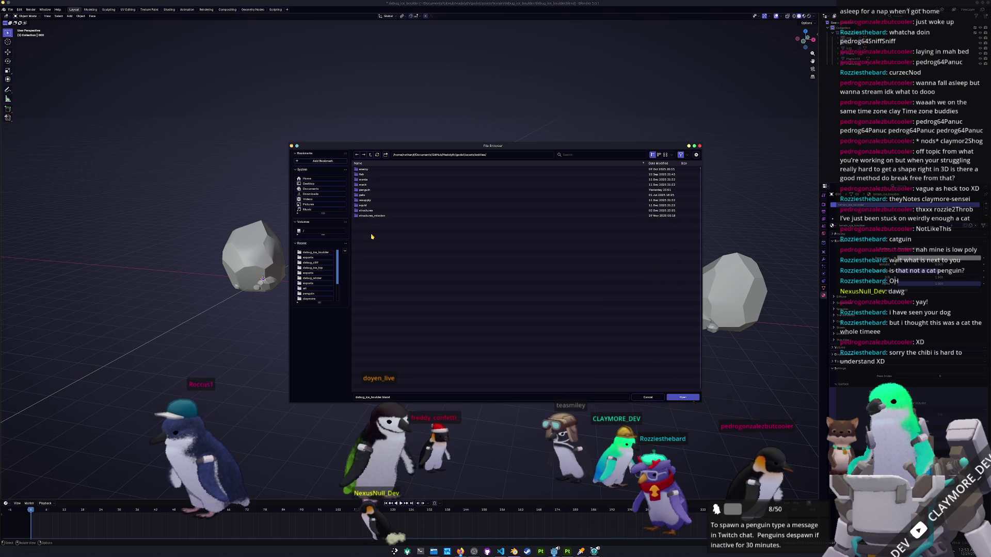
double_click(369, 195)
click(383, 170)
double_click(382, 170)
double_click(369, 197)
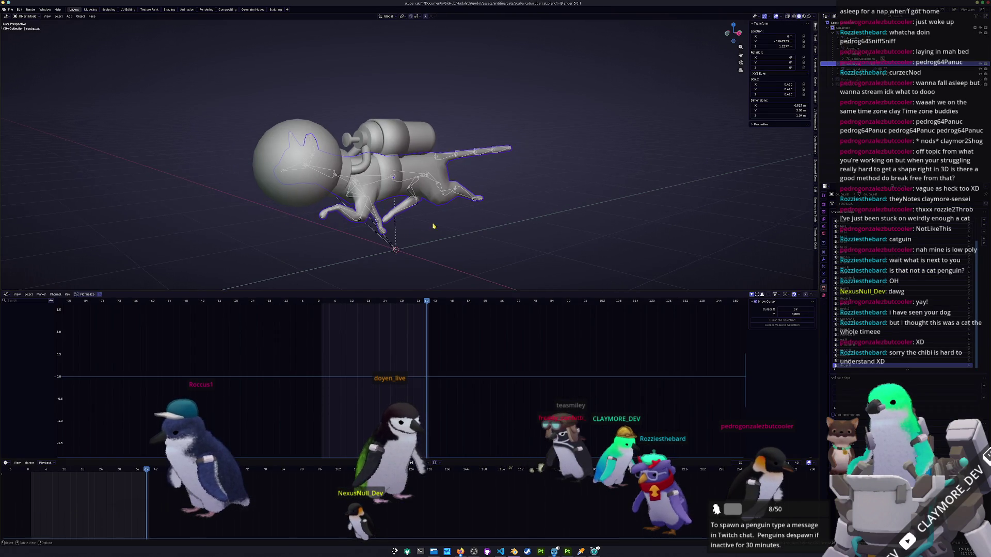
Hide the cat's helmet sphere and scuba gear.
drag(430, 224, 443, 206)
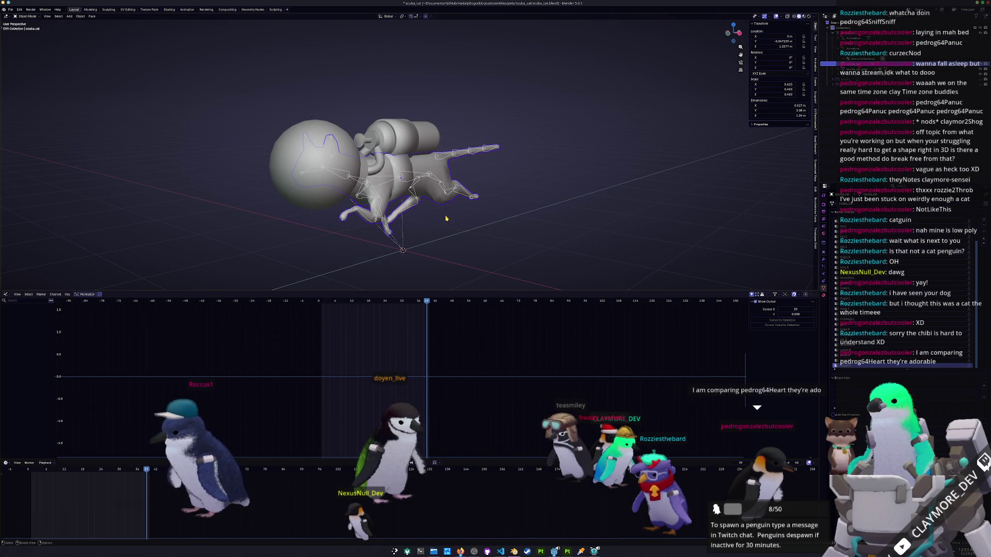
key(g)
key(x)
key(Escape)
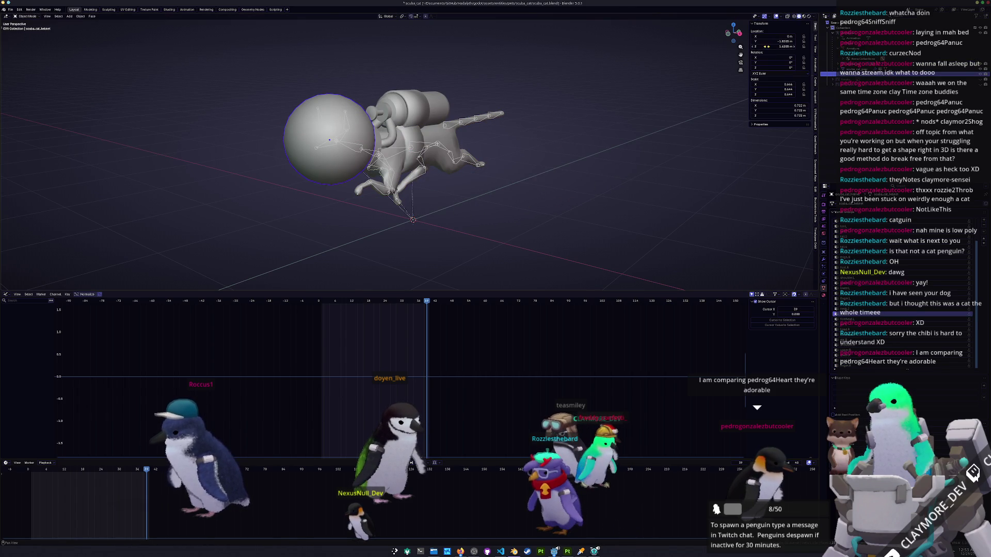
click(327, 173)
key(KP_Decimal)
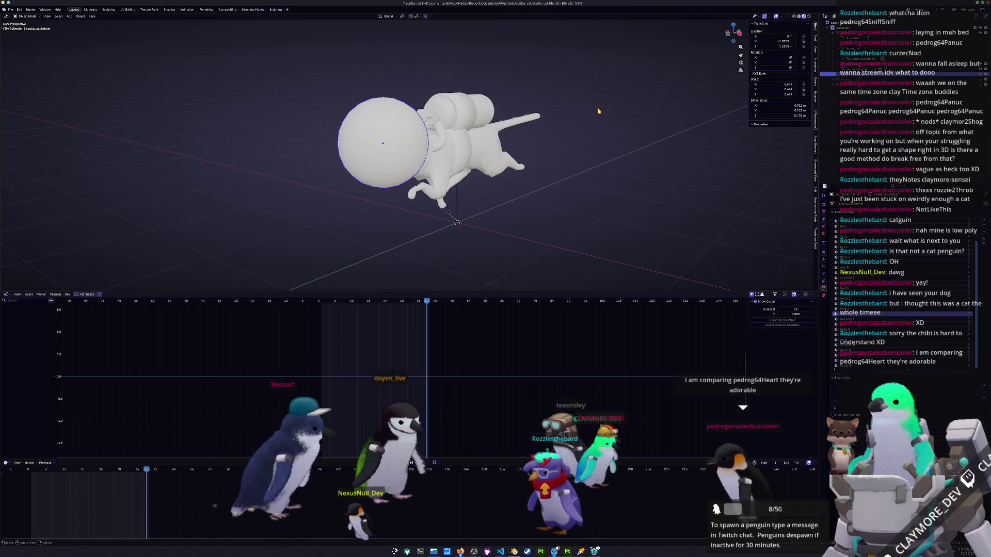
key(h)
click(456, 115)
key(h)
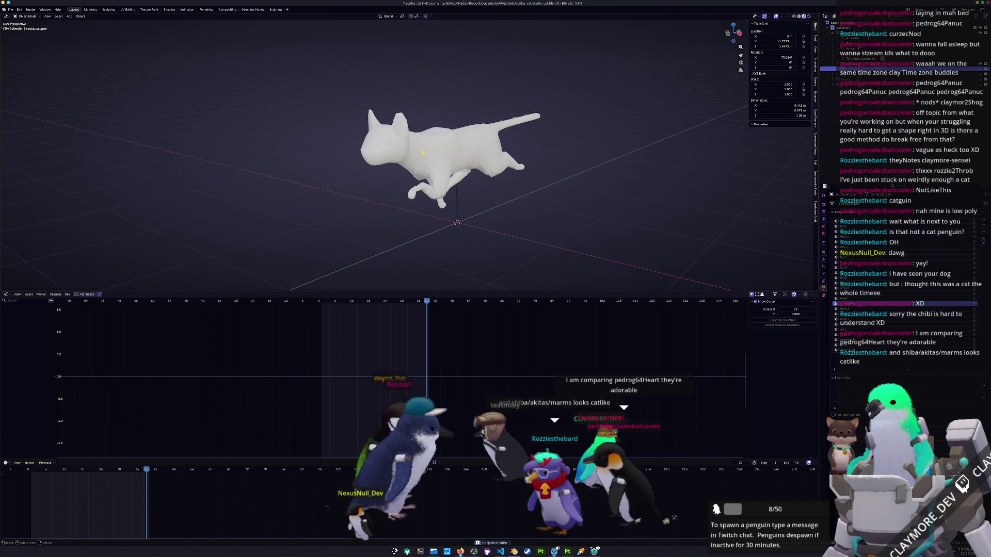
In Pose Mode, select all bones of the armature and clear their rotations to the rest pose.
click(442, 202)
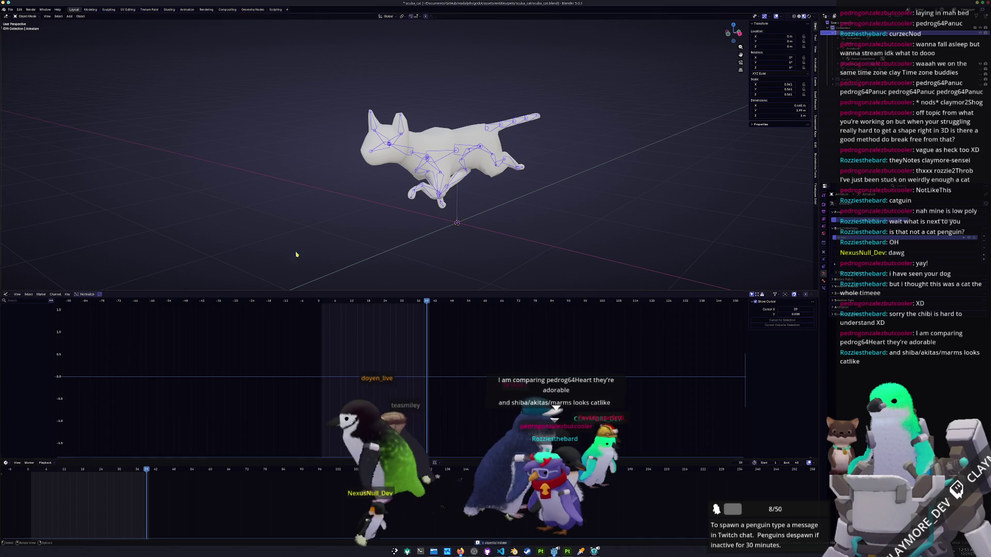
scroll(461, 191, up, 2)
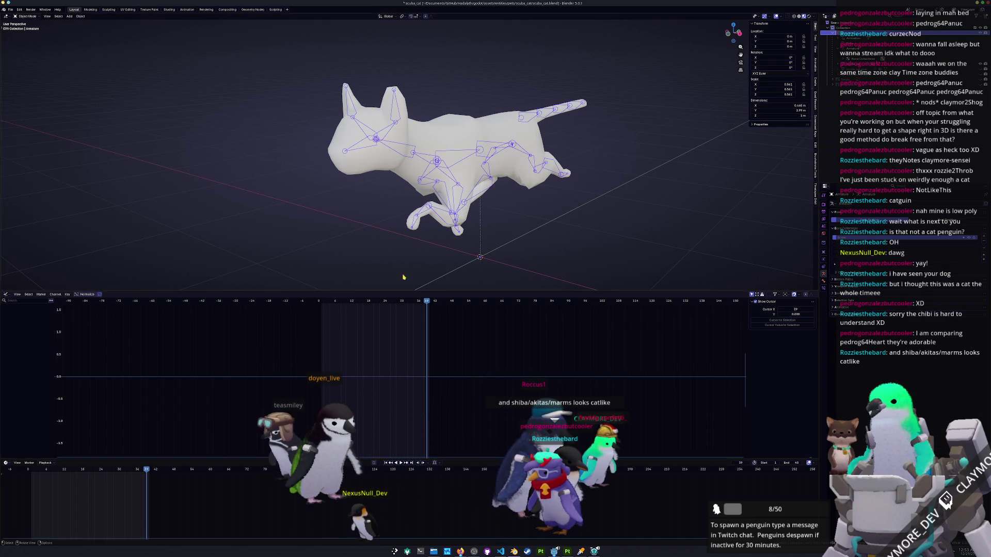
key(ctrl+Tab)
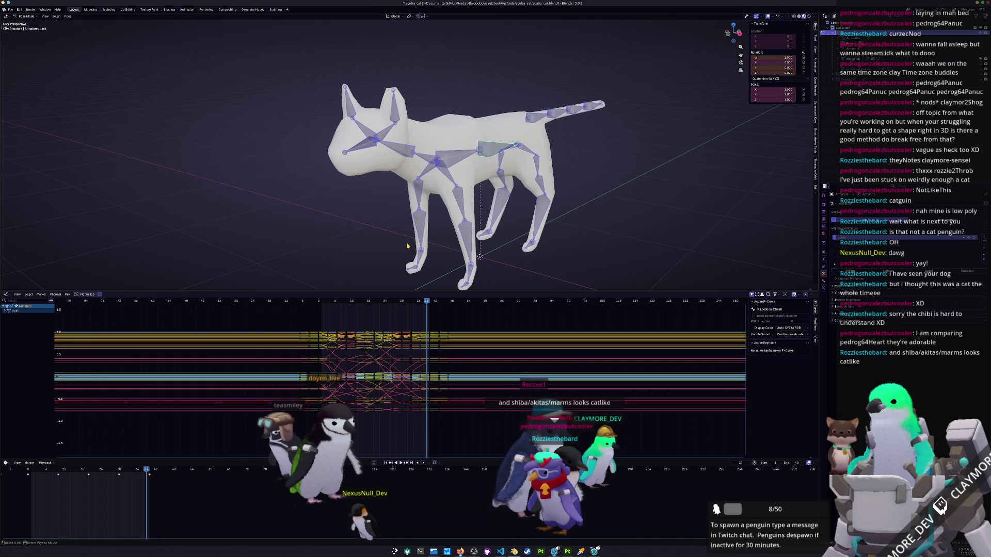
key(ctrl+Tab)
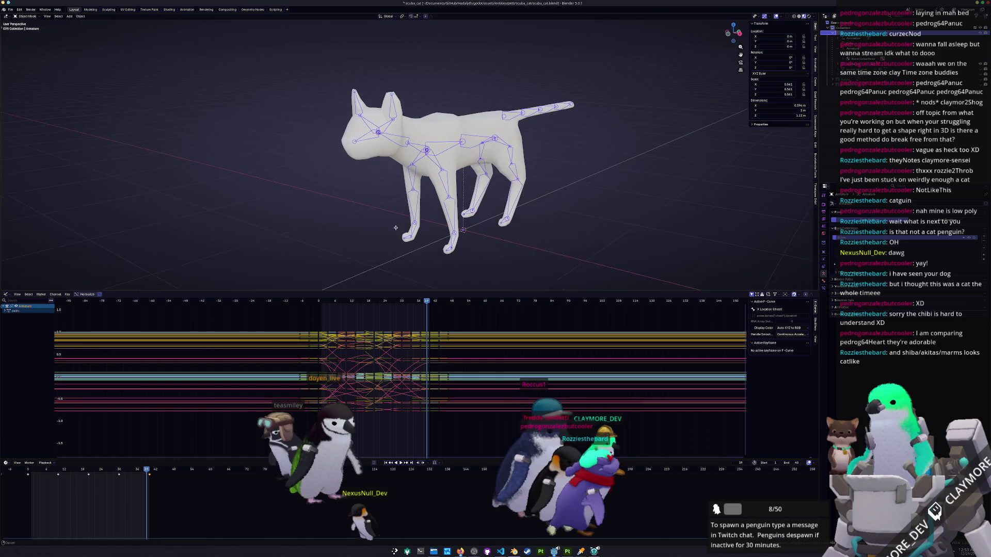
key(ctrl+Tab)
key(alt+a)
key(a)
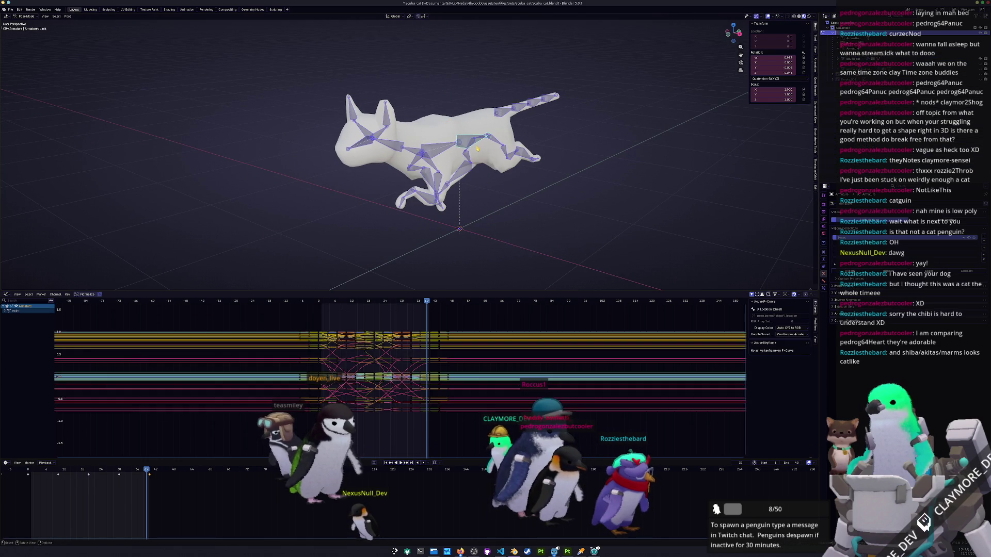
key(alt+r)
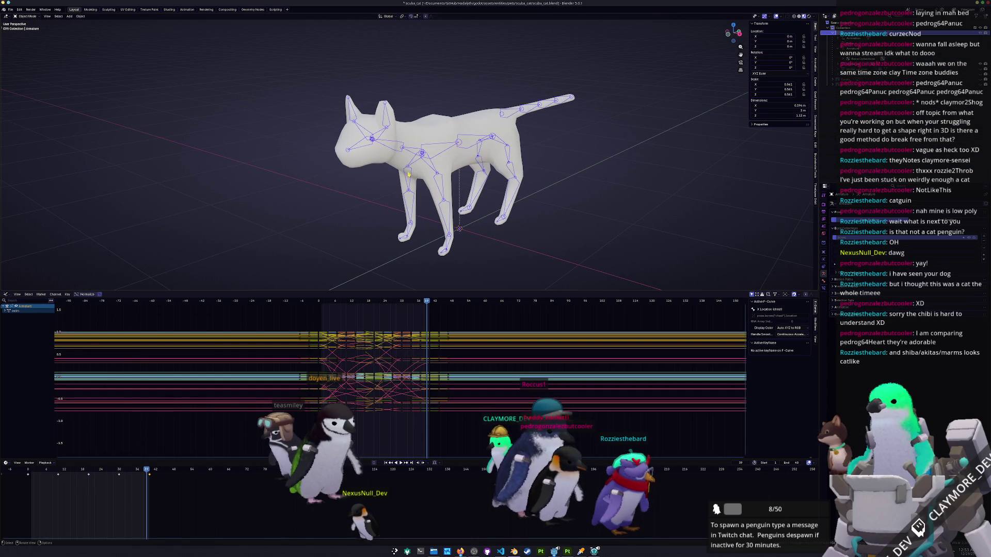
Check the cat mesh in Edit Mode from a rear three-quarter view, then return to Object Mode.
click(826, 64)
key(Tab)
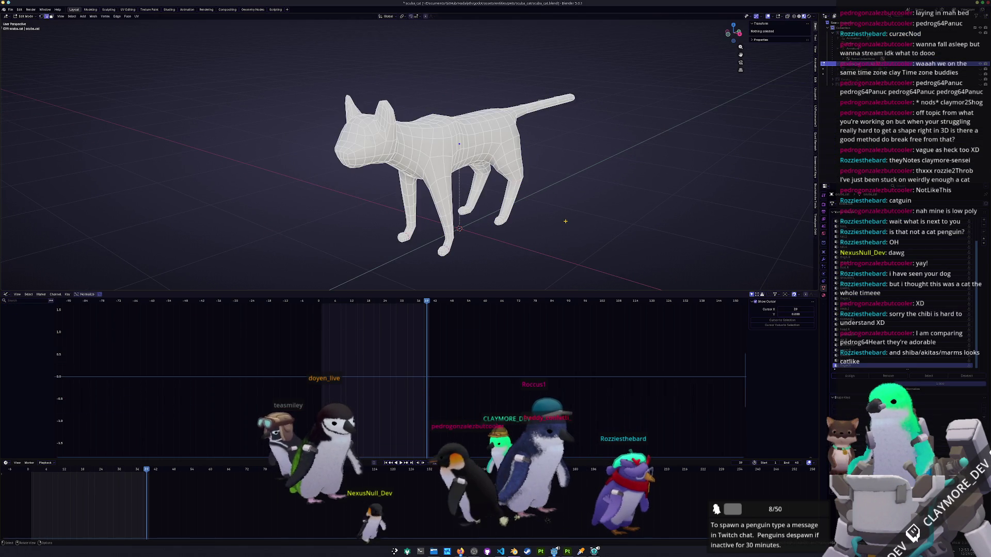
key(Tab)
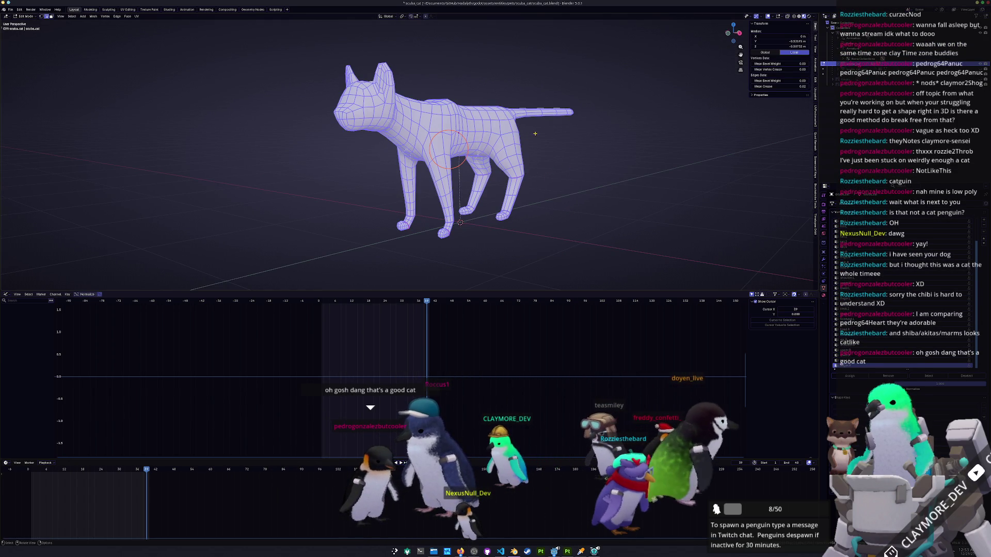
mouse_move(557, 165)
mouse_down()
mouse_move(452, 182)
mouse_move(522, 173)
mouse_up()
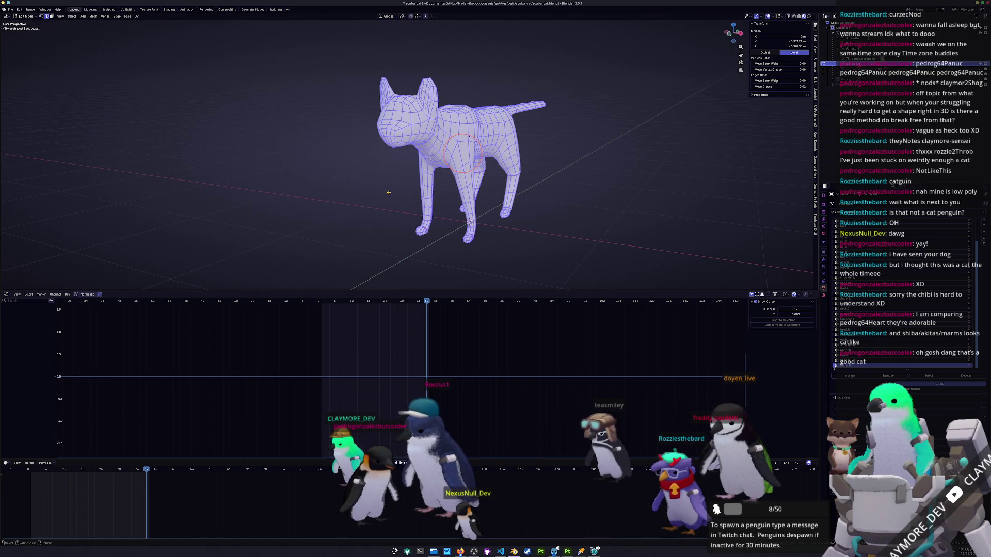
key(Tab)
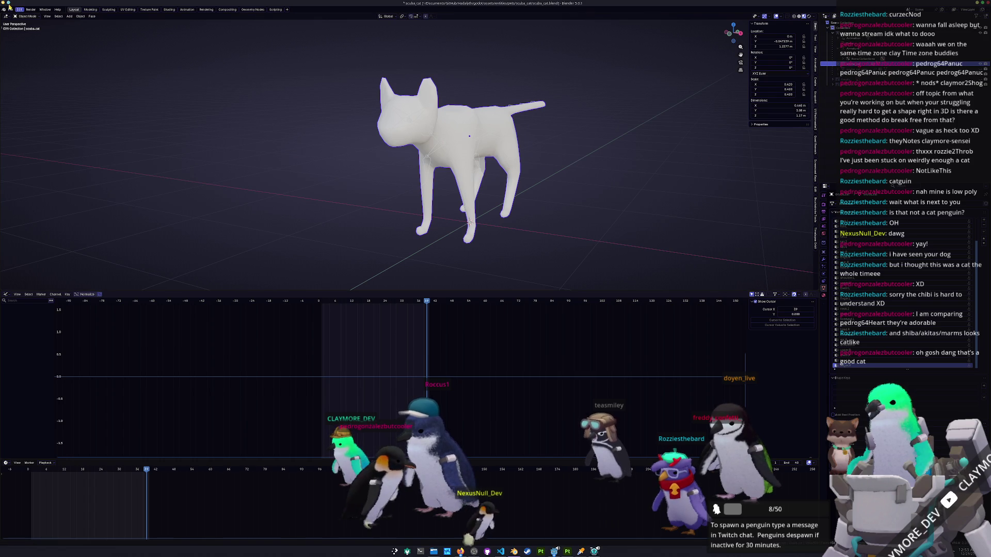
Reopen debug_ice_boulder.blend from recent files, saving the scuba cat changes when prompted.
click(11, 9)
mouse_move(31, 32)
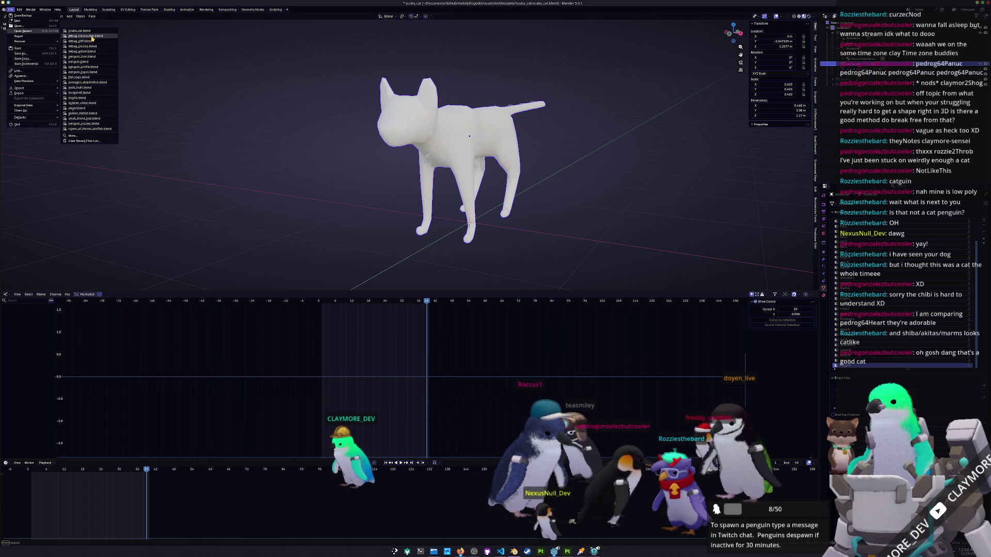
click(94, 36)
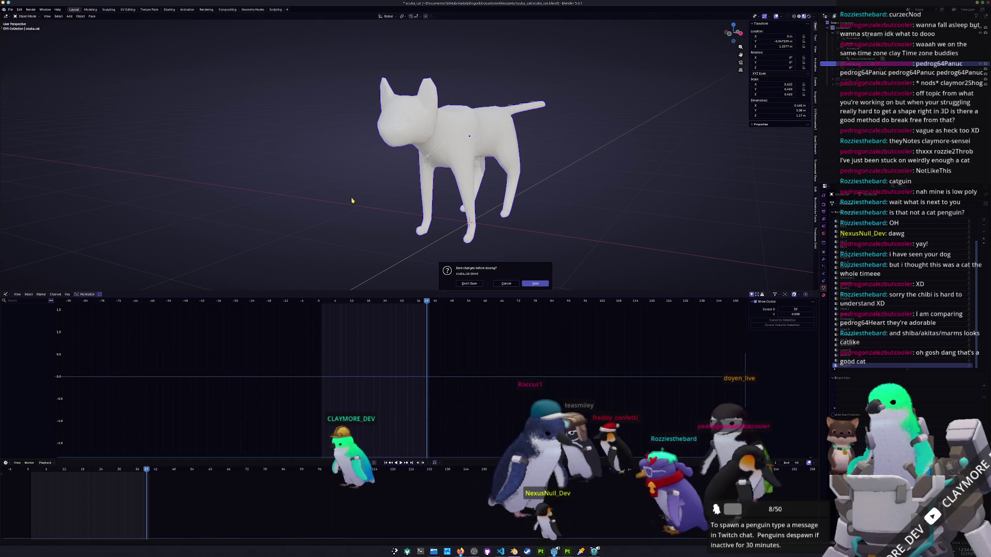
click(540, 284)
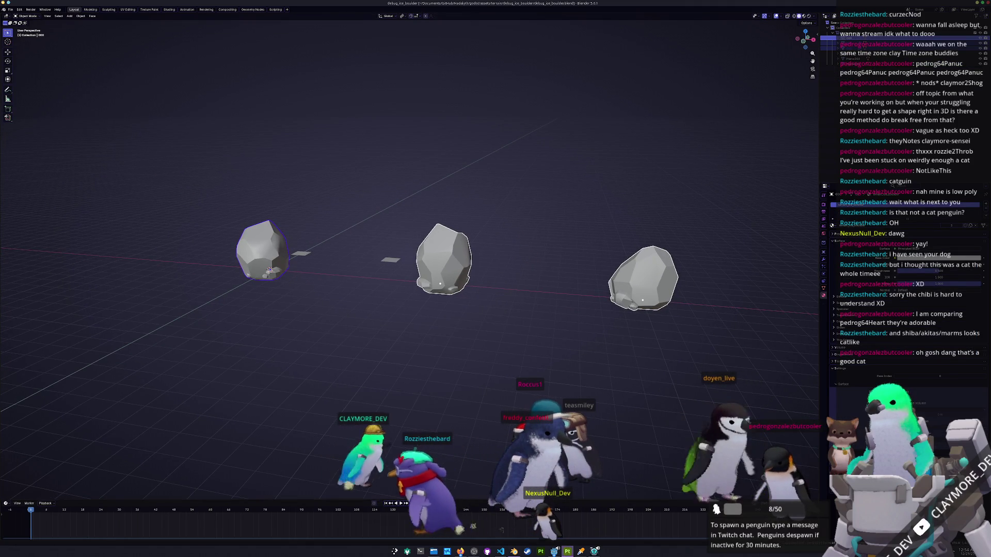
click(568, 552)
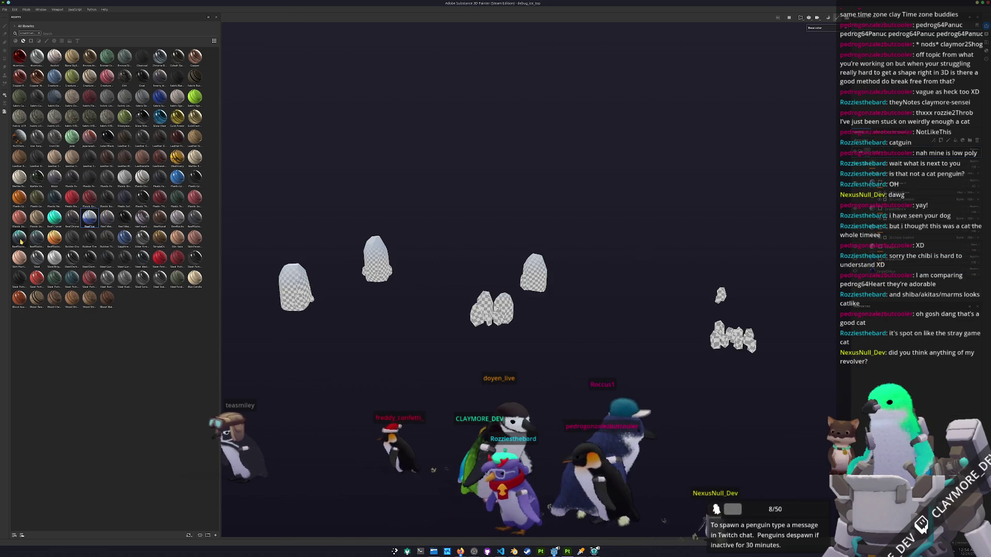
drag(19, 238, 513, 245)
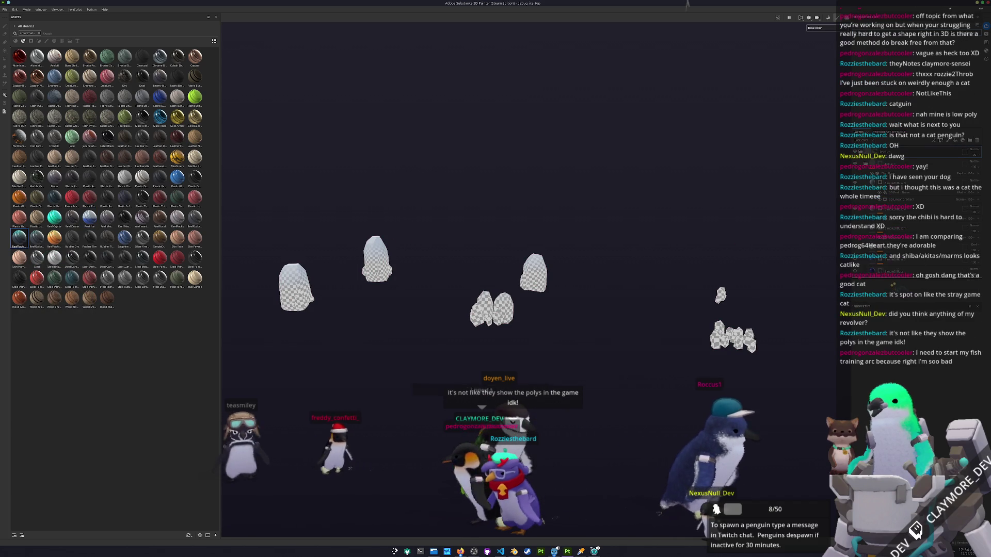
mouse_move(683, 306)
mouse_down()
mouse_move(719, 305)
mouse_move(664, 282)
mouse_move(676, 285)
mouse_up()
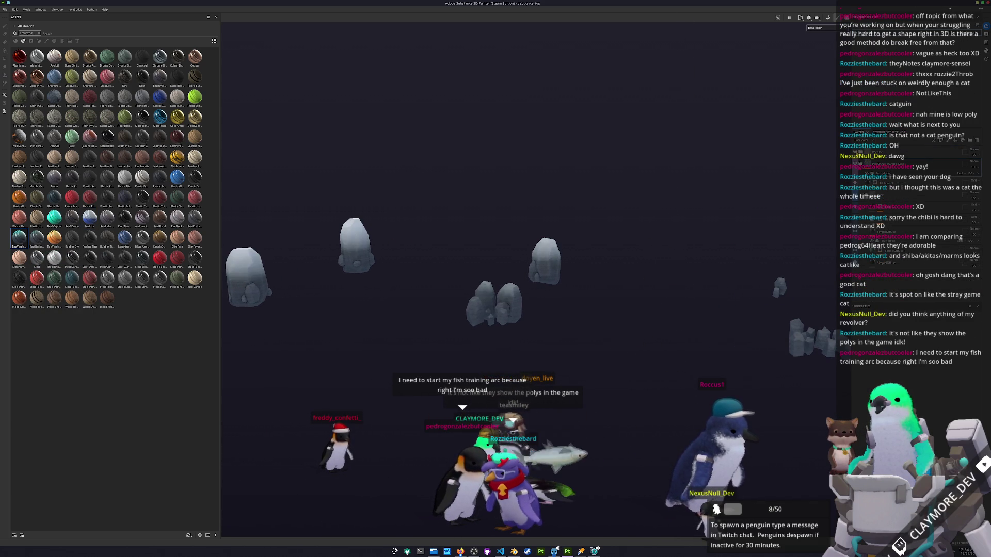
scroll(699, 209, down, 3)
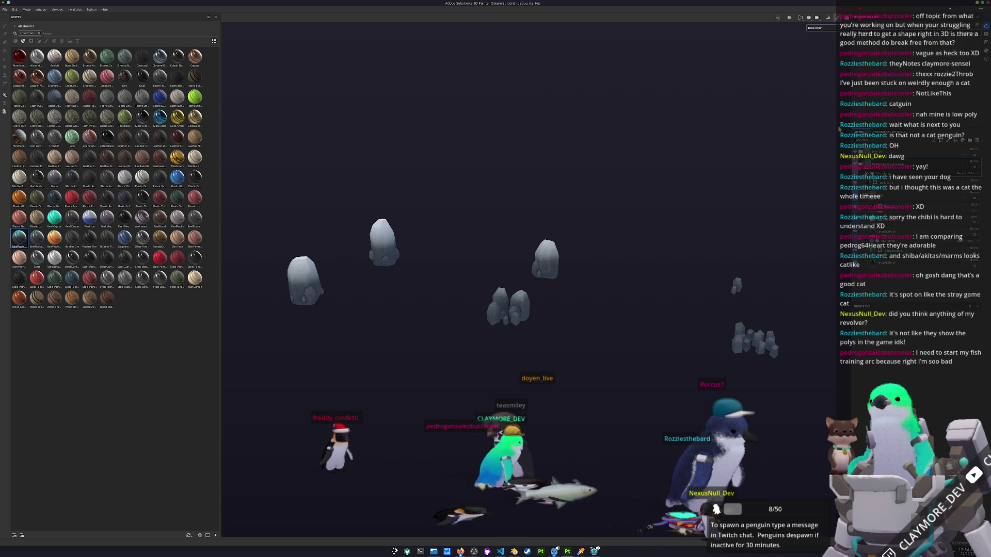
scroll(713, 195, up, 2)
scroll(713, 195, down, 2)
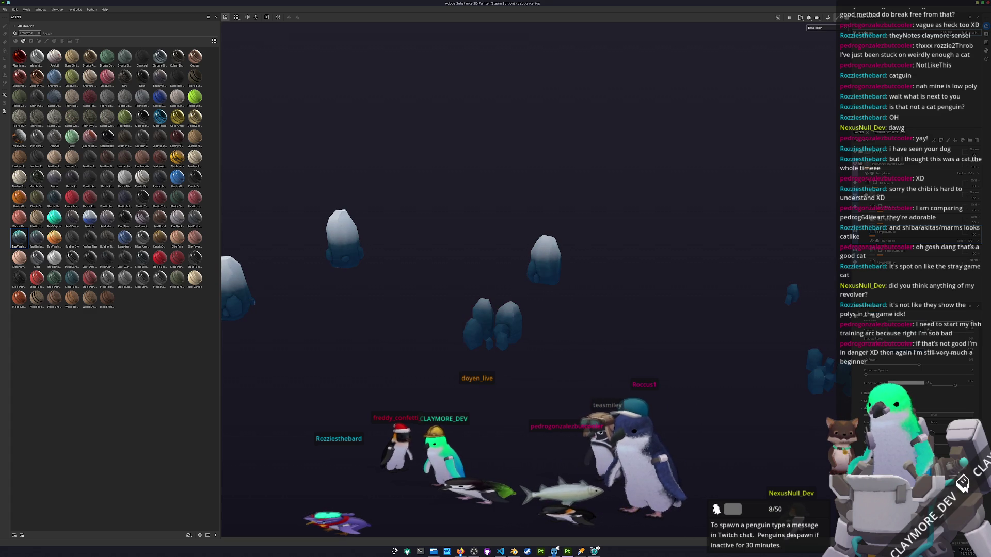
drag(609, 335, 638, 345)
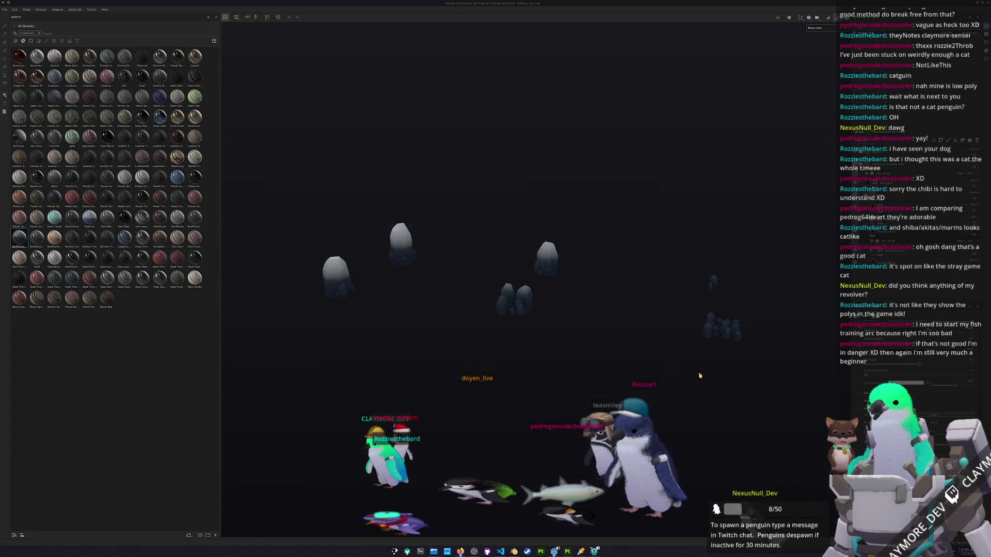
Export the ice rock textures and start opening a project from disk.
click(616, 357)
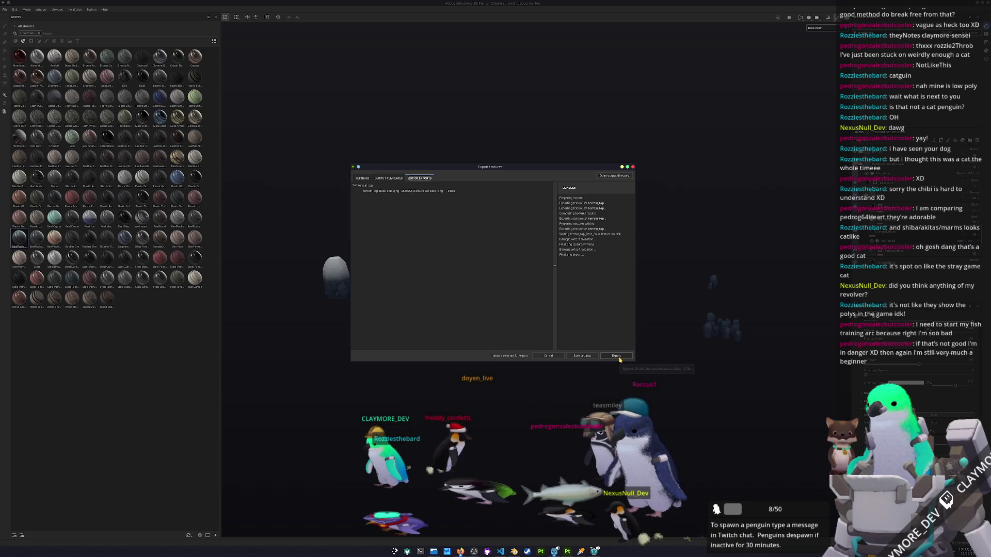
click(6, 9)
mouse_move(18, 28)
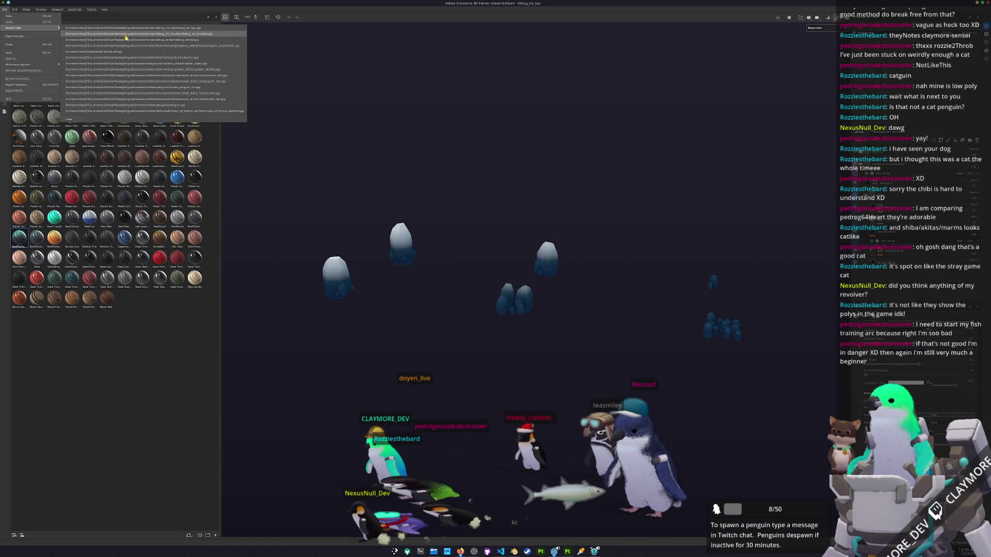
click(15, 22)
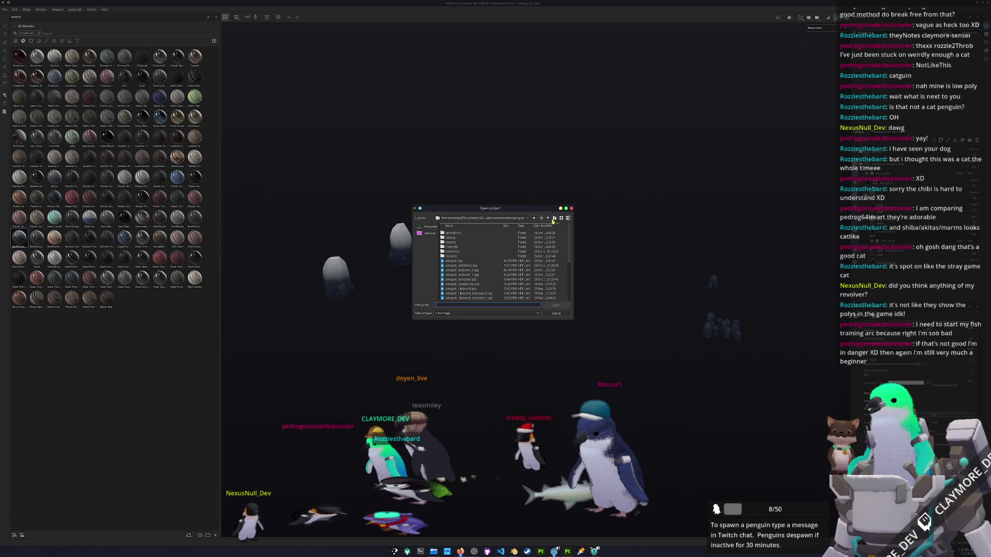
Browse up to godot/assets and open terrain/debug_cliff/debug_cliff.spp.
click(547, 218)
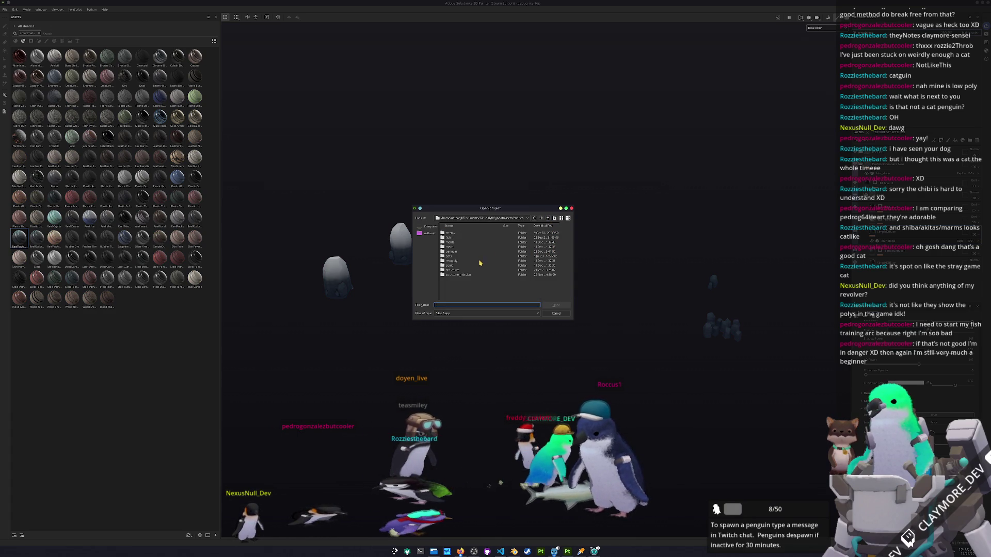
click(548, 218)
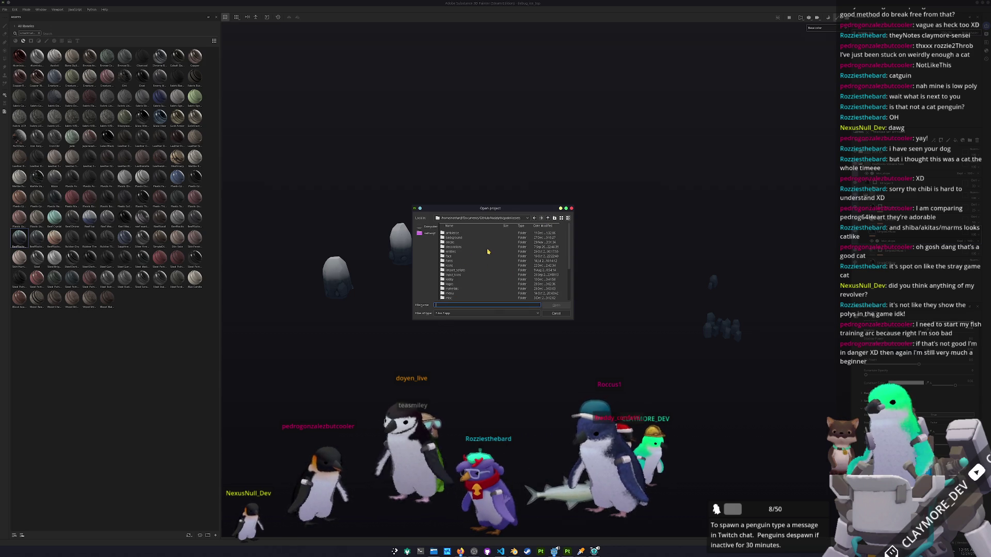
double_click(457, 292)
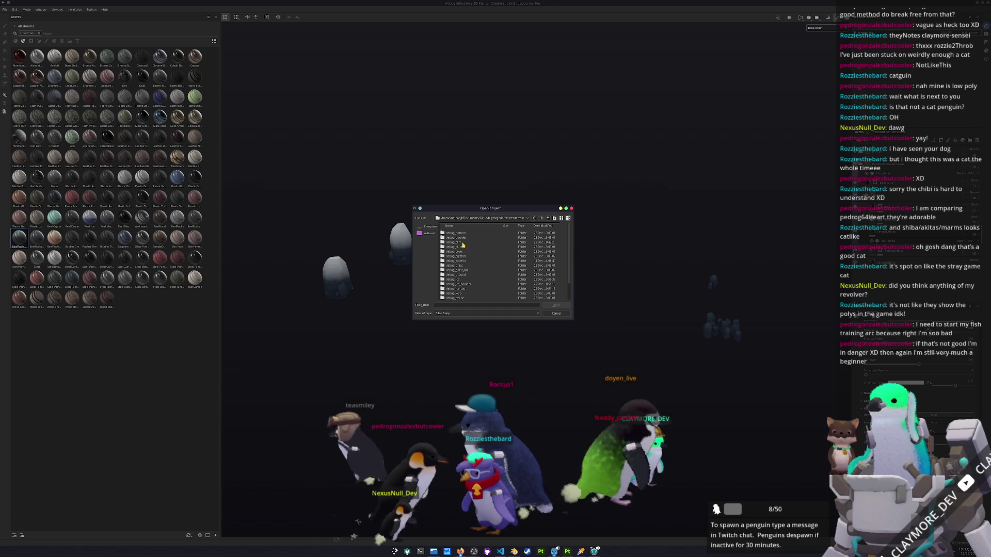
double_click(456, 242)
click(462, 248)
double_click(462, 249)
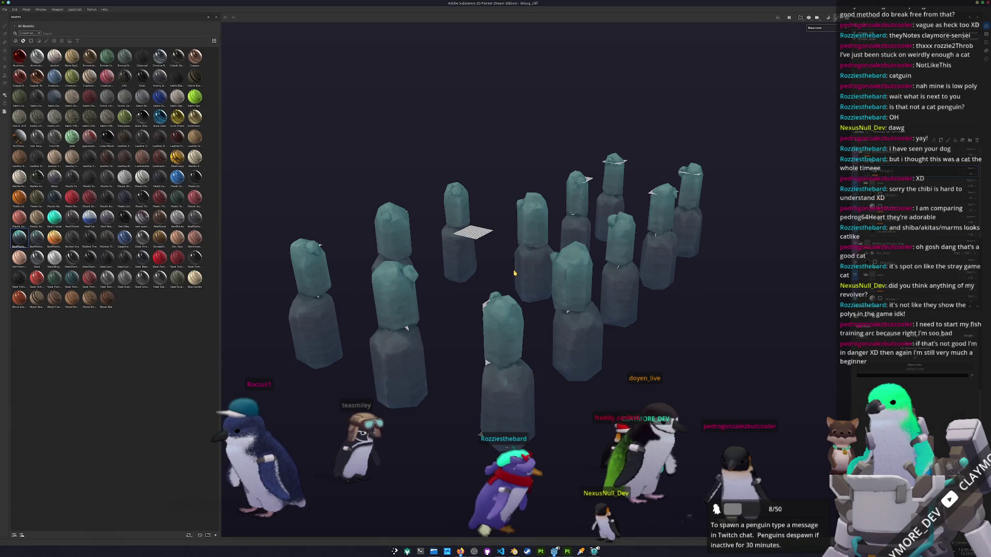
scroll(611, 287, down, 2)
scroll(628, 288, up, 2)
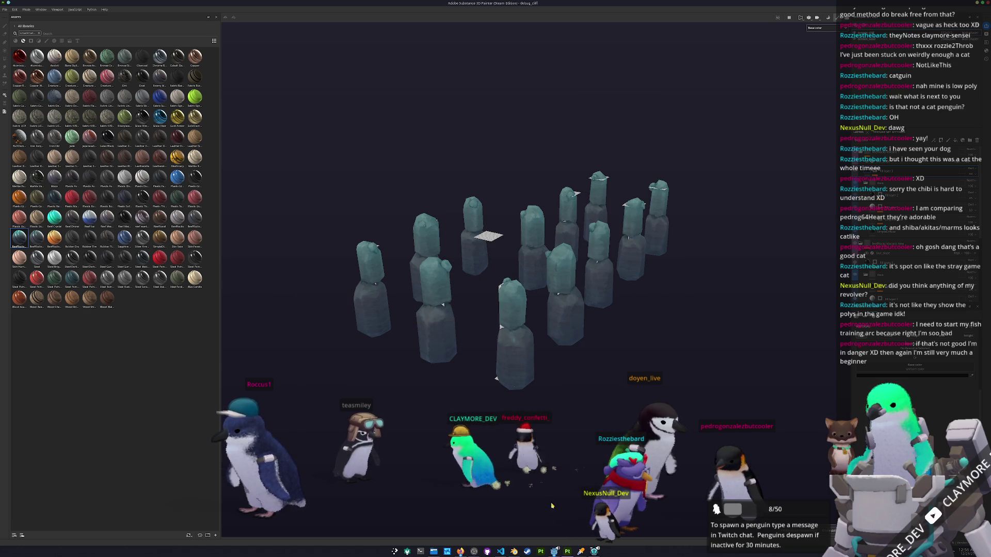
key(alt+Tab)
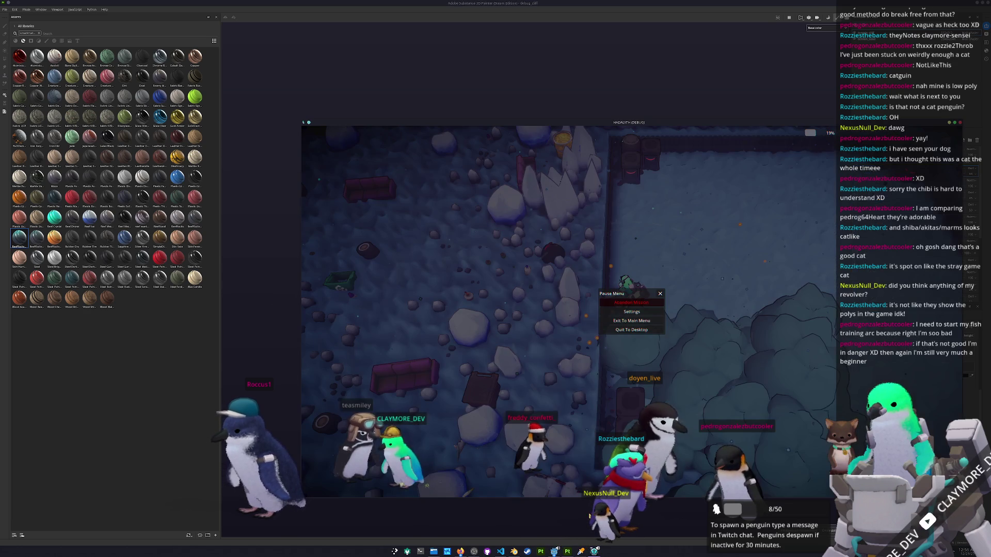
Unpause Hadalith, move the player up-right and trigger an area effect, then pause again.
key(Escape)
key(w+d)
key(w+d)
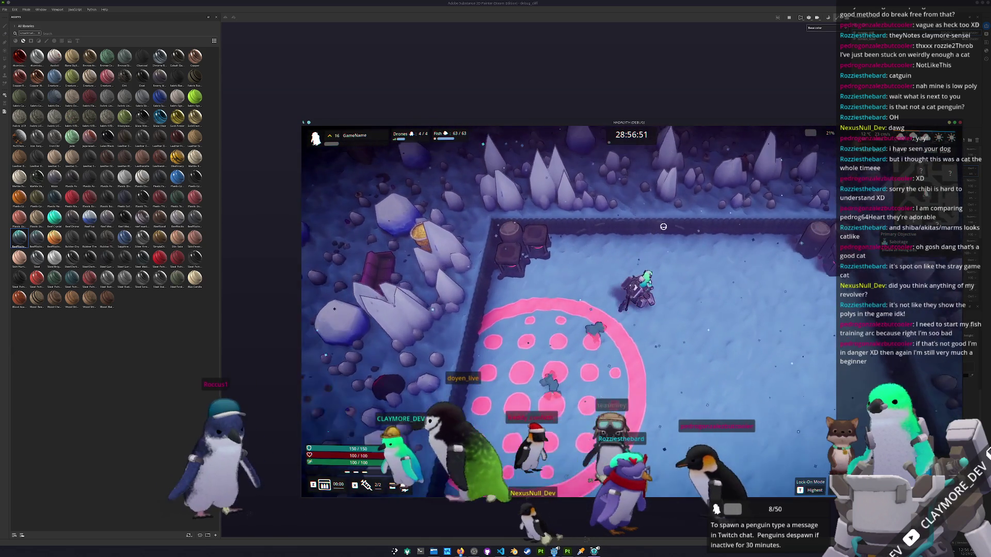
key(w+d)
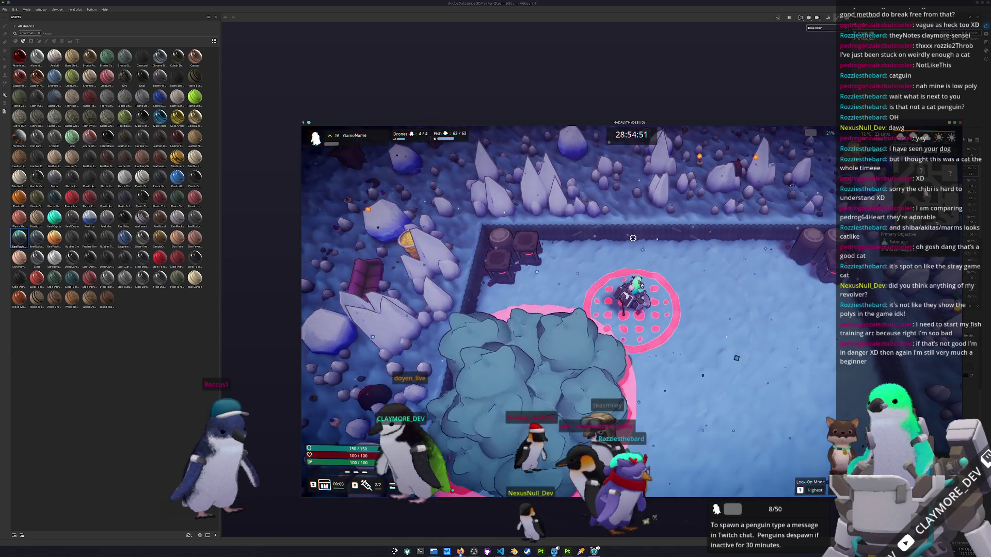
key(Escape)
click(627, 330)
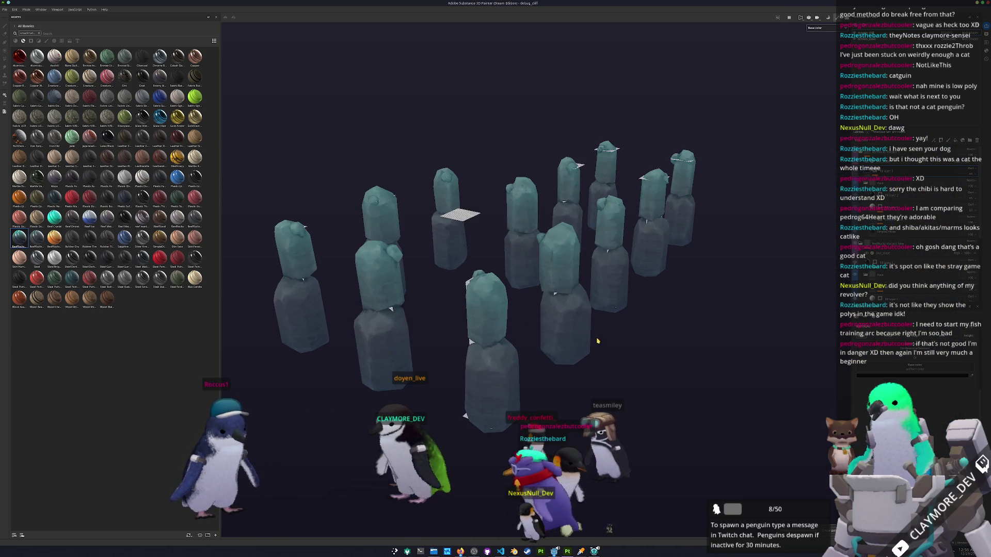
Open Export textures with Ctrl+Shift+E and export the debug_cliff textures.
key(ctrl+shift+e)
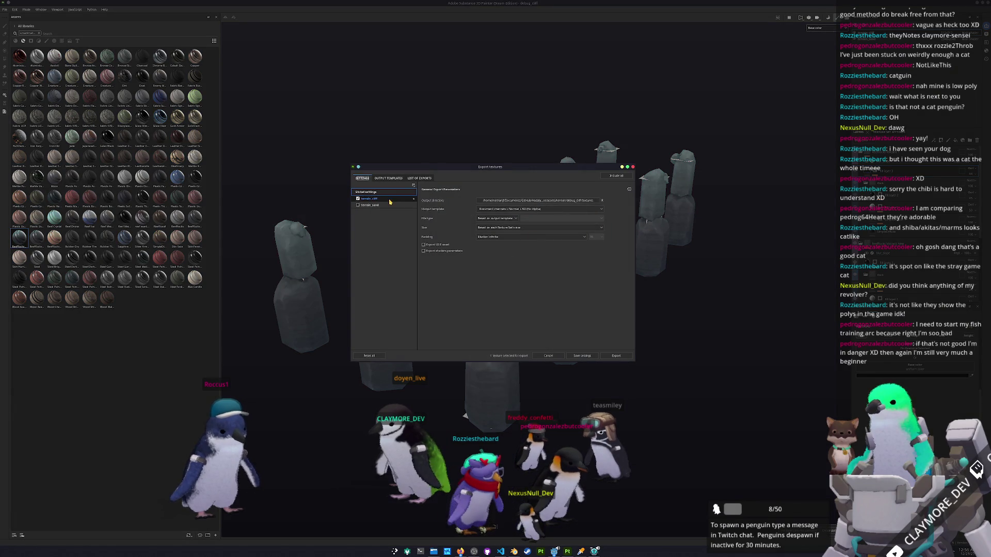
click(616, 357)
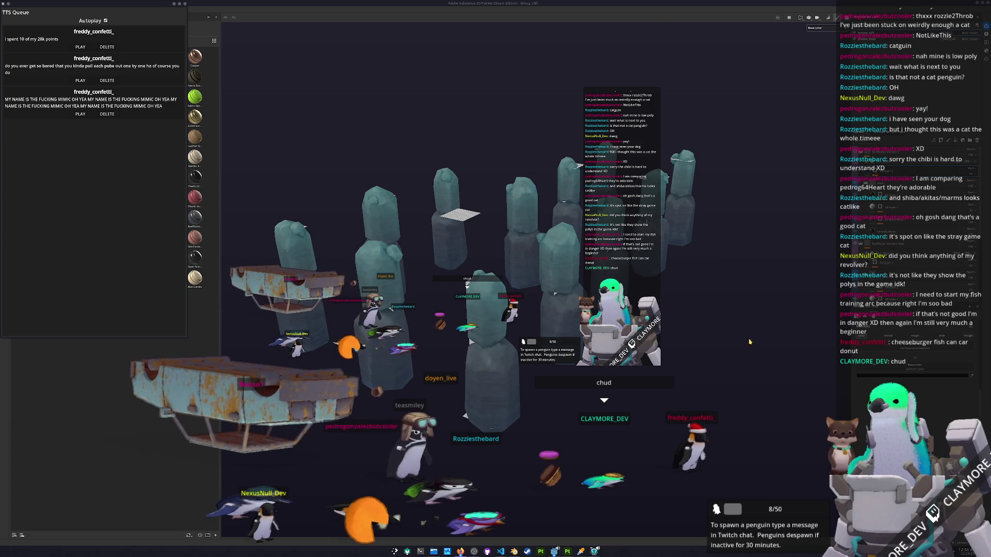
mouse_move(554, 551)
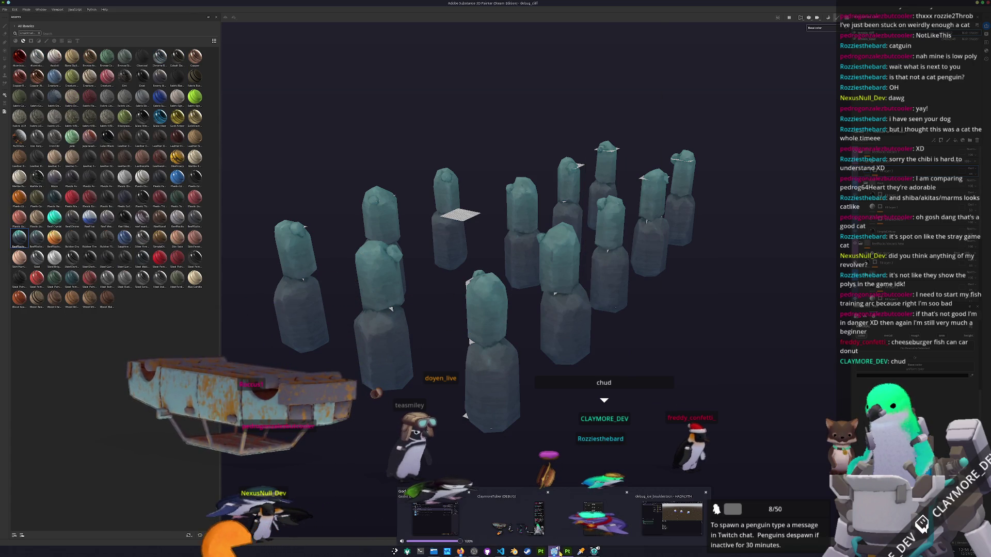
click(671, 518)
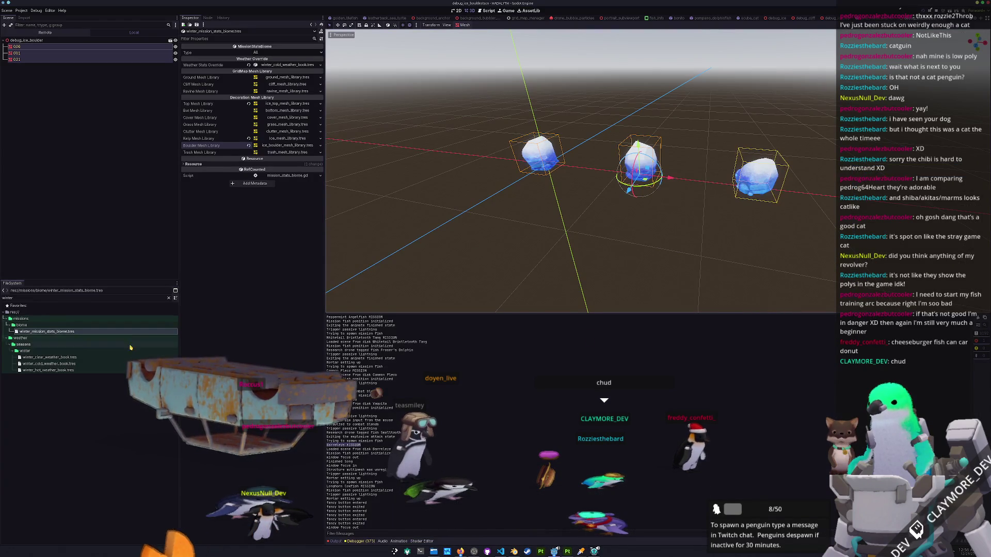
Filter FileSystem by 'cliff', open terrain_cliff.tres and inspect its albedo texture terrain_cliff_Base_color.png.
double_click(31, 298)
text(cli)
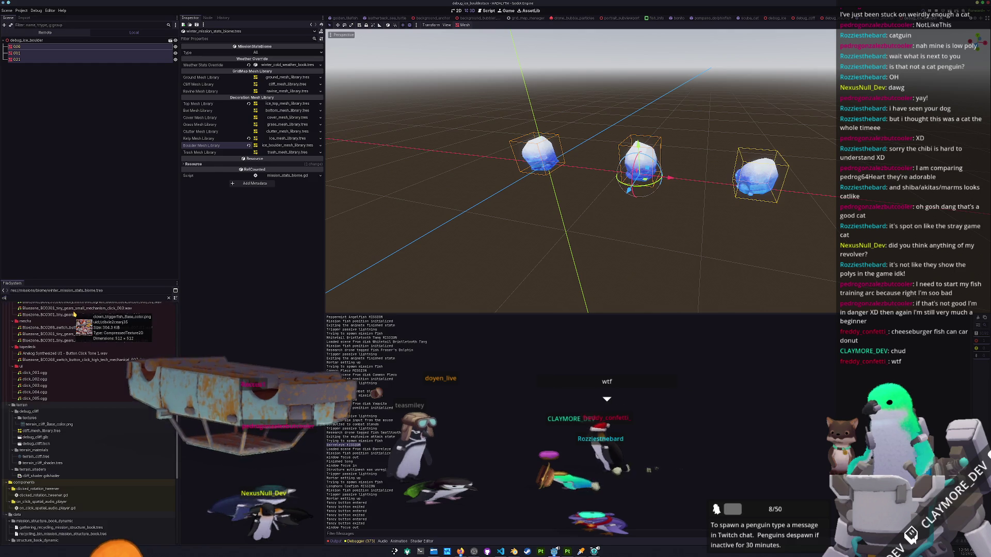
text(ff)
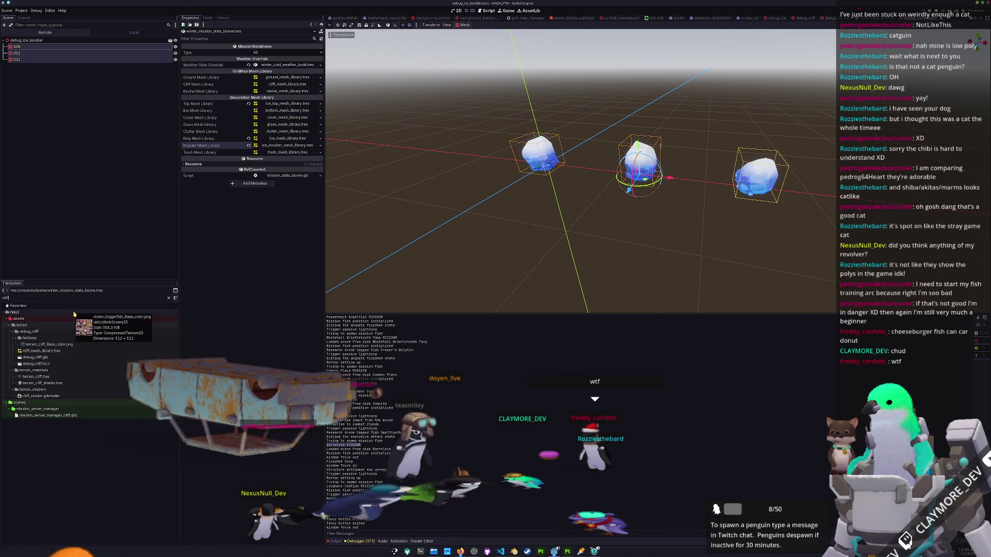
double_click(55, 377)
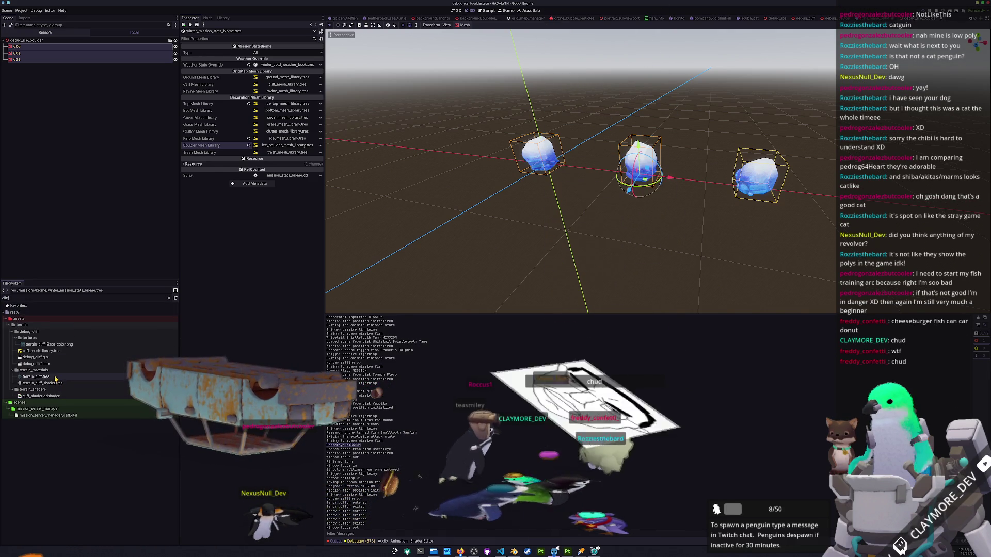
click(191, 149)
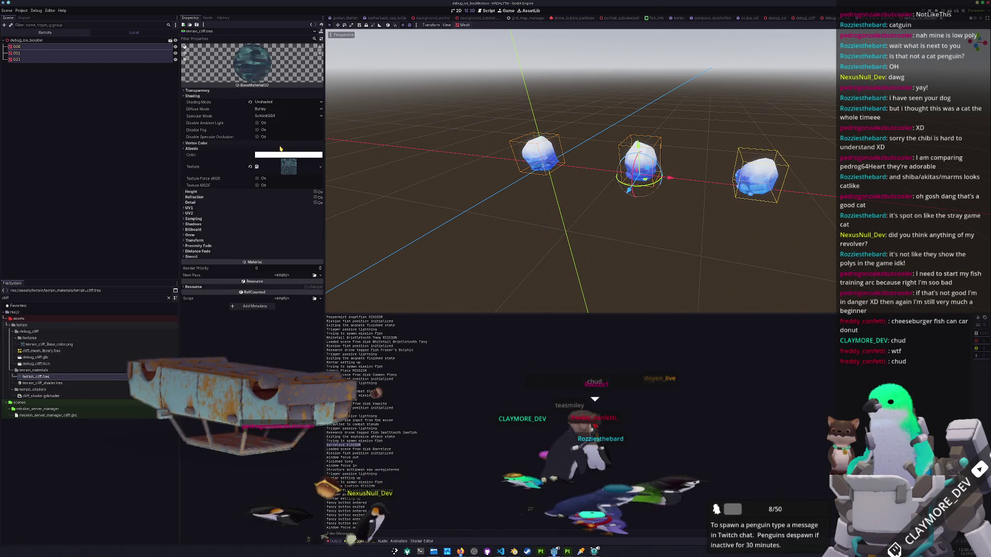
click(288, 166)
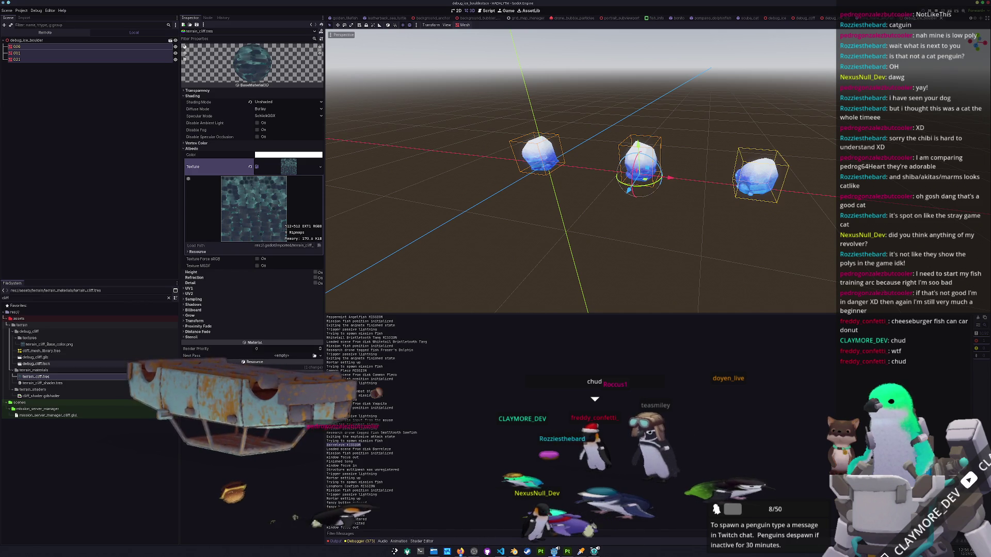
click(62, 345)
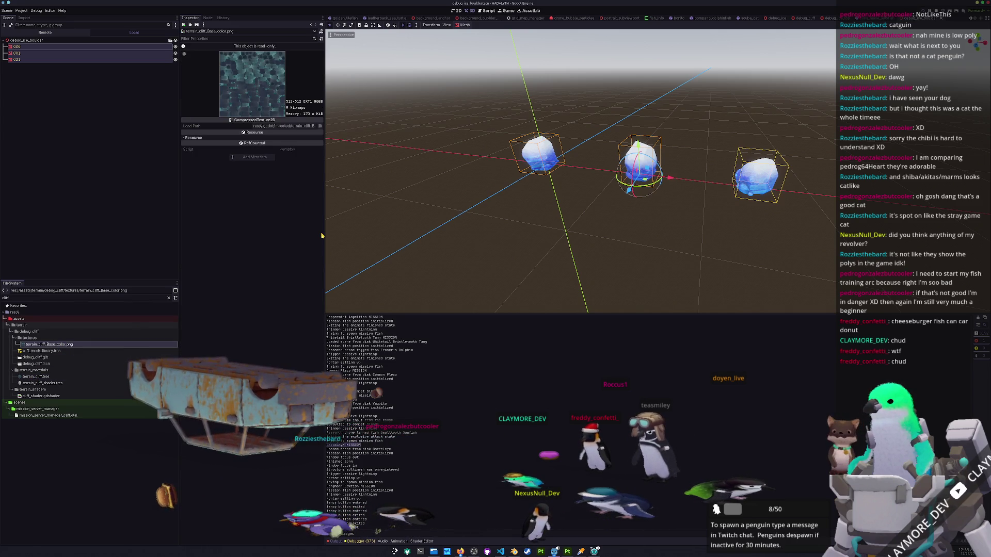
click(487, 552)
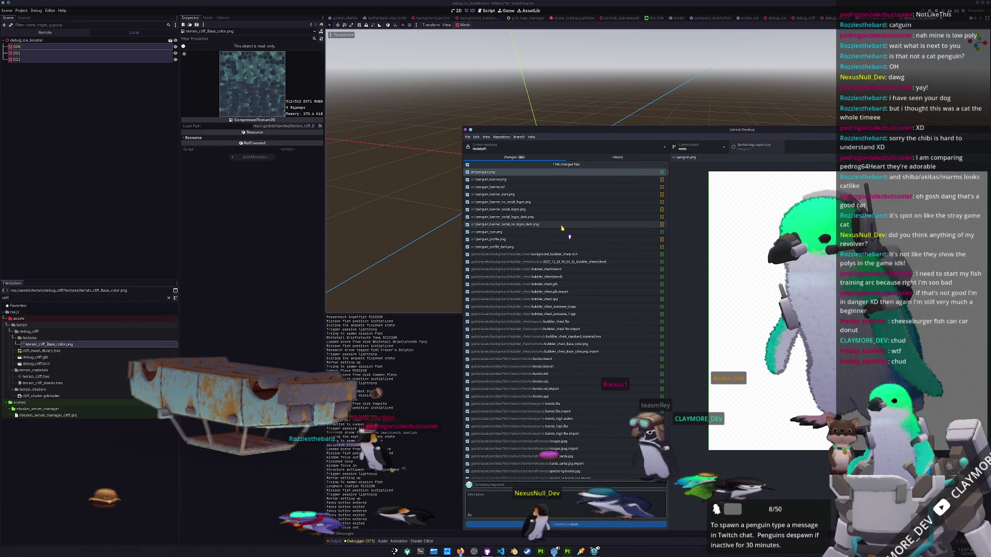
Review the diffs for terrain_cliff.tres and terrain_cliff_Base_color.png, then return to Godot.
scroll(563, 233, down, 10)
scroll(557, 278, down, 10)
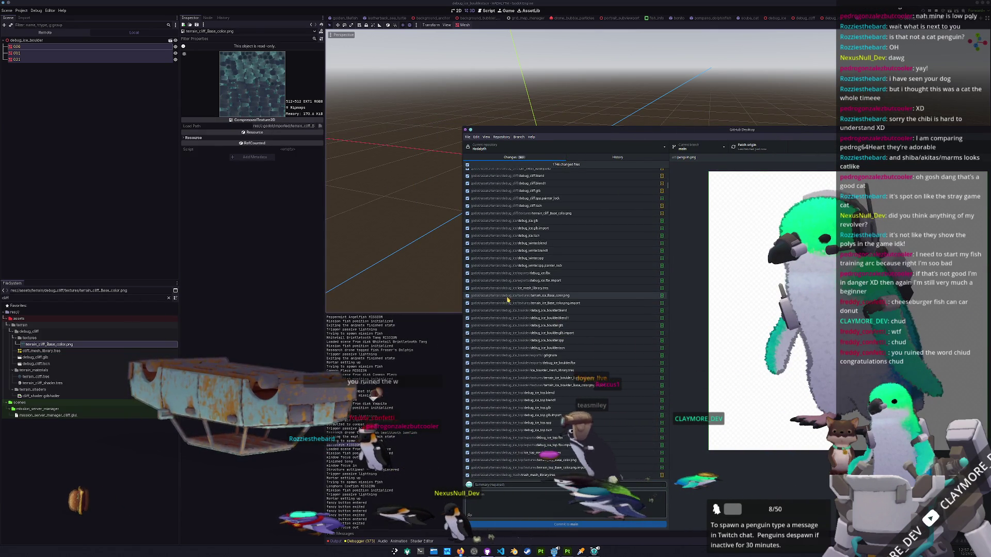
scroll(512, 309, down, 1)
scroll(511, 341, up, 2)
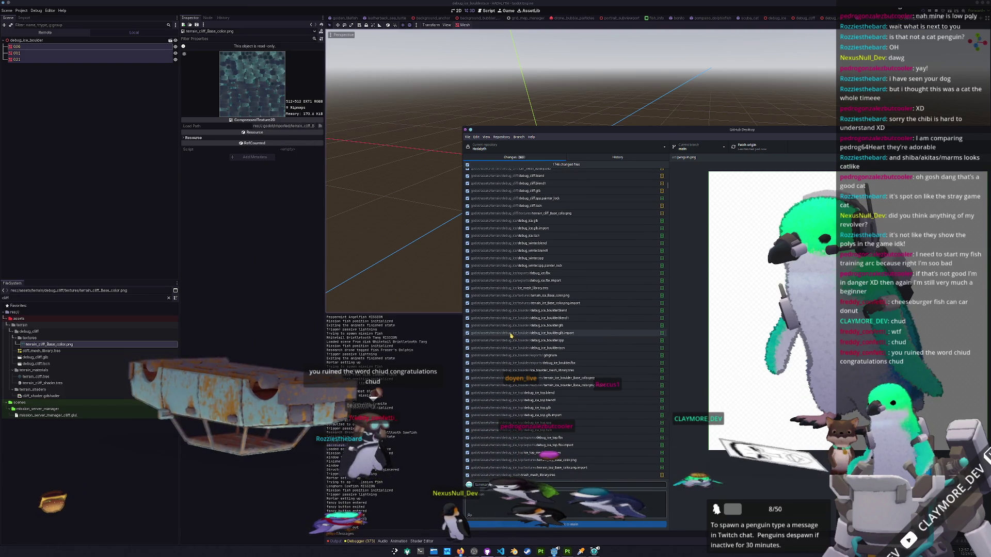
scroll(604, 338, down, 5)
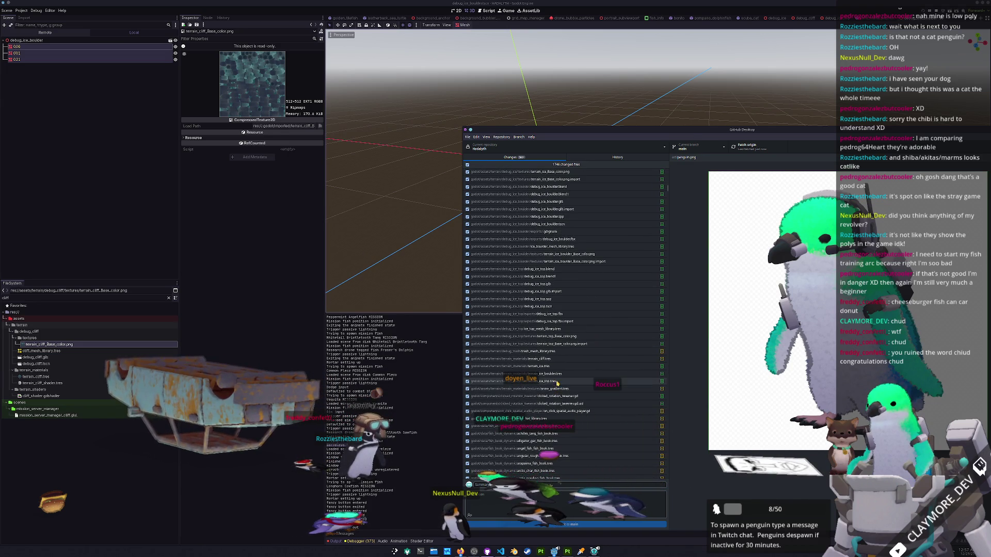
scroll(568, 335, up, 1)
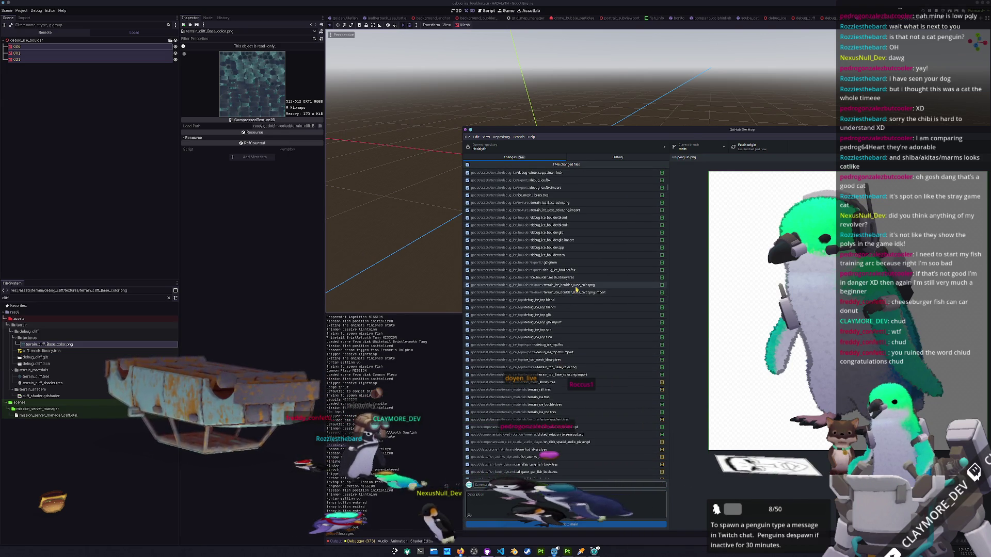
scroll(560, 357, down, 1)
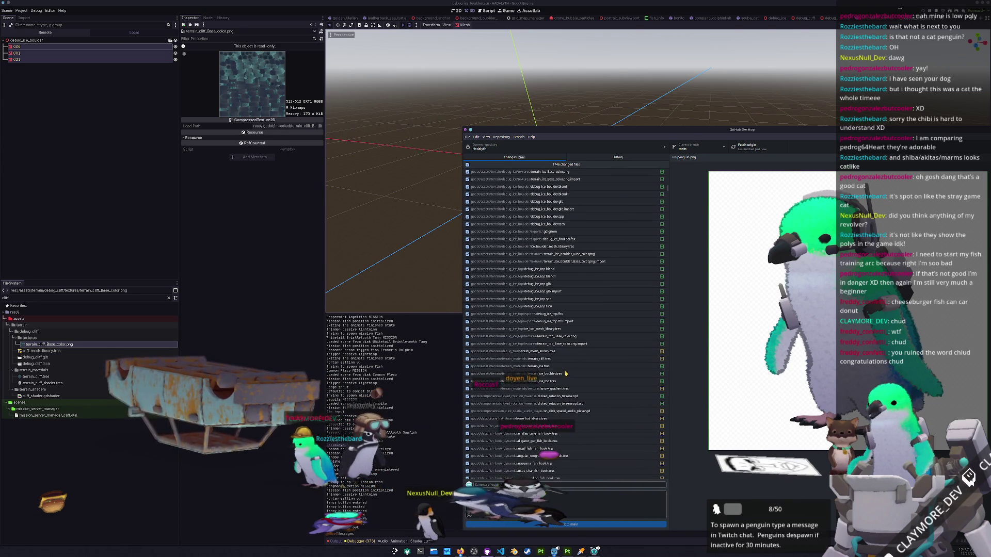
scroll(560, 354, down, 1)
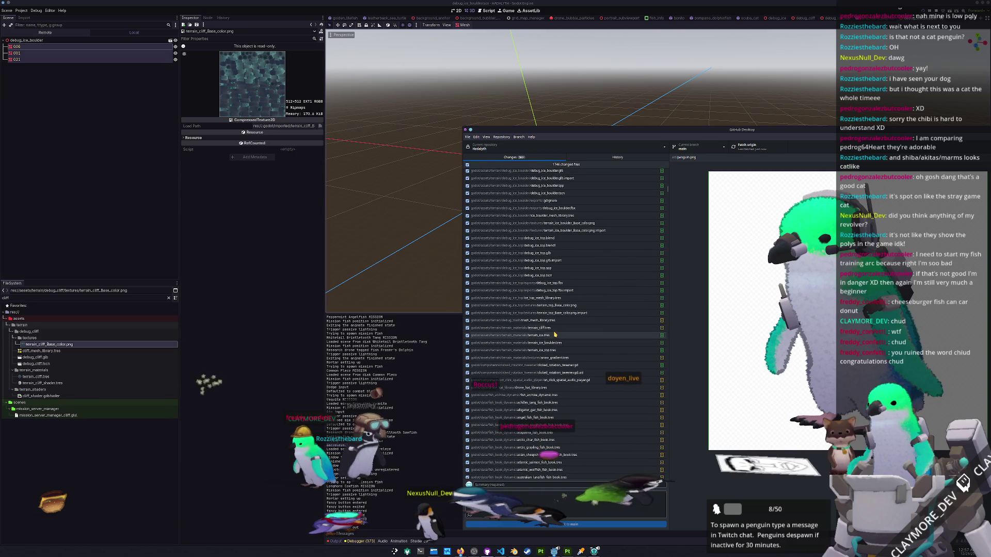
click(556, 329)
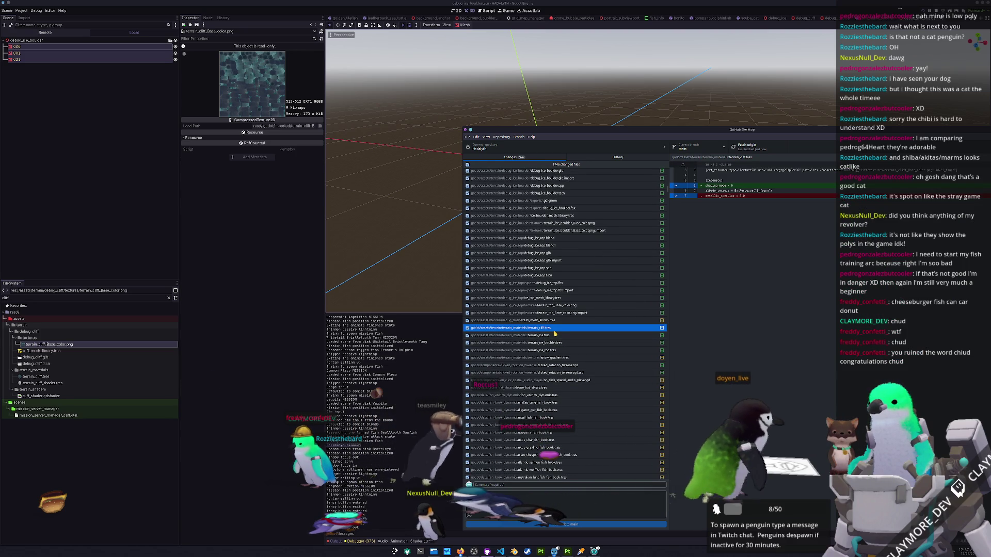
scroll(553, 336, up, 9)
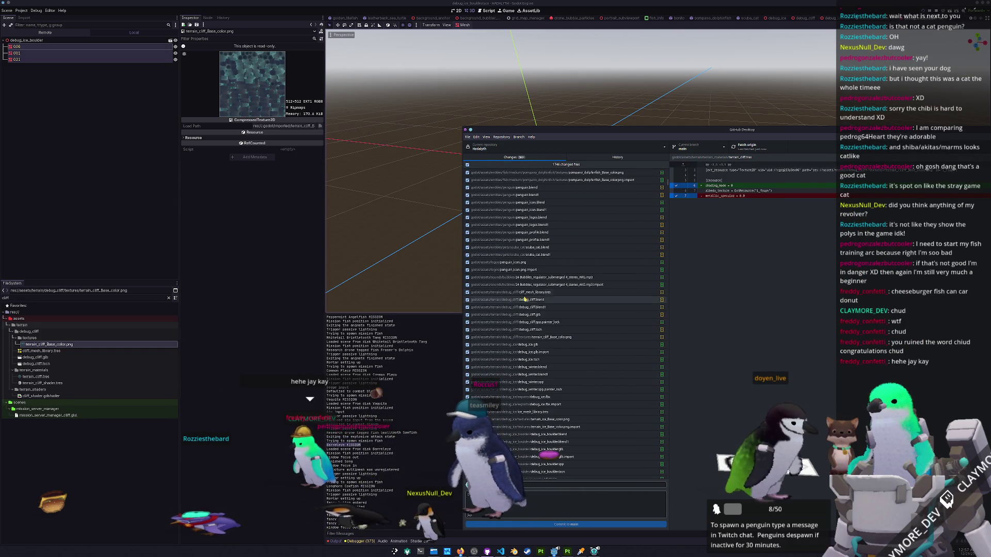
click(540, 338)
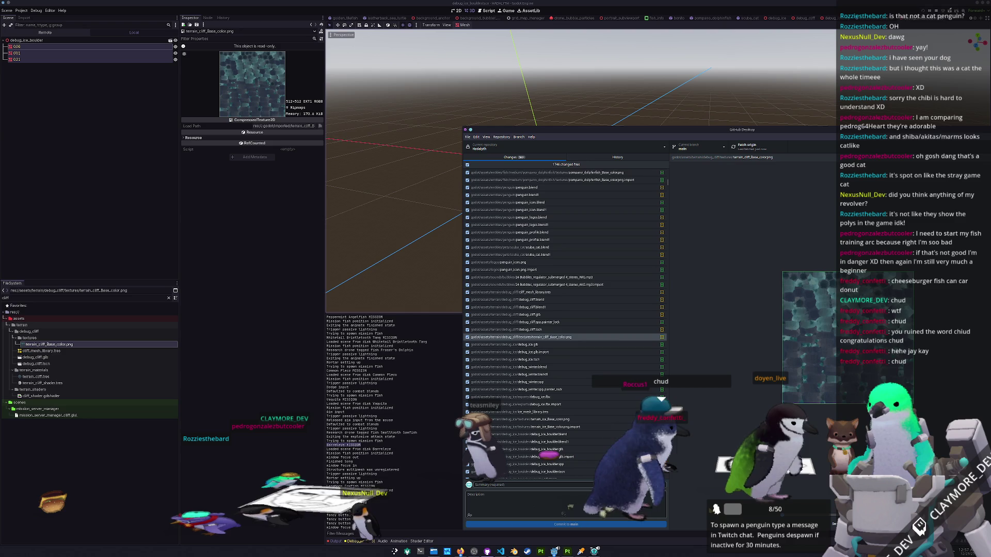
click(382, 282)
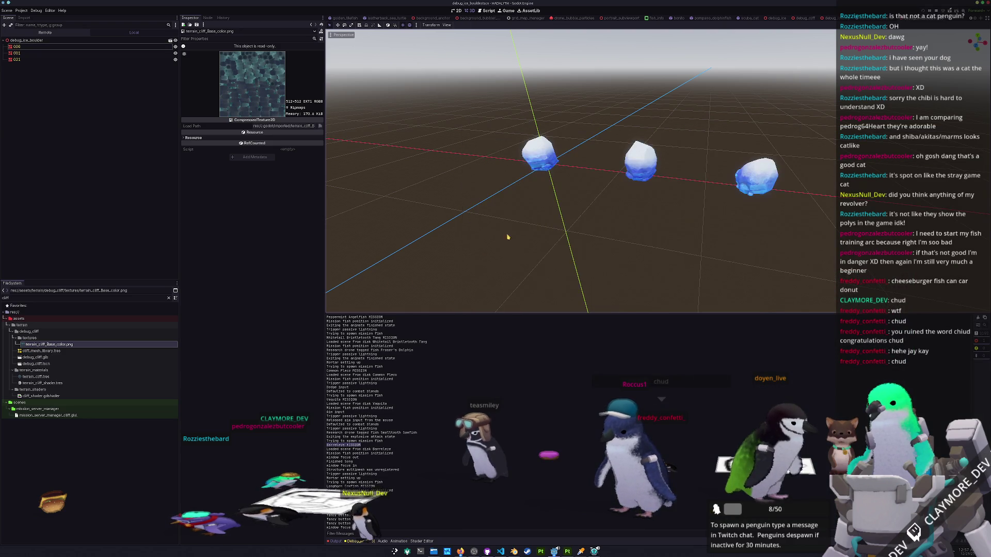
Search the project for 'cliff' and open the debug_cliff.tscn scene.
scroll(508, 241, down, 3)
key(alt+shift+o)
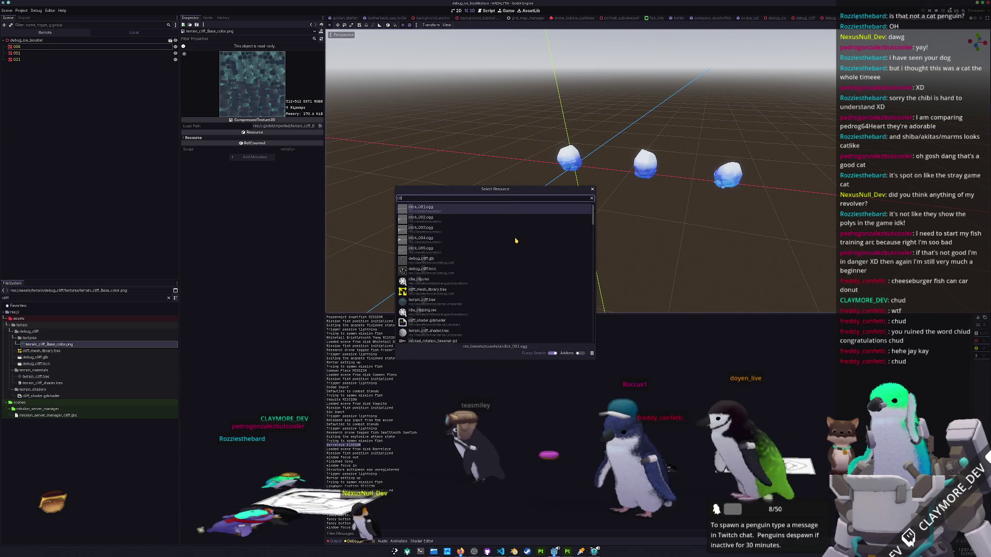
key(Down)
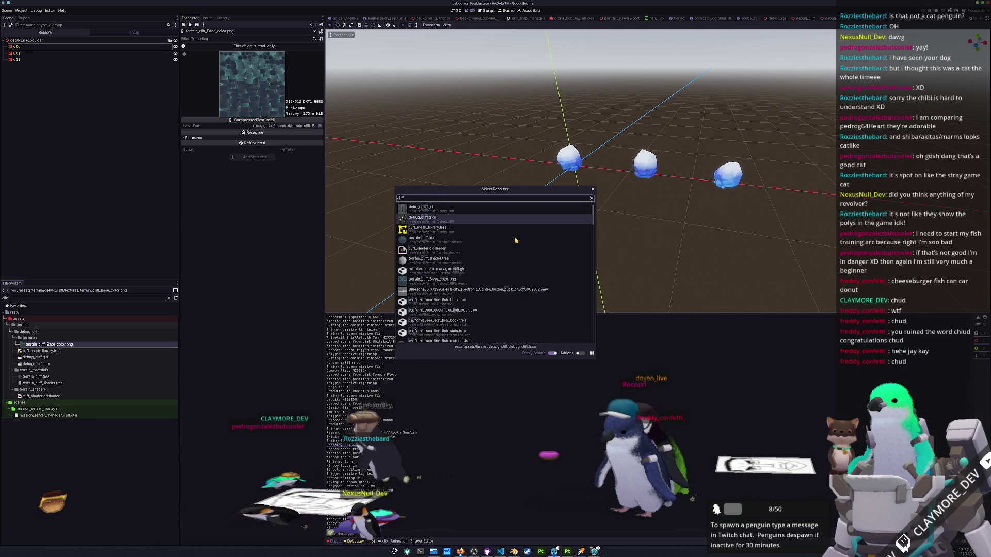
key(Return)
Orbit the ice pillars from lower down, then run the scene to test the cliffs.
drag(542, 253, 567, 264)
scroll(567, 264, up, 5)
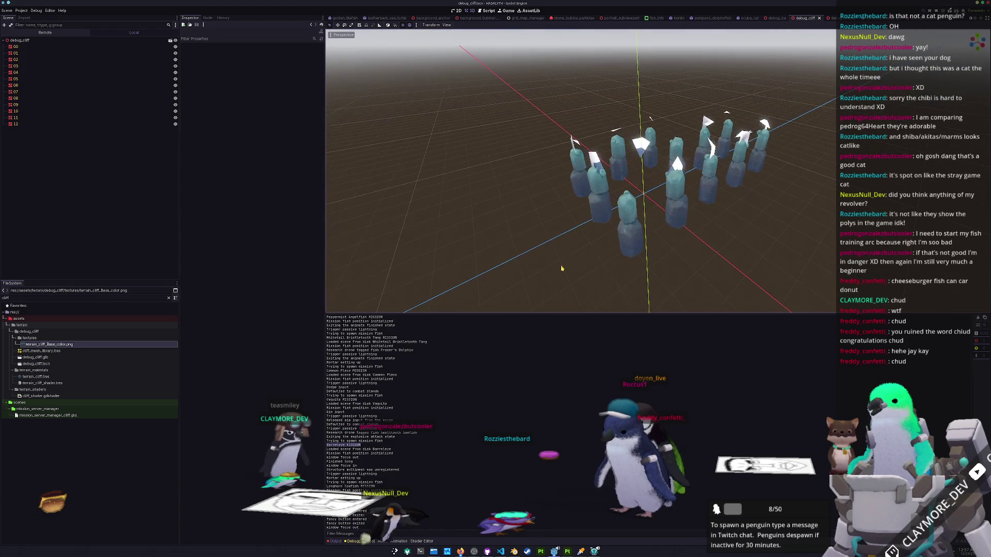
scroll(644, 272, down, 2)
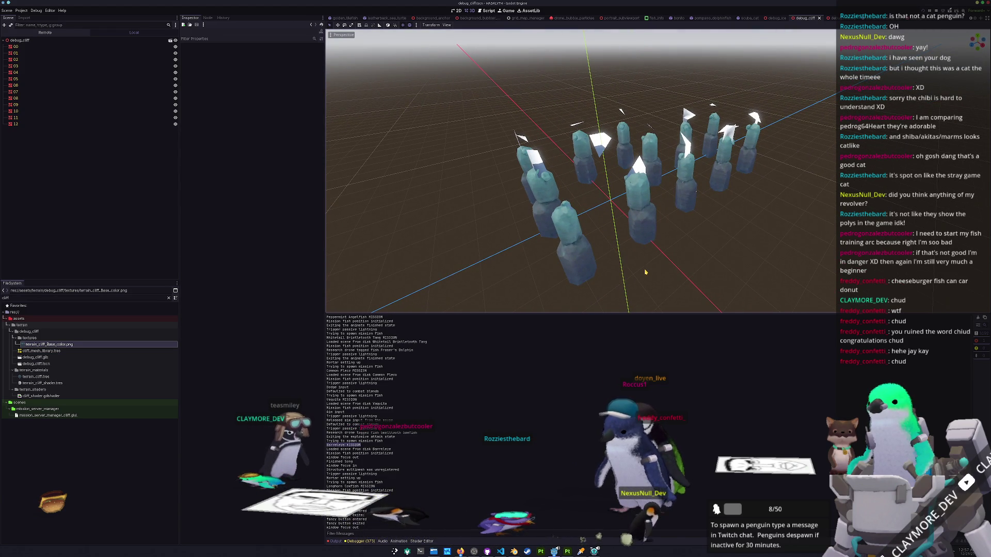
key(F6)
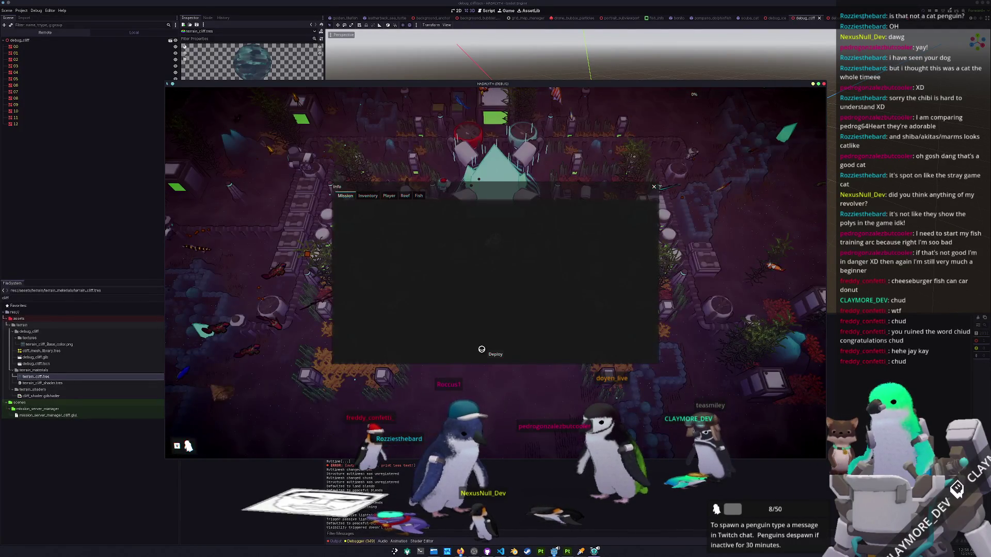
Deploy into a mission to view the ice cliffs on the winter map, then pause and return.
click(481, 349)
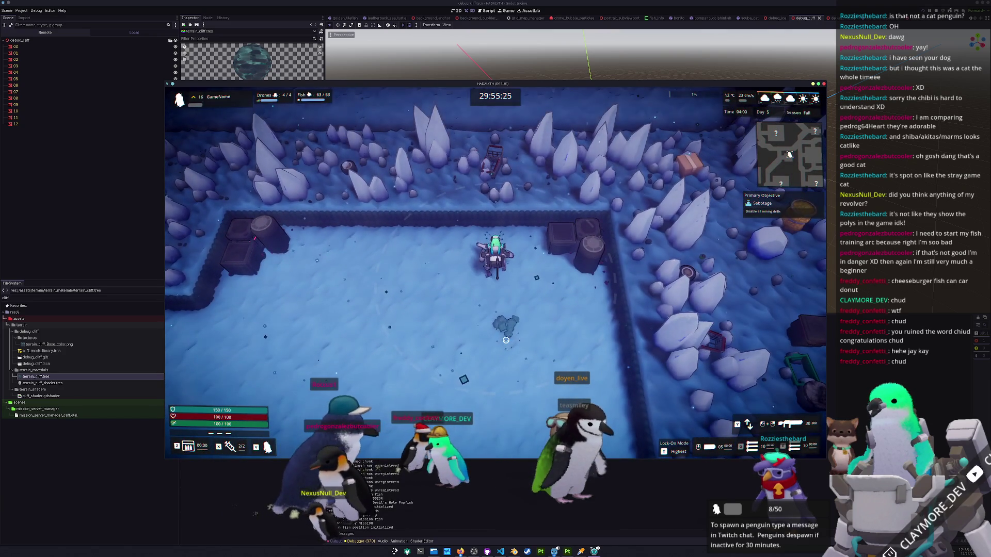
key(Escape)
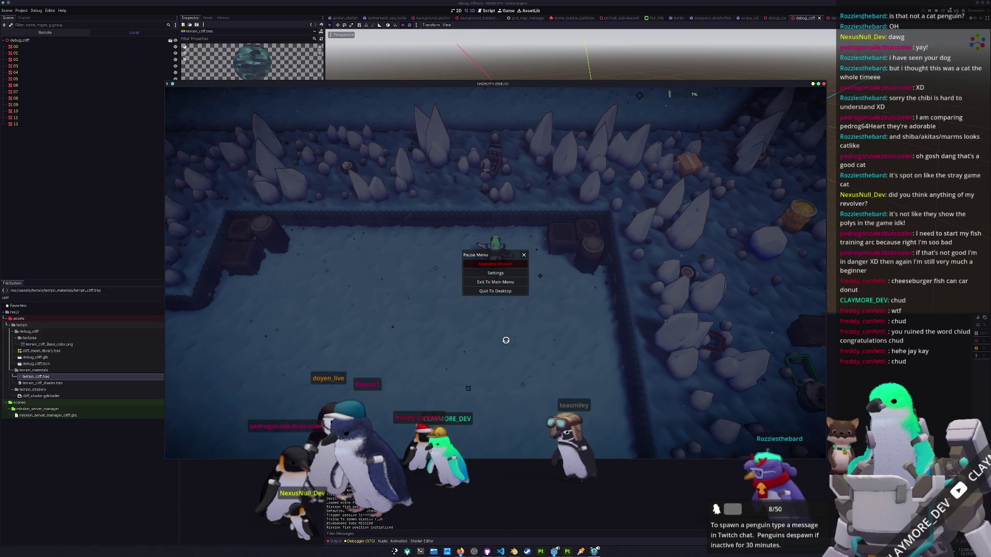
click(78, 307)
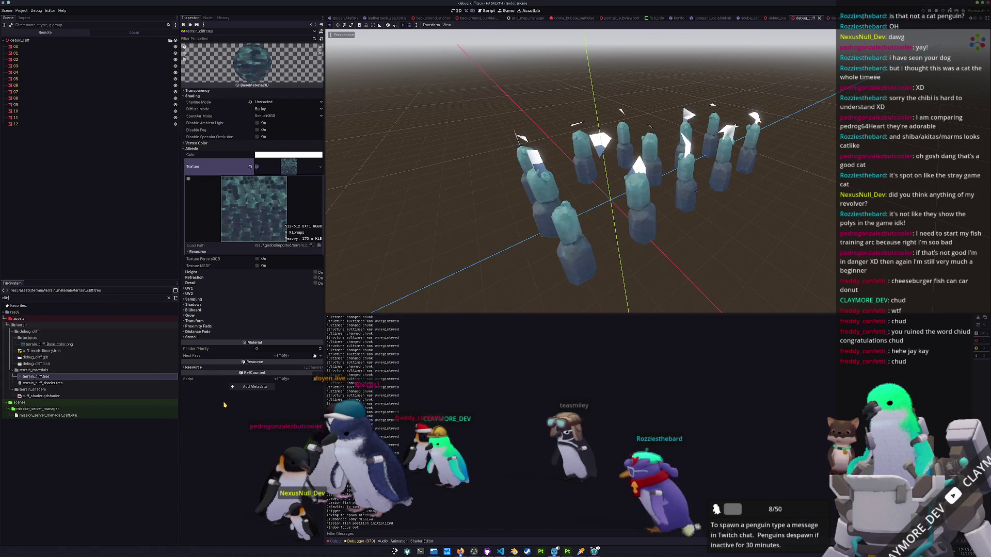
Inspect cliff_mesh_library.tres, then briefly resume and re-pause the running game.
click(41, 351)
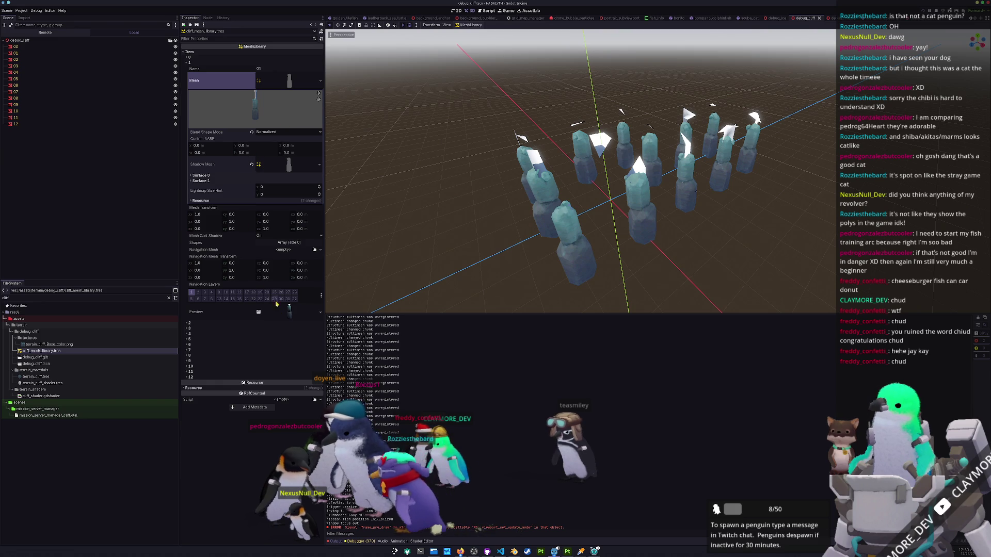
drag(578, 222, 610, 238)
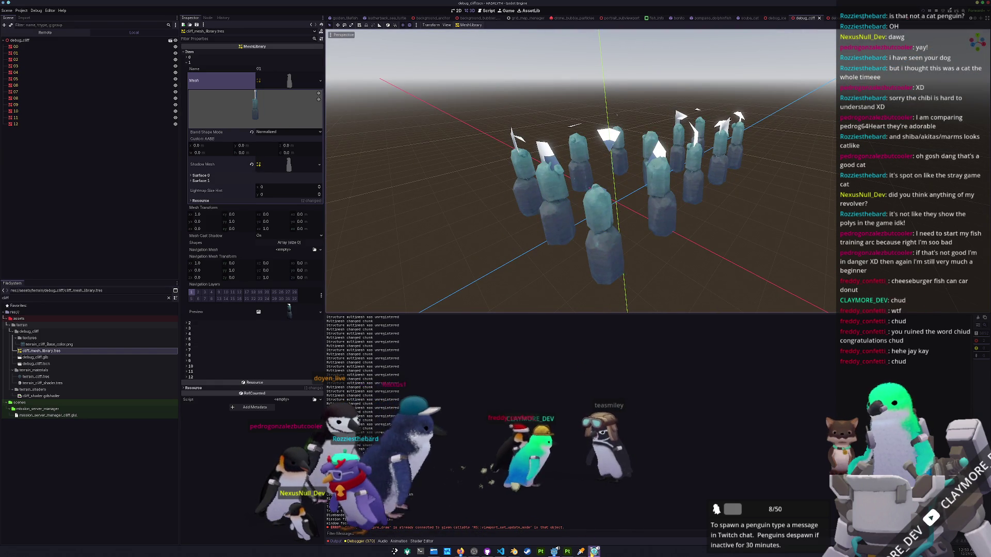
click(592, 552)
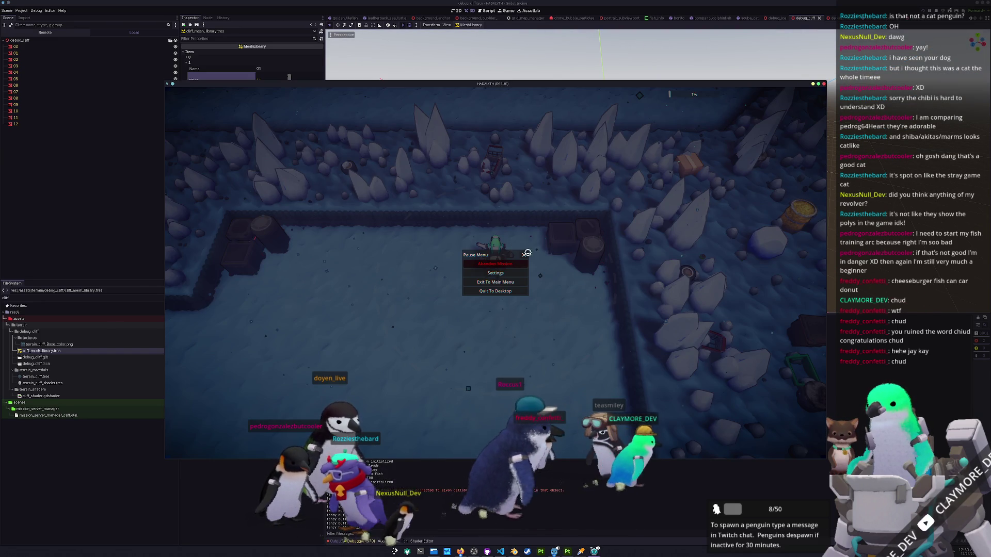
key(Escape)
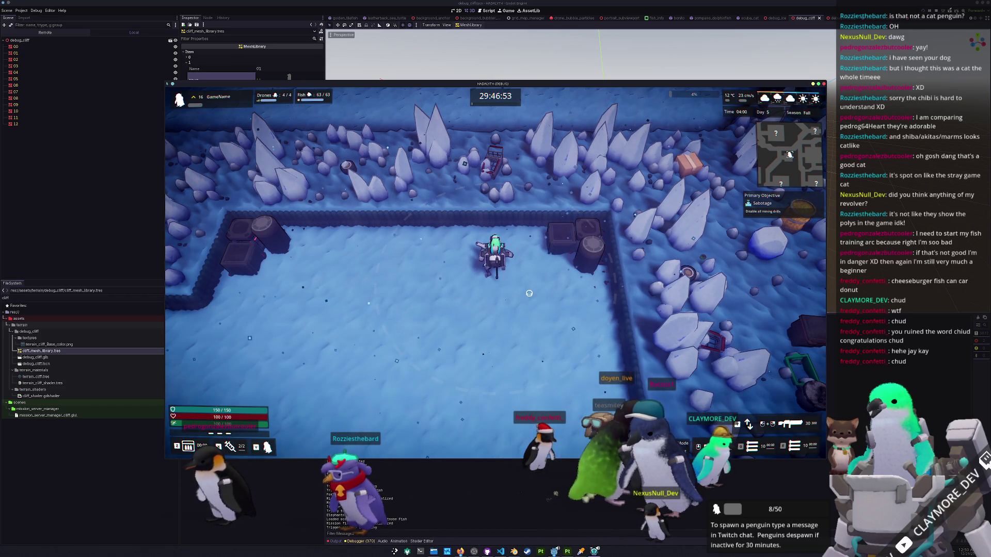
key(Escape)
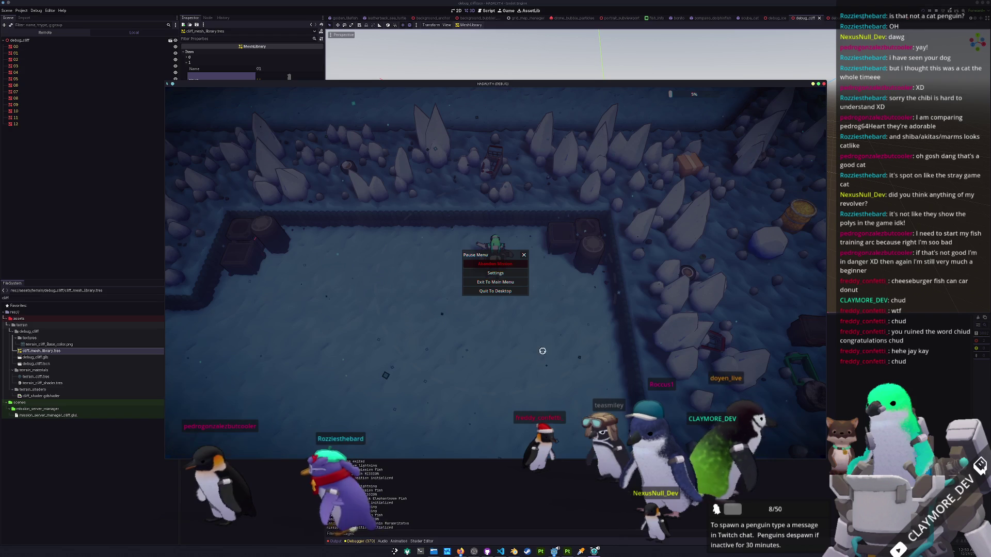
click(421, 481)
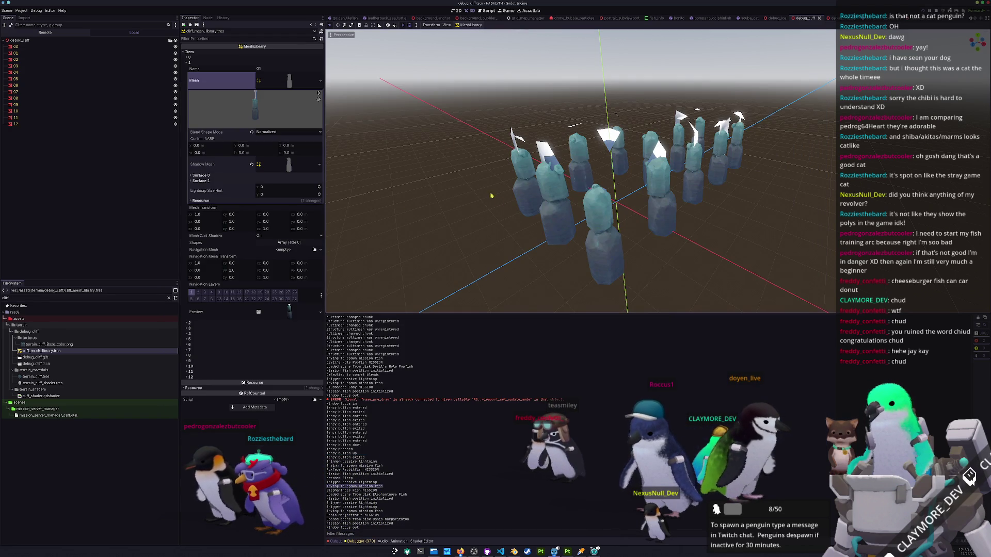
Check pillar 11's Surface Material Override slot 1 and open mission_server_manager_cliff.glsl.
click(545, 206)
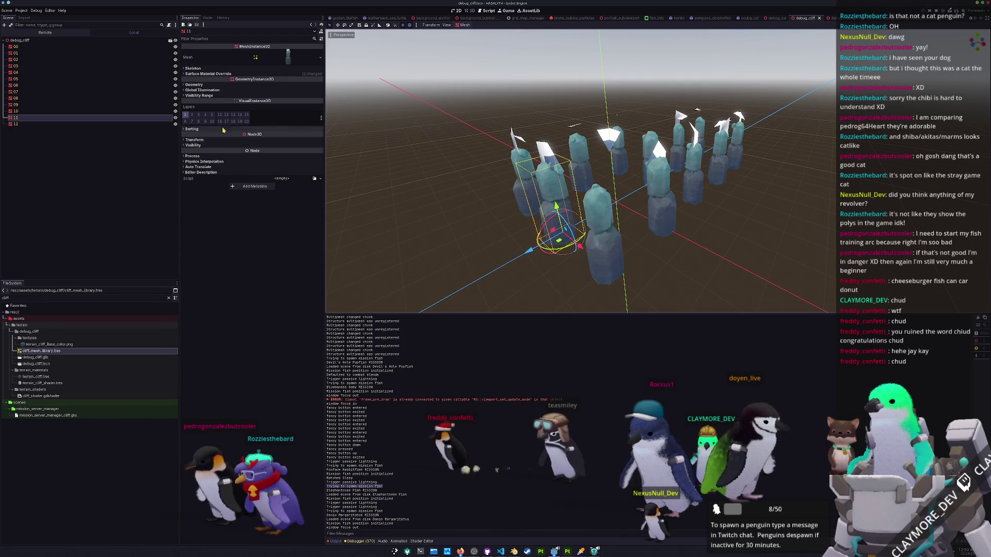
click(212, 74)
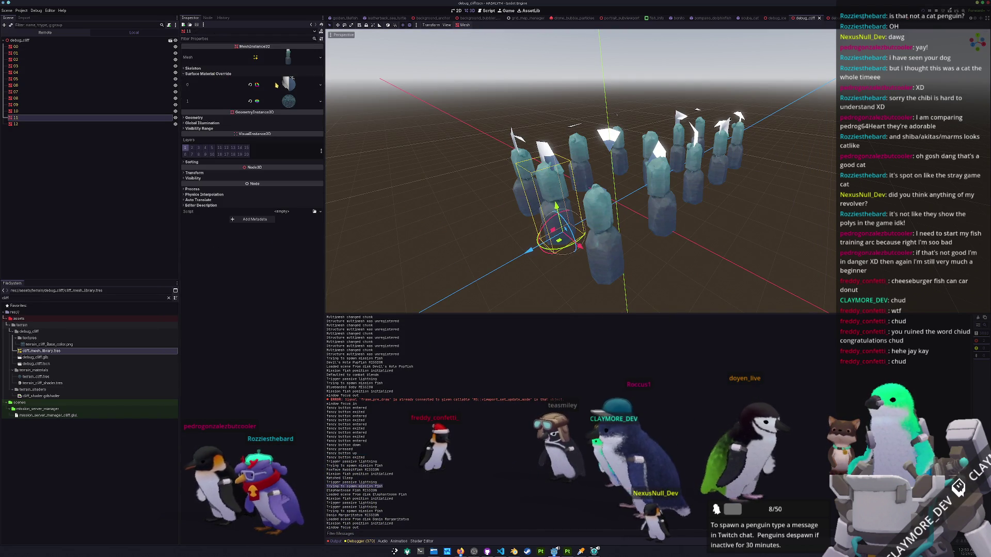
click(286, 102)
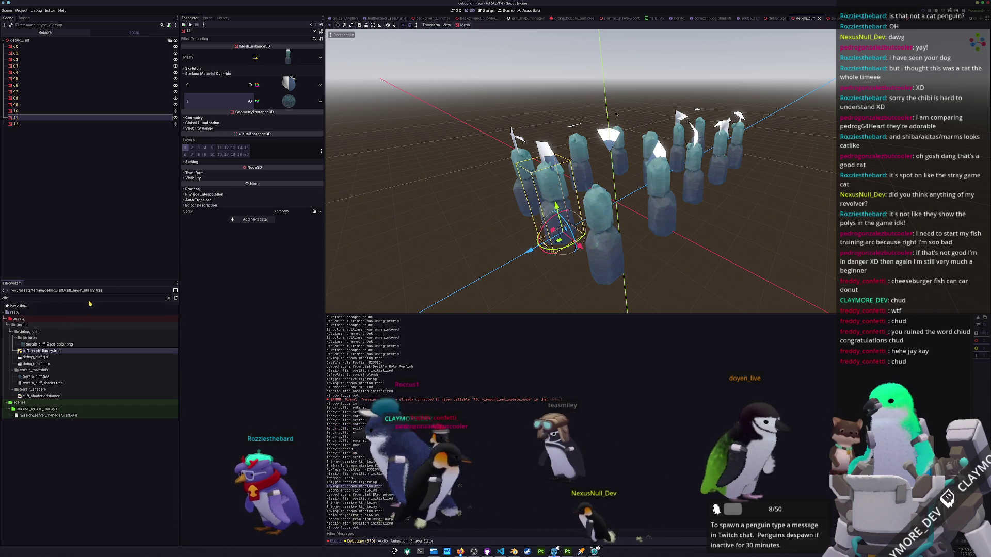
click(46, 416)
double_click(46, 416)
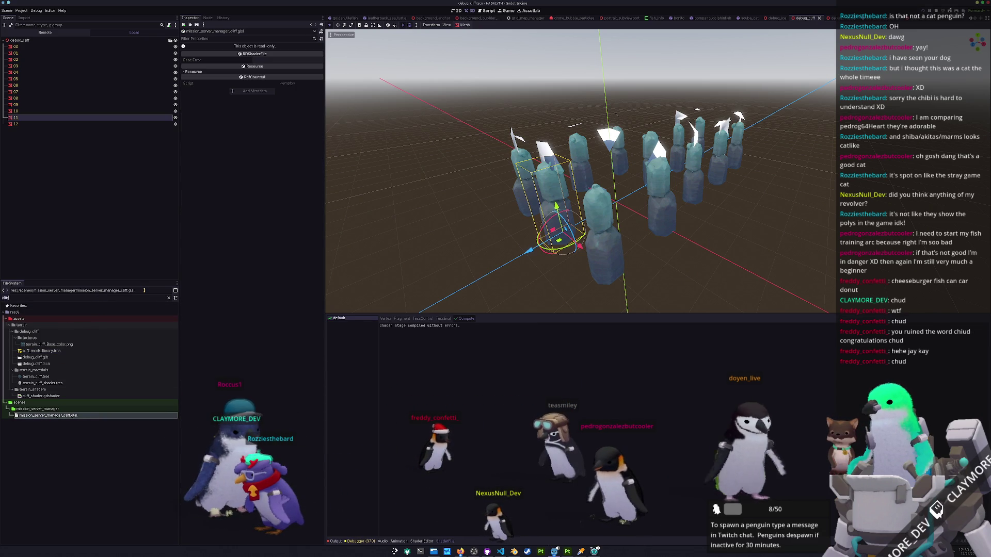
Filter the files for 'mission_stat' and open the mission_stats_testing resource.
key(ctrl+a)
text(mission)
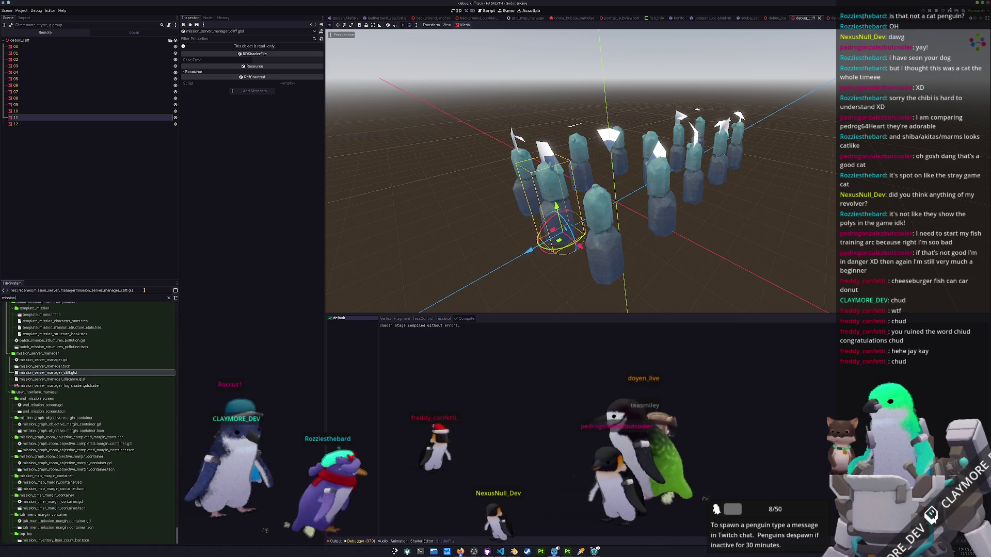
text(_stats)
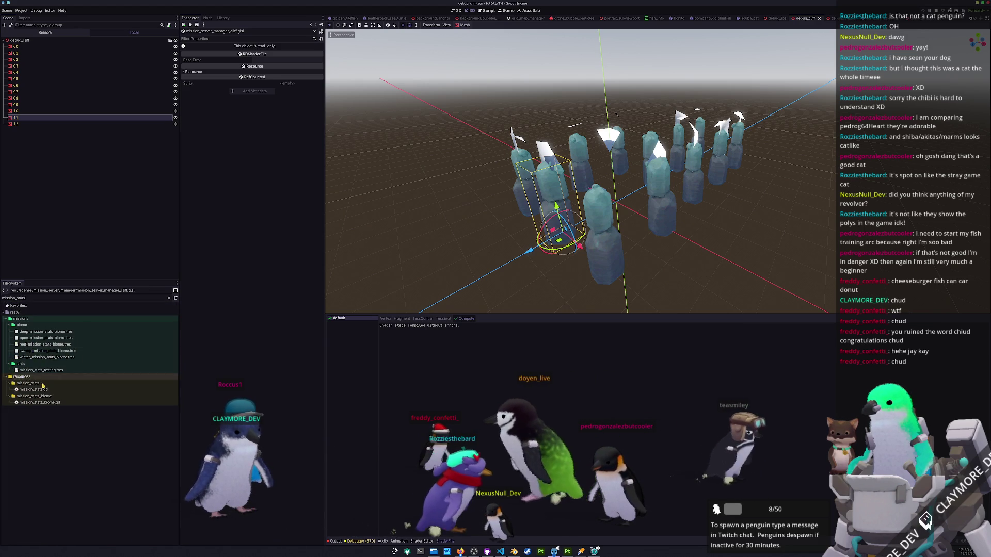
click(47, 371)
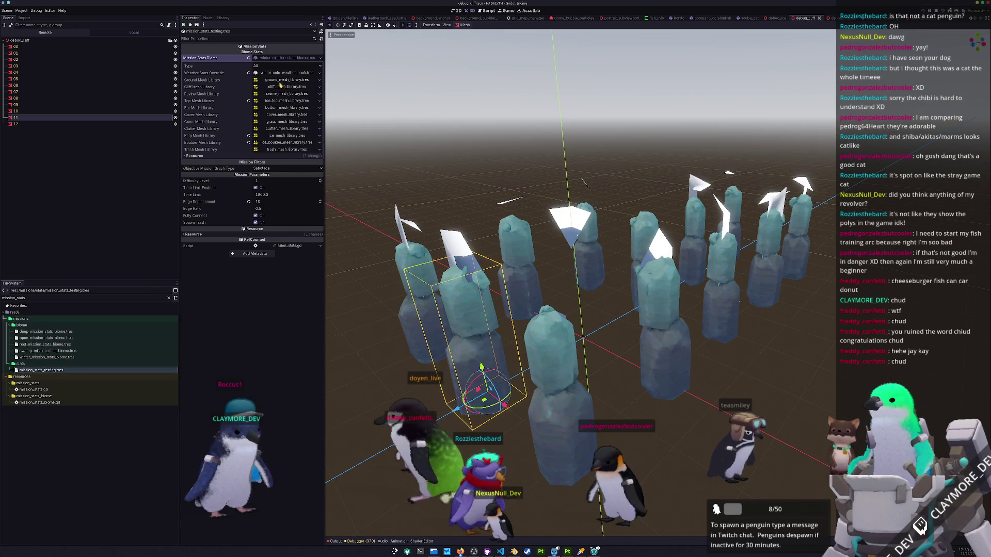
Revert the cliff surface material's Shading Mode to Per-Pixel in the cliff mesh library.
click(279, 86)
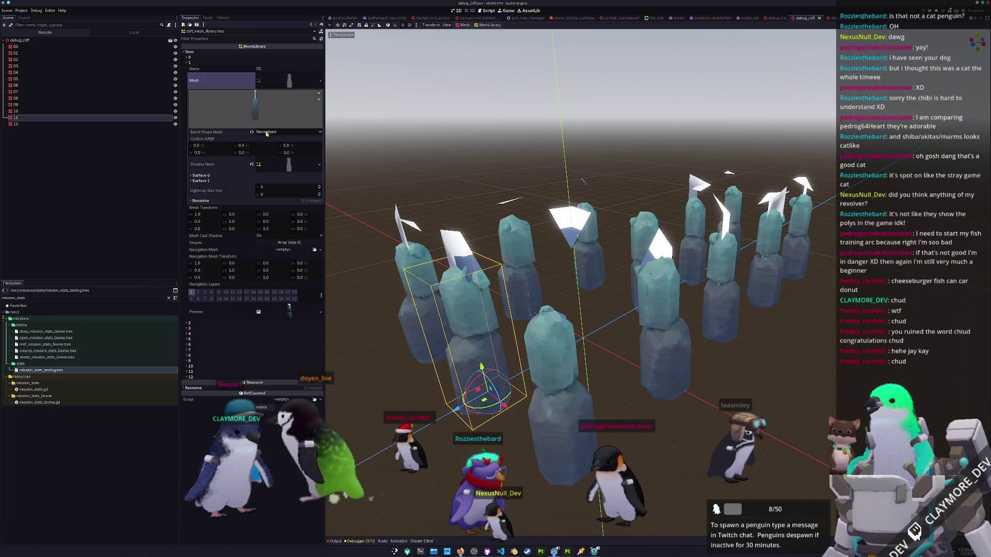
click(238, 182)
click(235, 176)
click(290, 224)
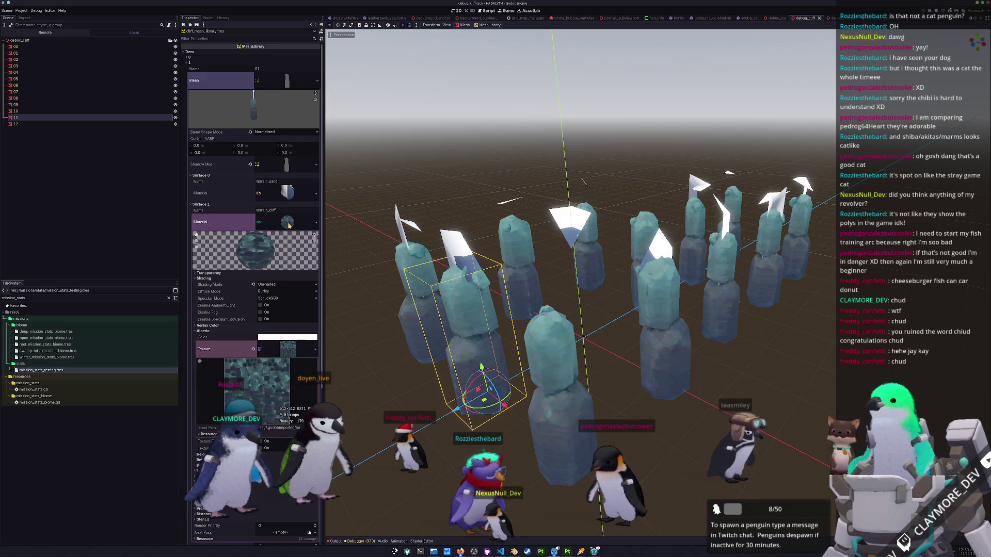
click(253, 284)
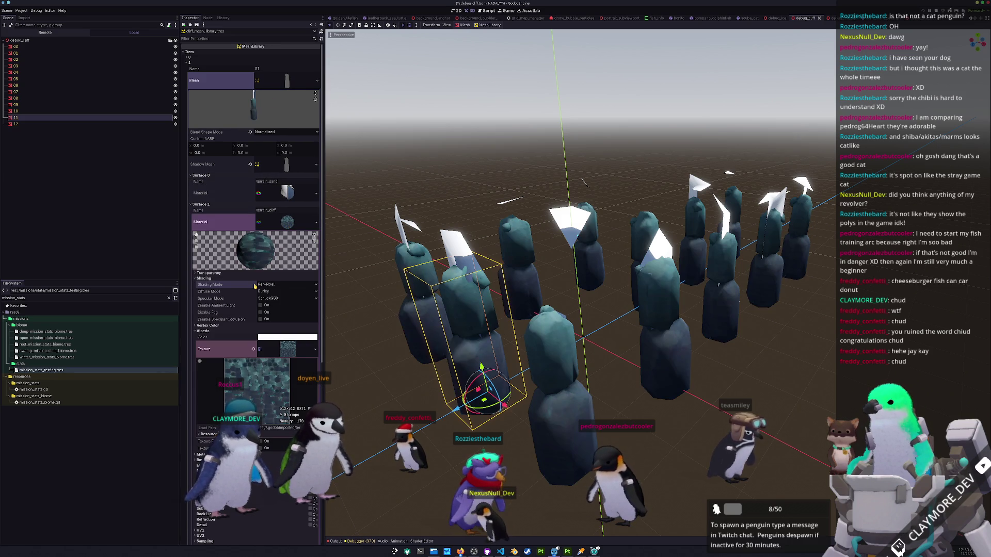
Run the game, stop it, and run it again to test the cliffs.
key(F5)
key(F8)
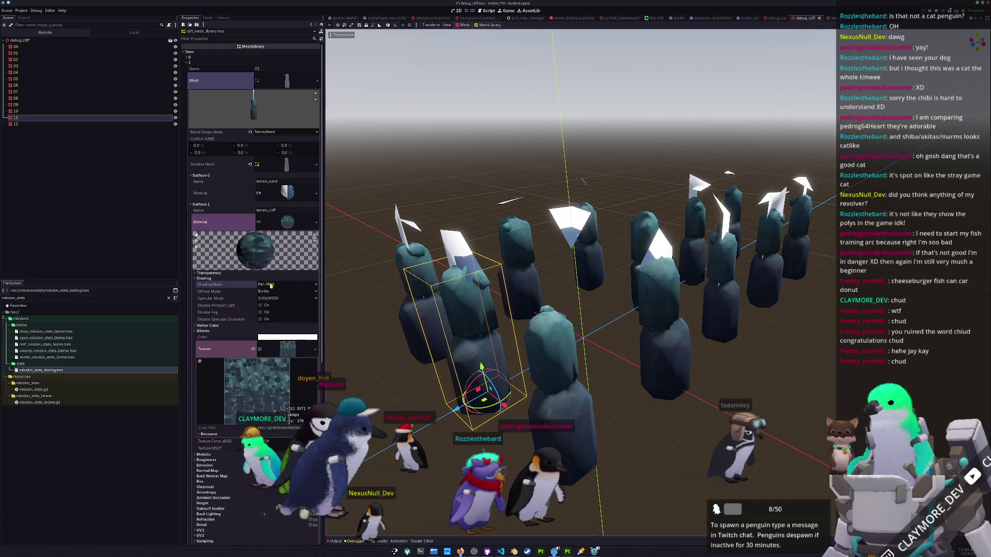
key(F5)
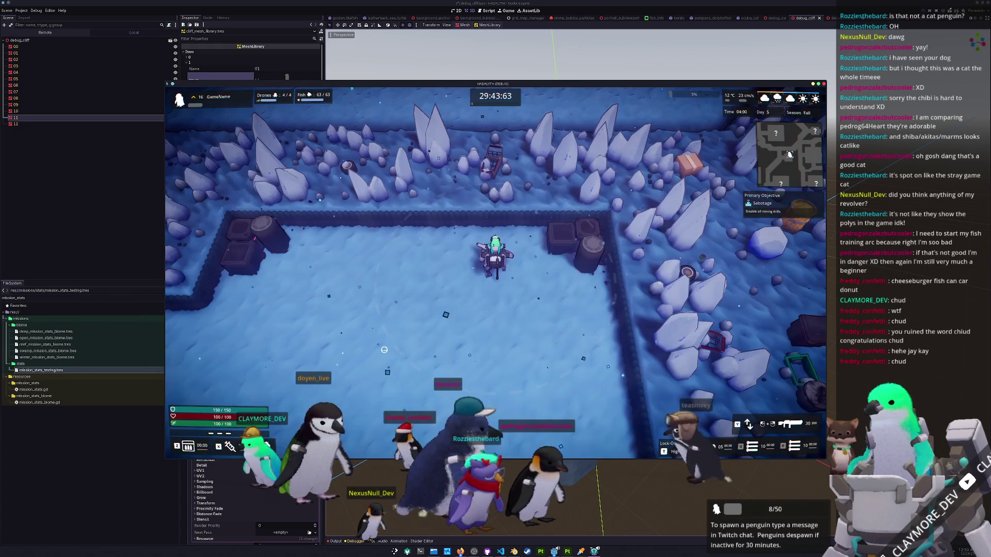
Pause the game and set Weather Stats Color in mission_stats_testing.tres to white.
key(s)
key(d)
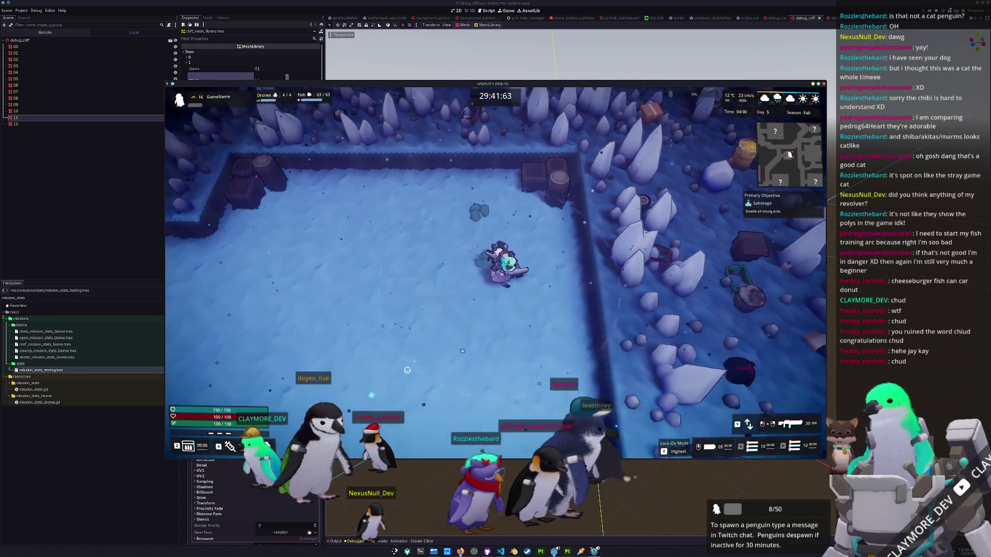
key(Escape)
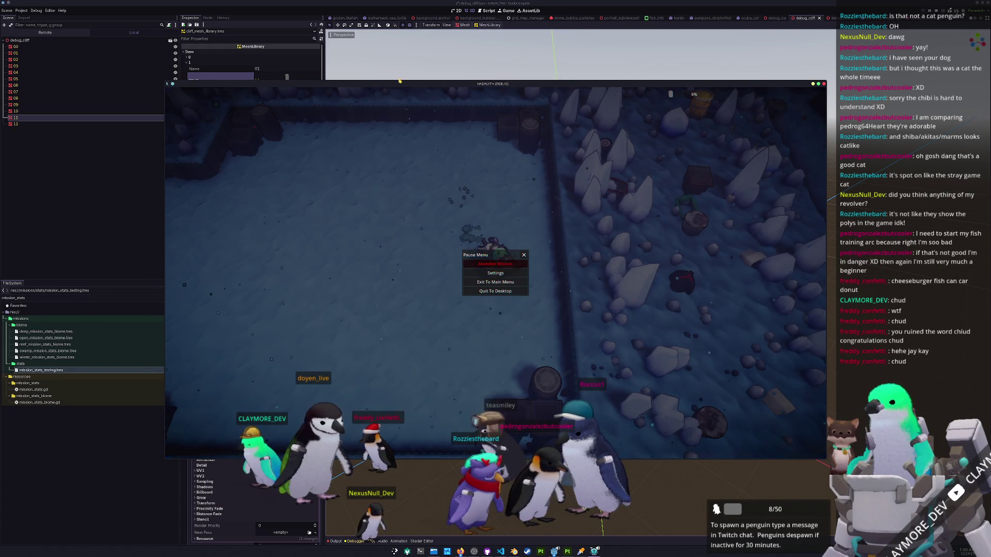
drag(401, 83, 549, 91)
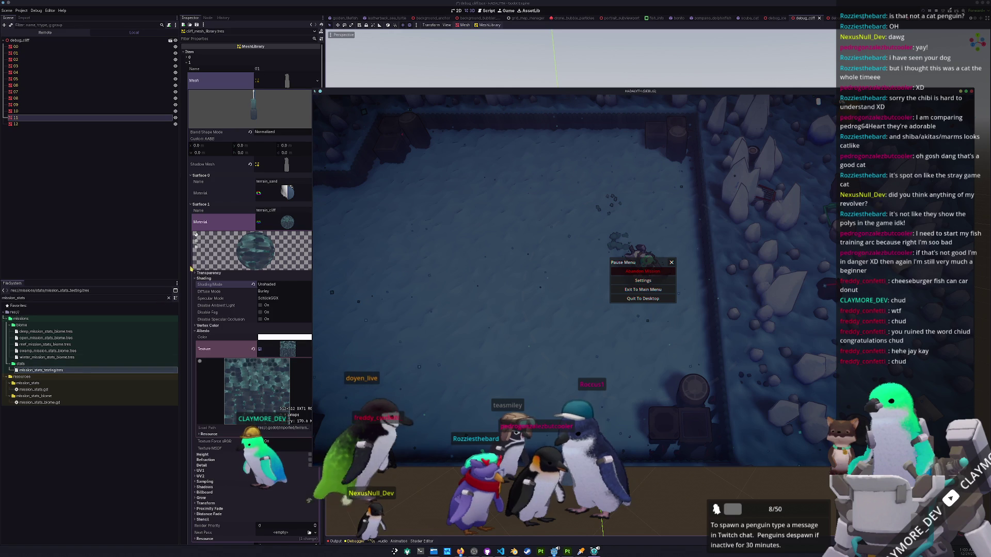
click(47, 369)
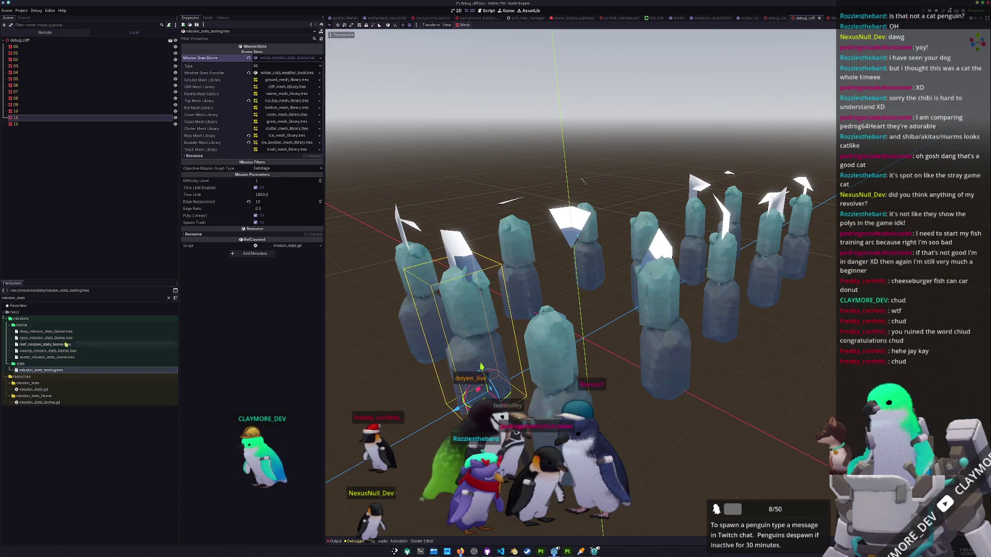
click(291, 74)
click(280, 88)
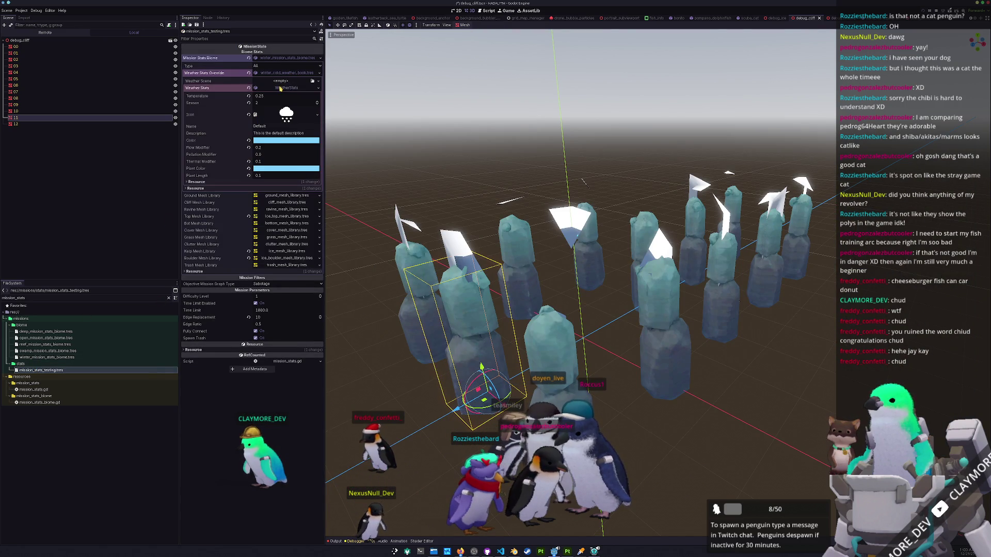
click(282, 140)
click(268, 181)
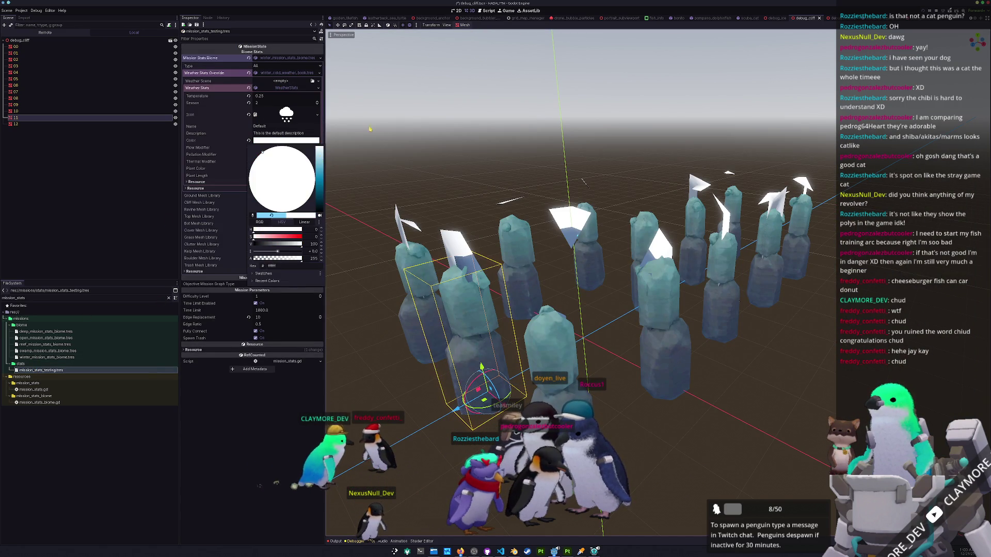
Resume the game, walk north to check the white snow, then pause and return.
click(457, 305)
key(Escape)
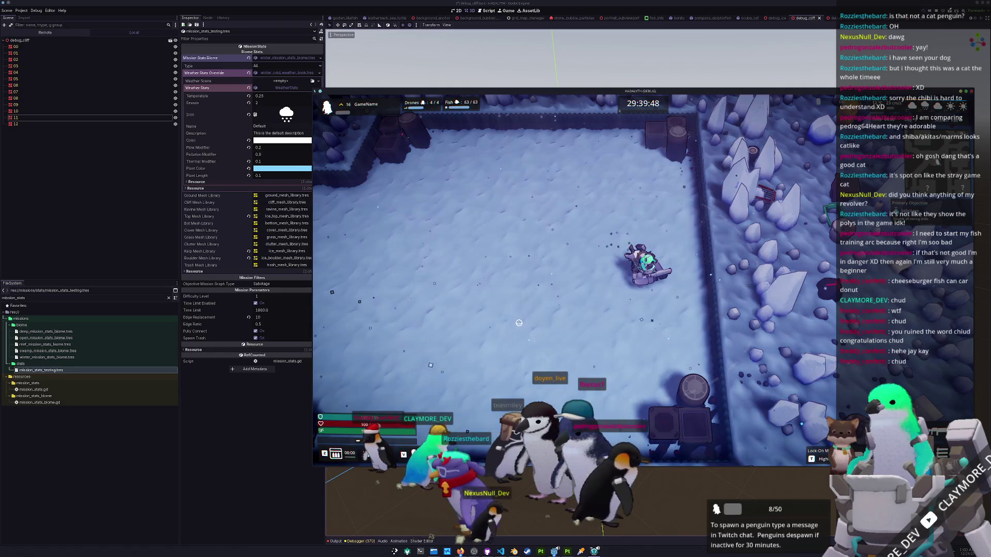
key(w)
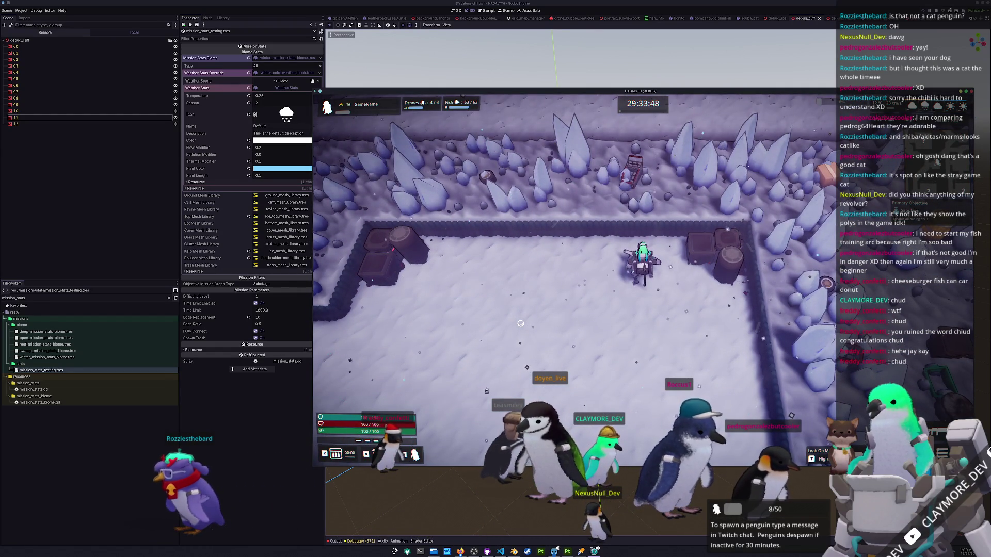
key(Escape)
click(211, 162)
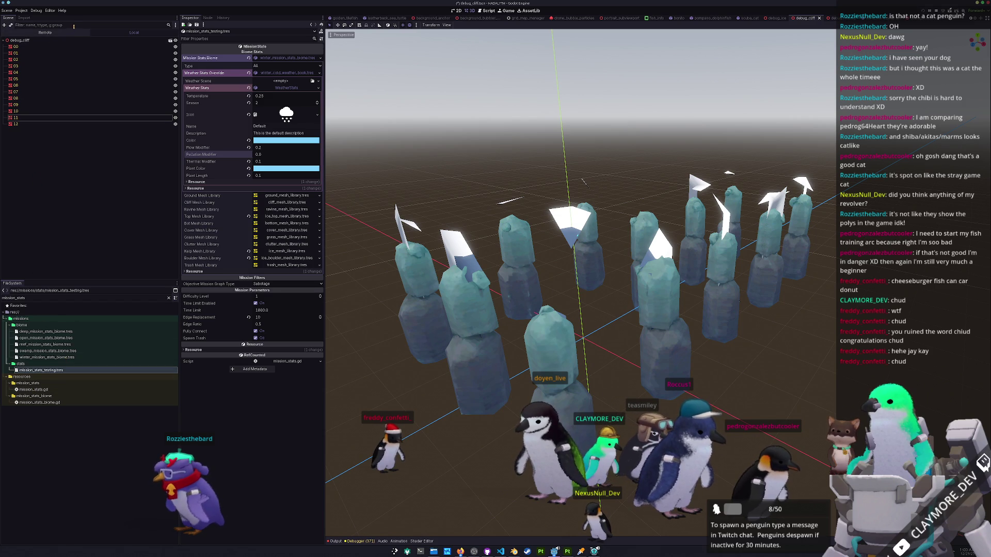
Collapse Mission Stats Biome and play the winter arena, moving around with WASD.
click(268, 58)
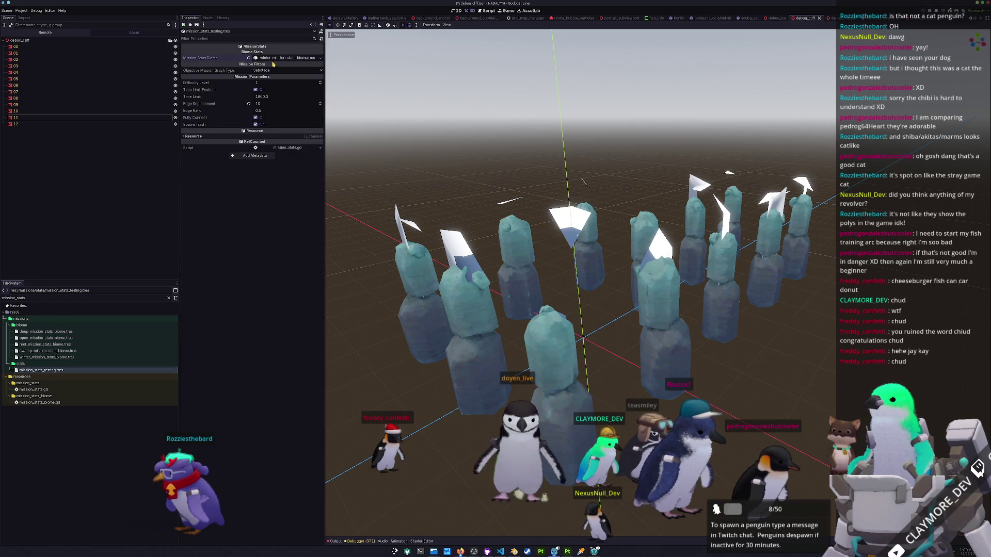
key(alt+Tab)
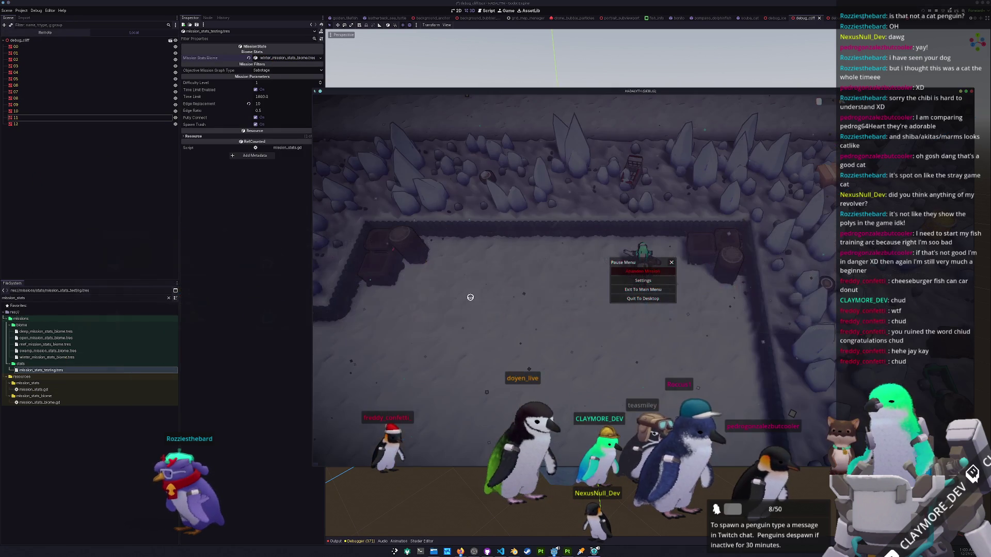
key(Escape)
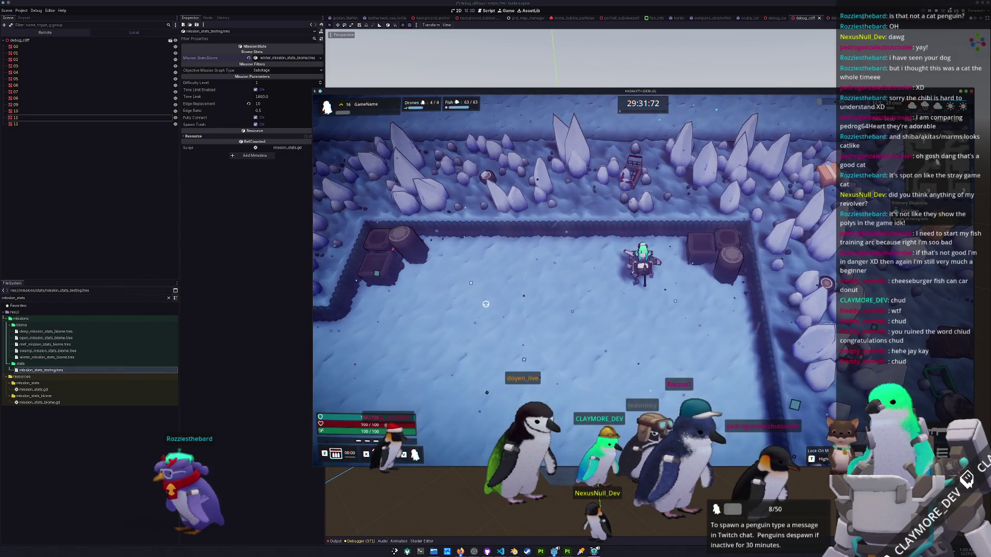
key(w)
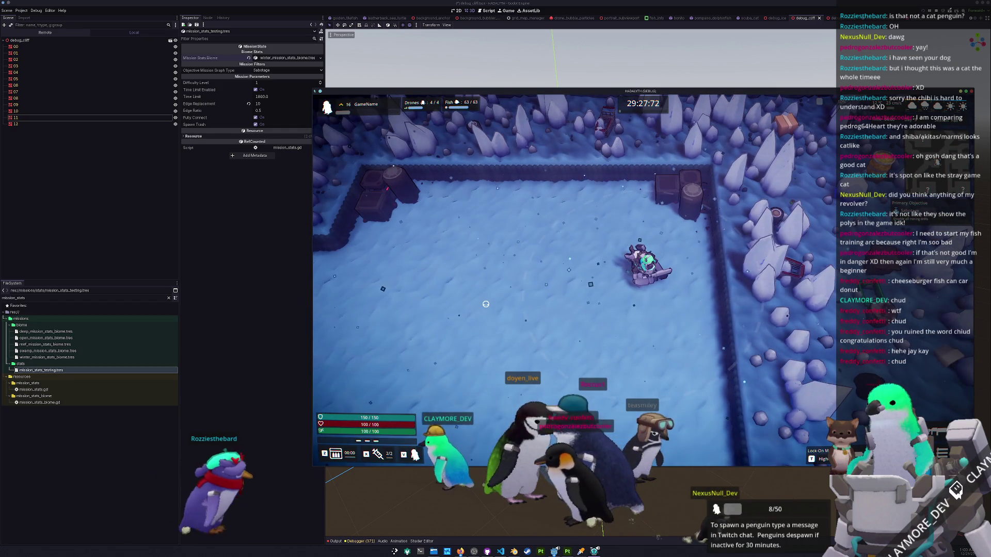
key(a)
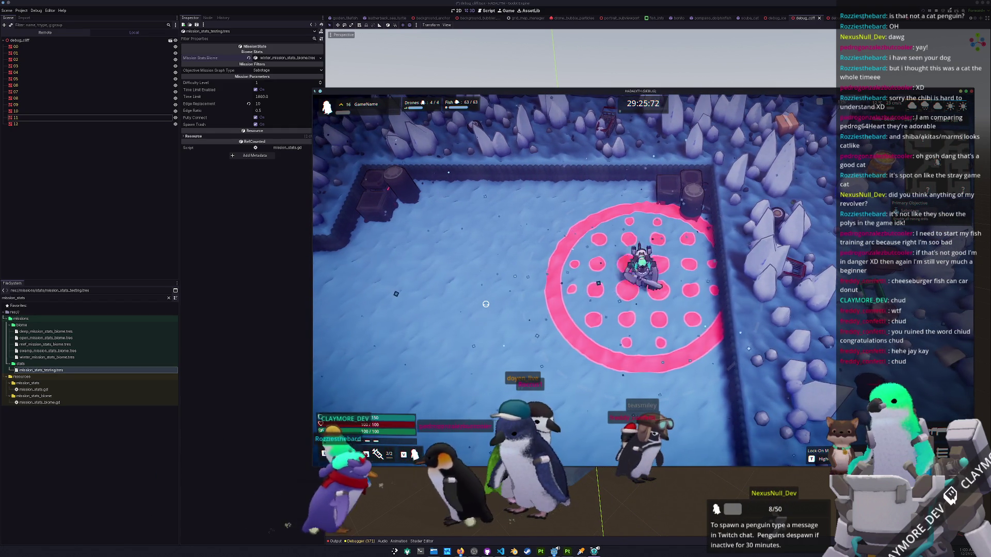
key(w)
key(a)
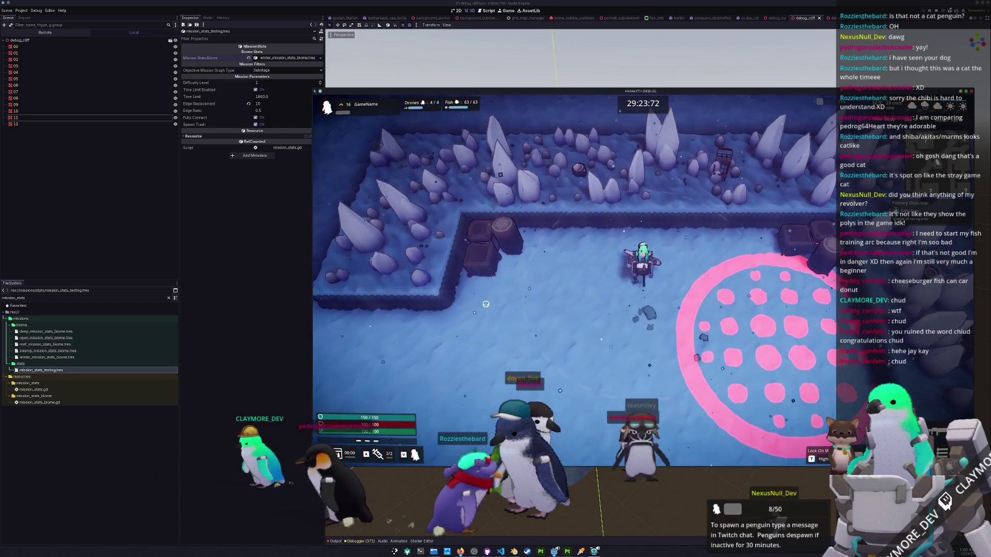
key(s)
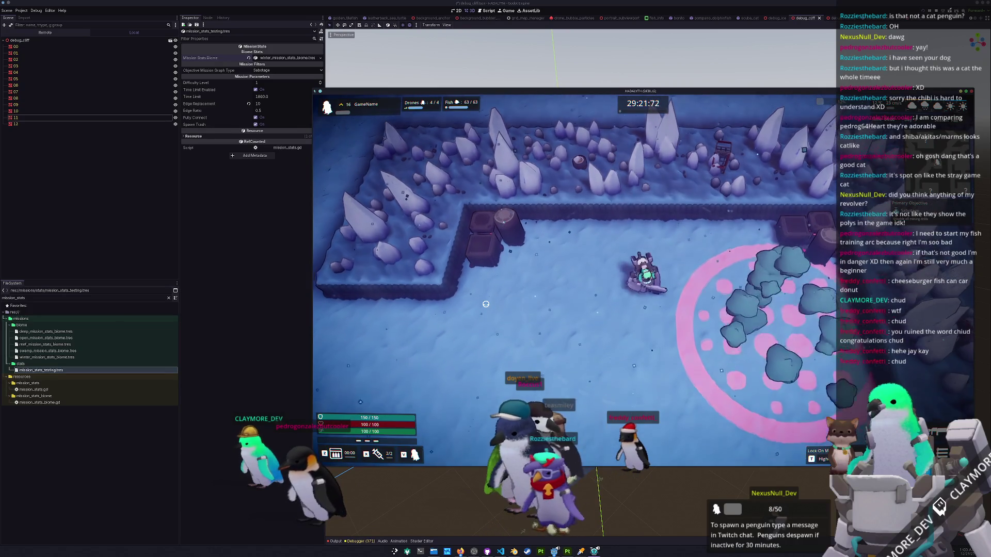
key(d)
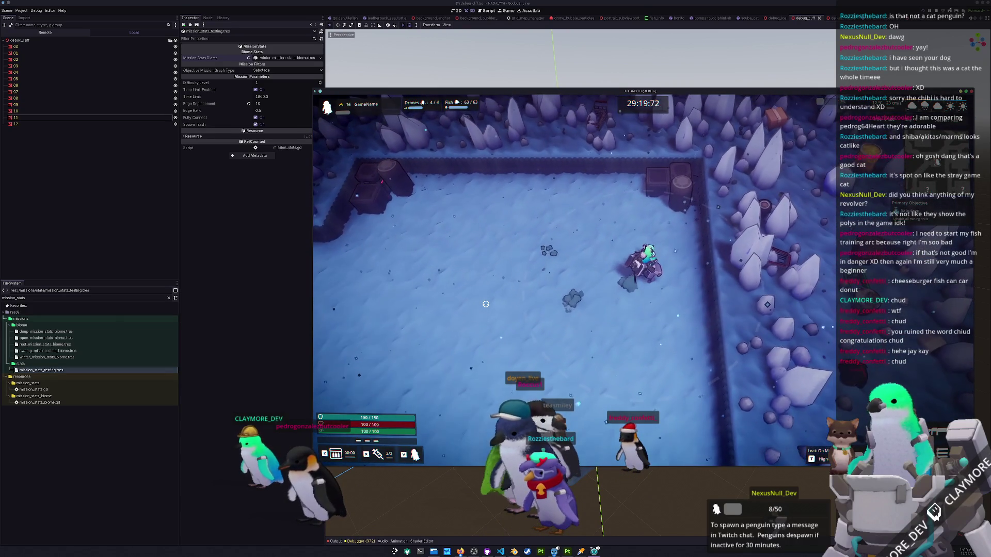
key(Escape)
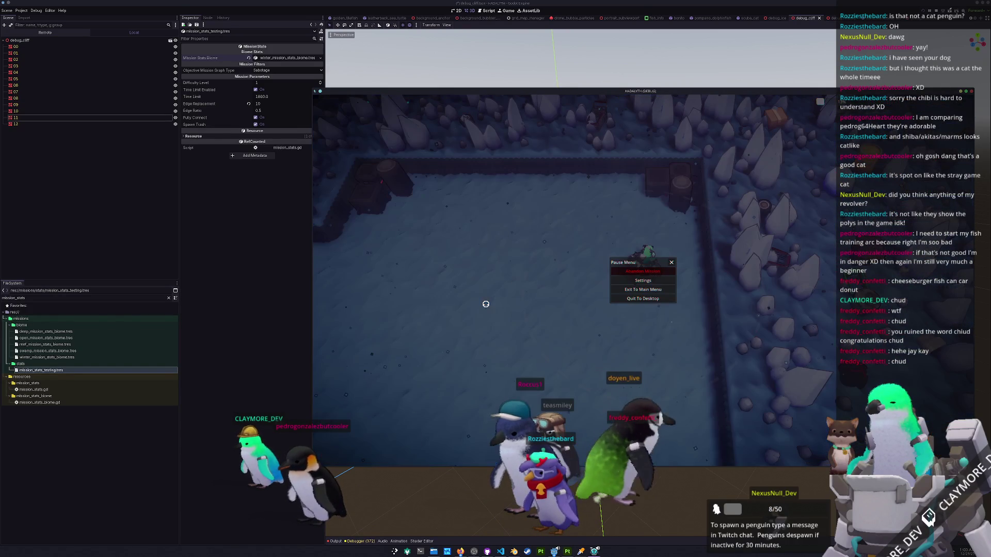
Resume briefly, pause again, and switch to Substance 3D Painter.
key(Escape)
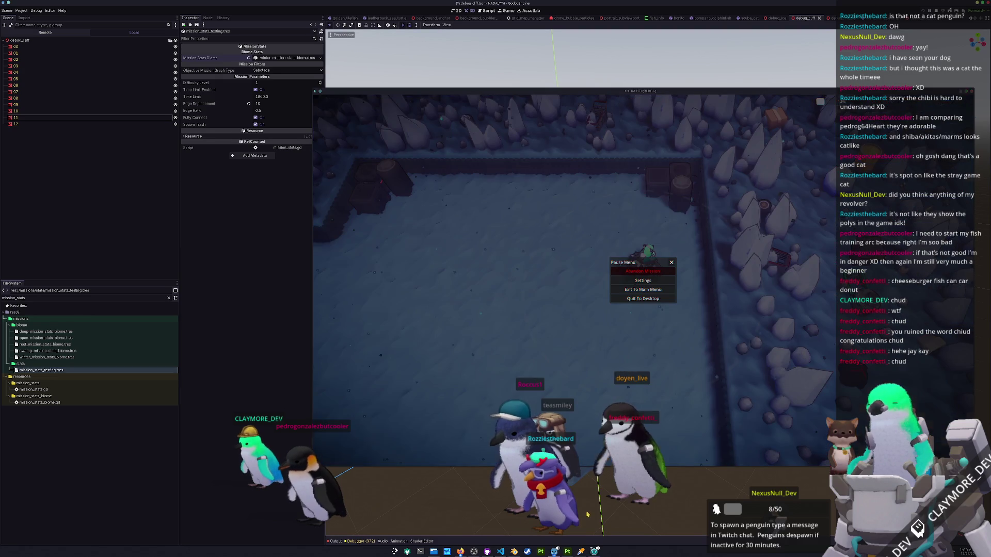
key(F8)
key(alt+Tab)
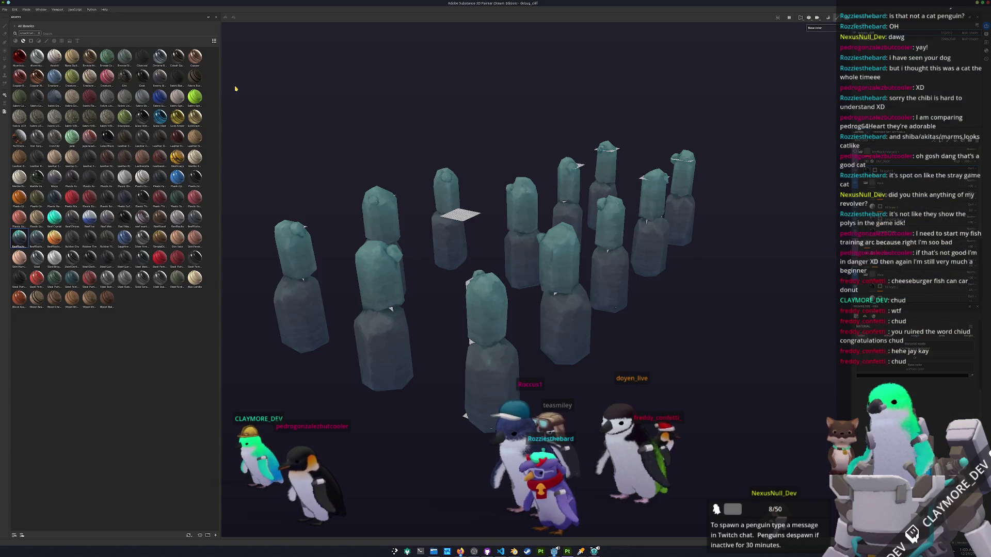
Load the recent ice top project from the recent projects list, answering the save prompt.
click(4, 9)
mouse_move(41, 27)
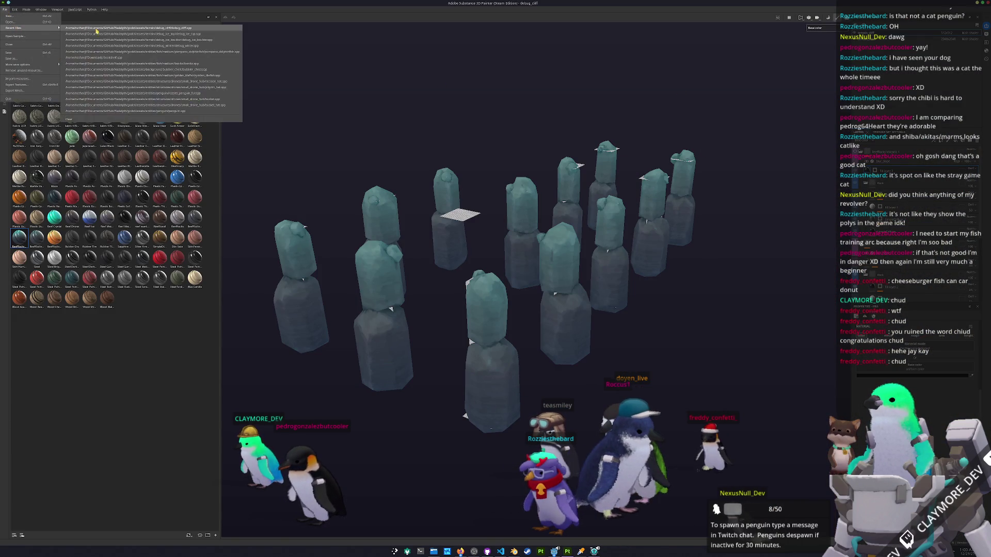
click(176, 40)
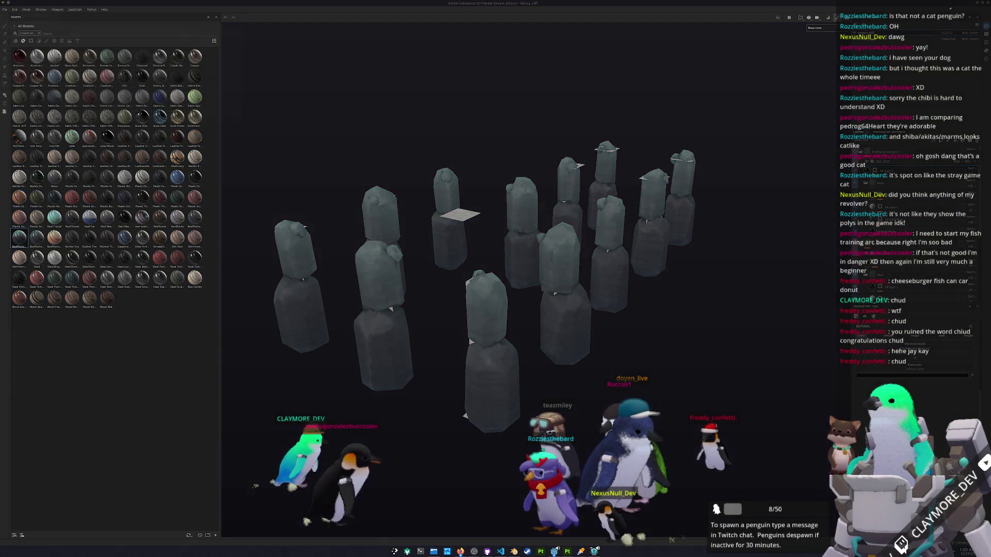
click(489, 277)
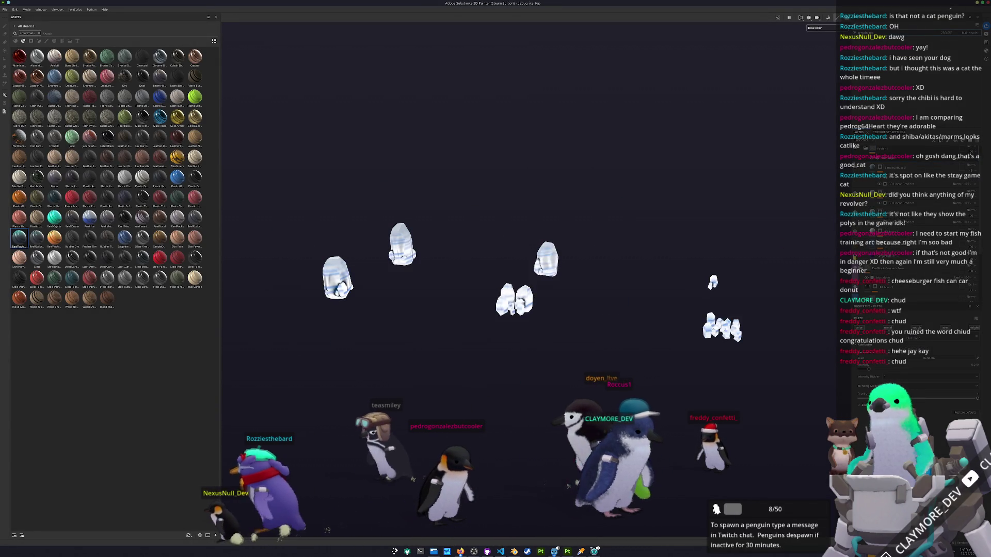
Tune the ice generator layer's gradient Balance toward white, then slightly back darker.
drag(757, 252, 733, 250)
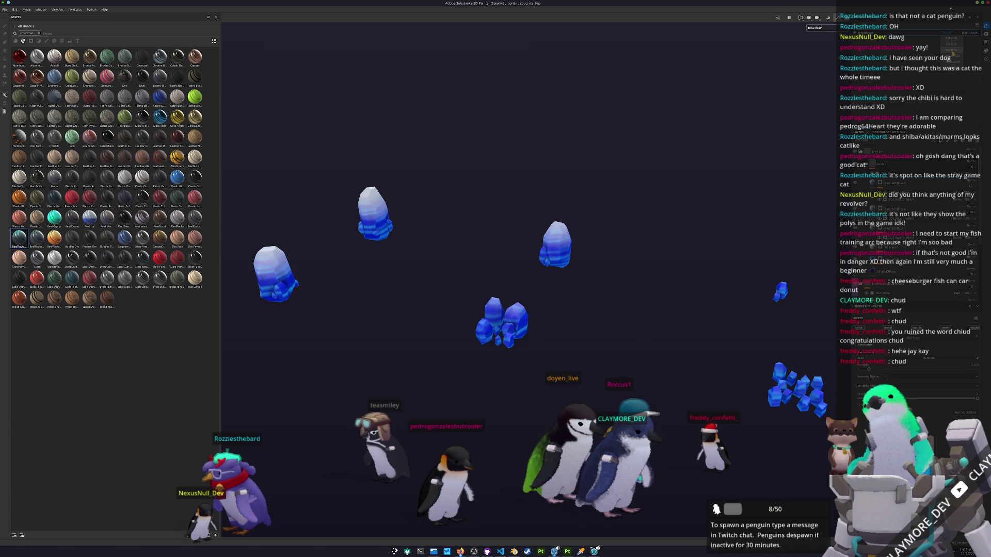
mouse_move(799, 175)
mouse_down()
mouse_move(778, 206)
mouse_move(728, 242)
mouse_up()
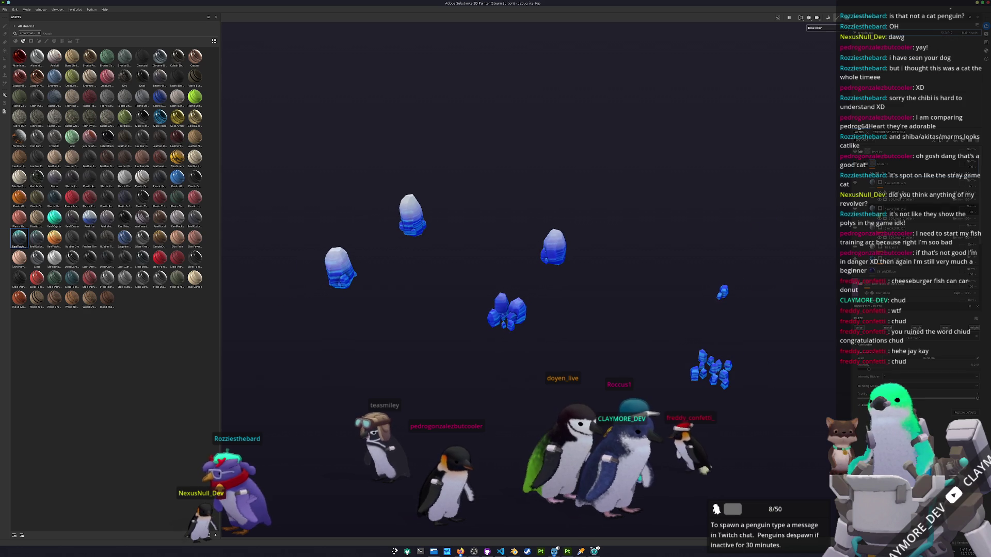
click(918, 214)
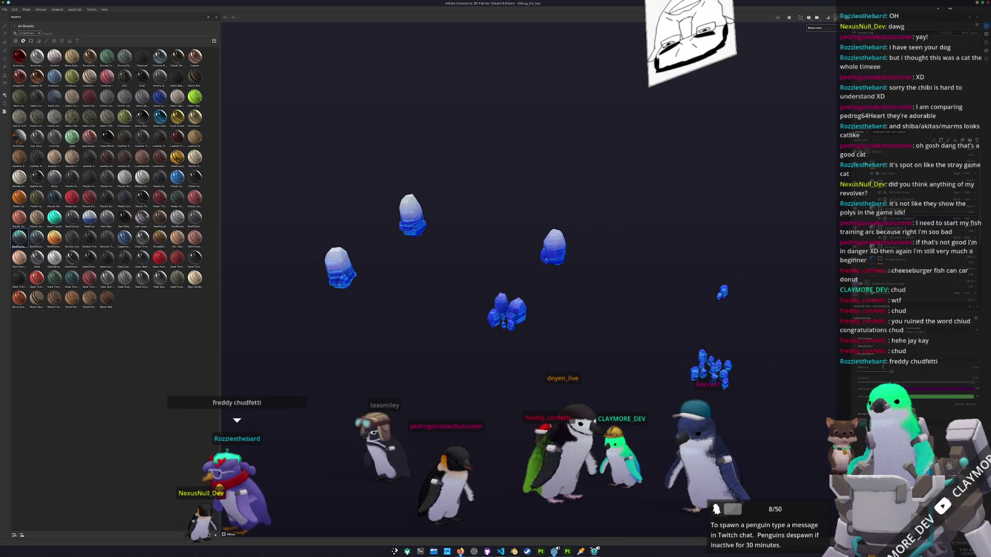
mouse_move(892, 371)
mouse_down()
mouse_move(960, 371)
mouse_move(920, 370)
mouse_up()
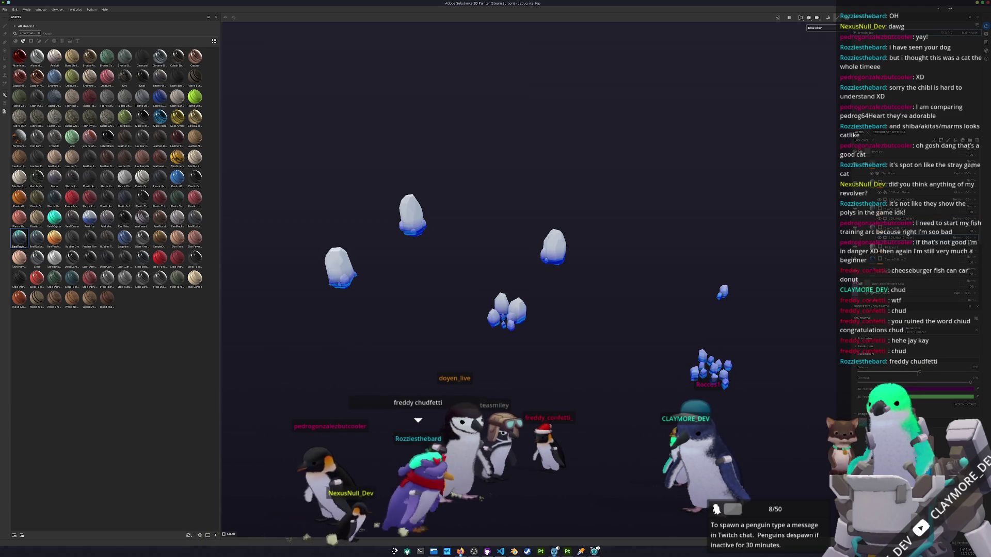
drag(919, 372, 911, 372)
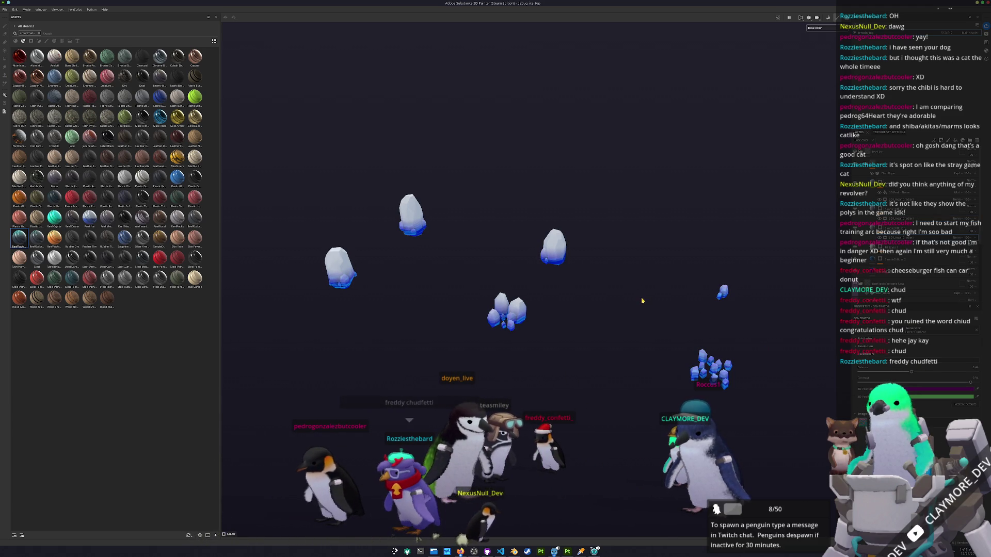
Re-export the ice textures and switch back to Godot.
key(ctrl+shift+e)
click(611, 352)
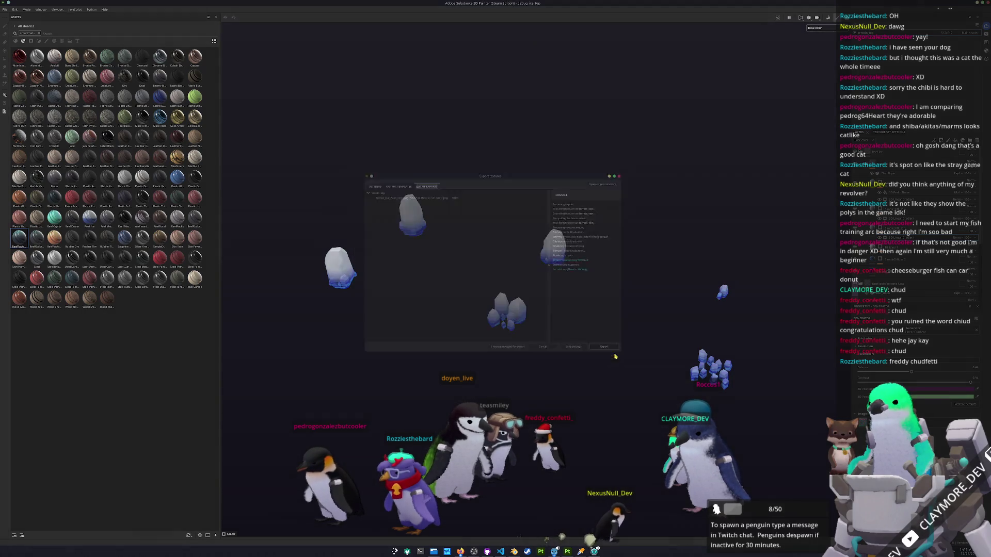
click(554, 552)
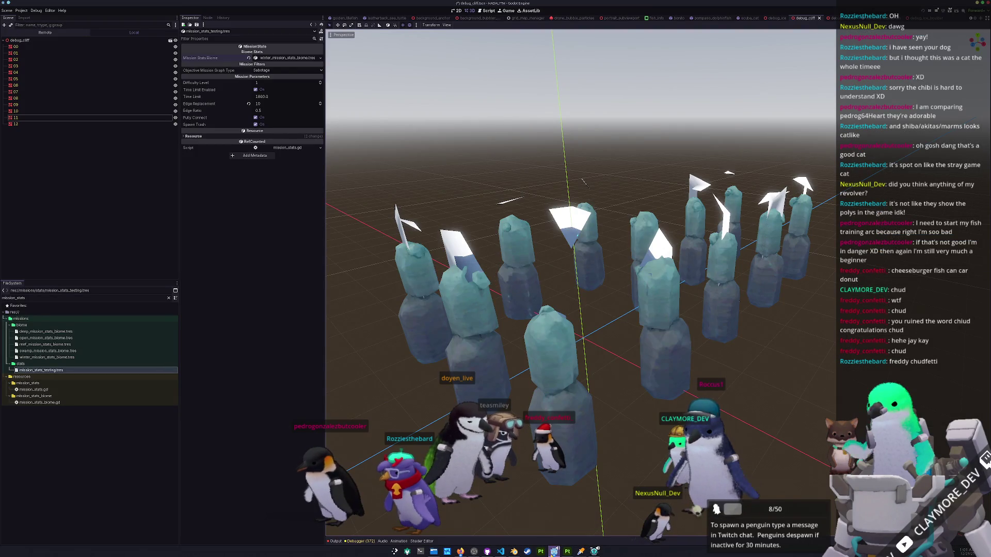
Resume the test game and move north through the ice arena, dashing away from attack circles.
click(594, 551)
key(Escape)
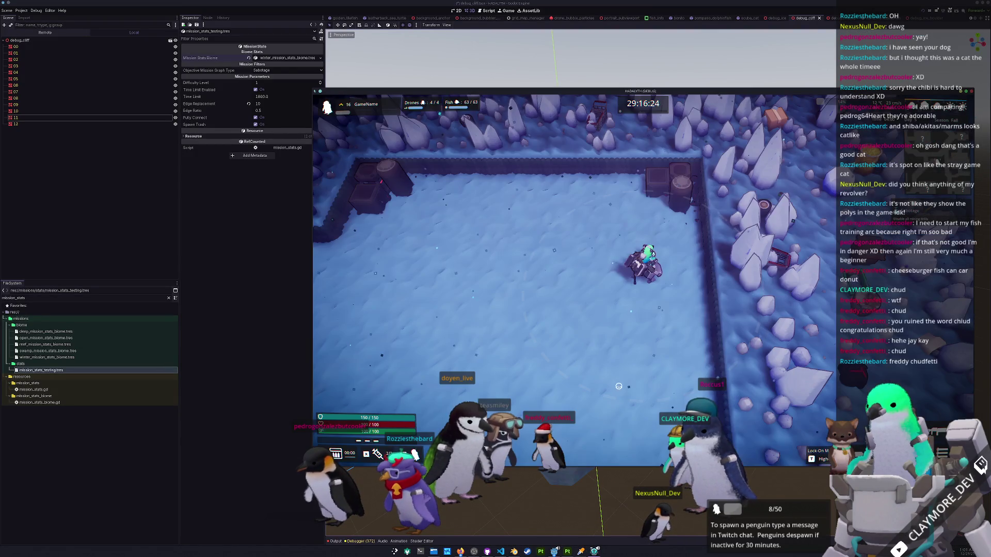
key(w)
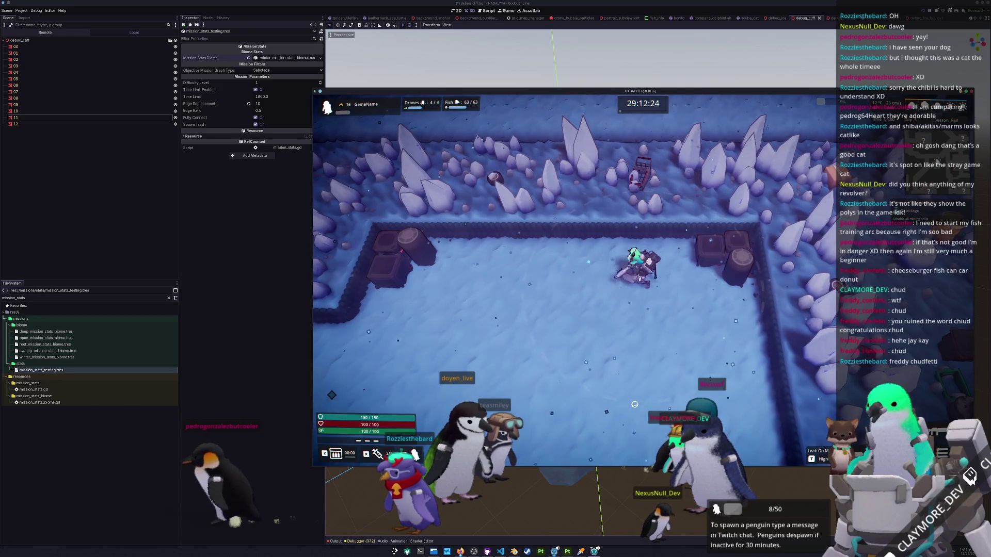
key(w)
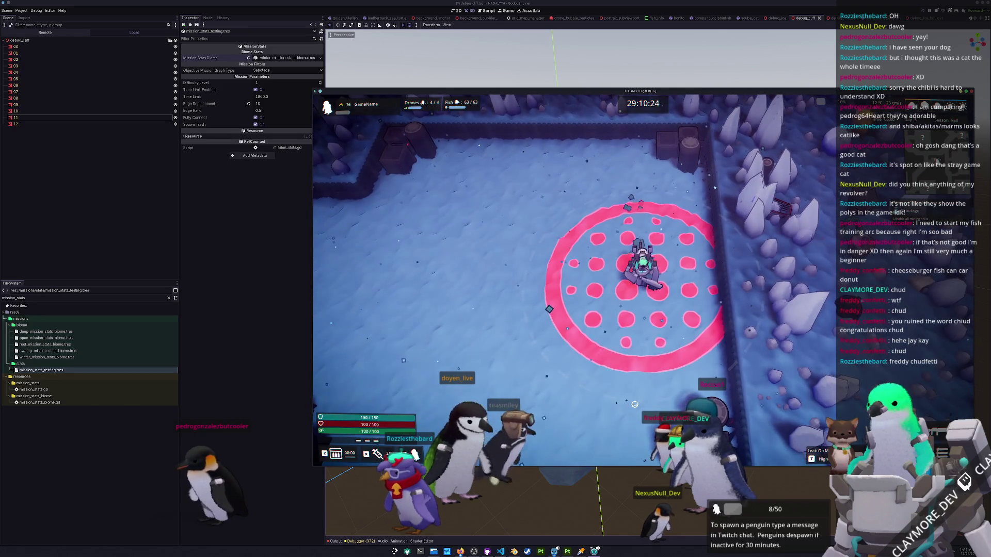
key(s)
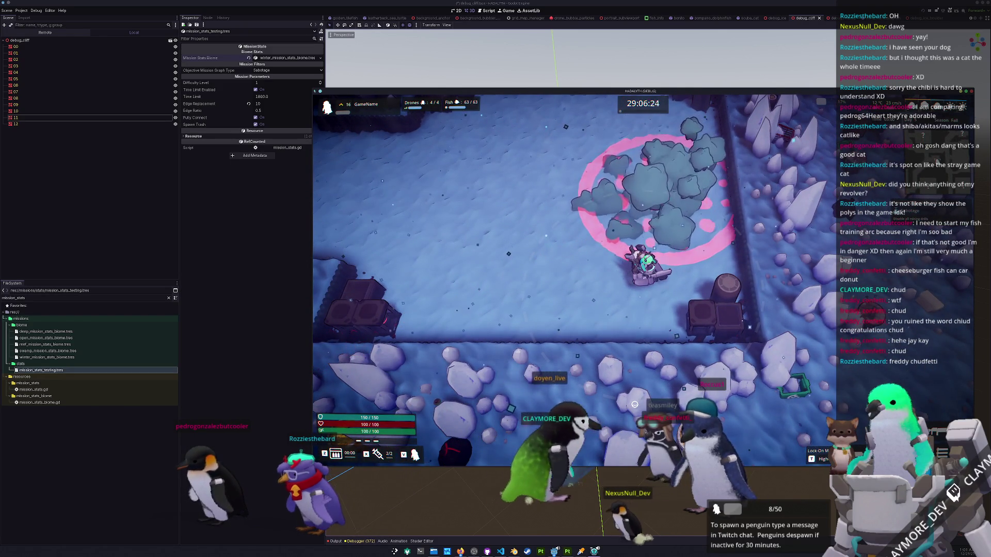
key(a)
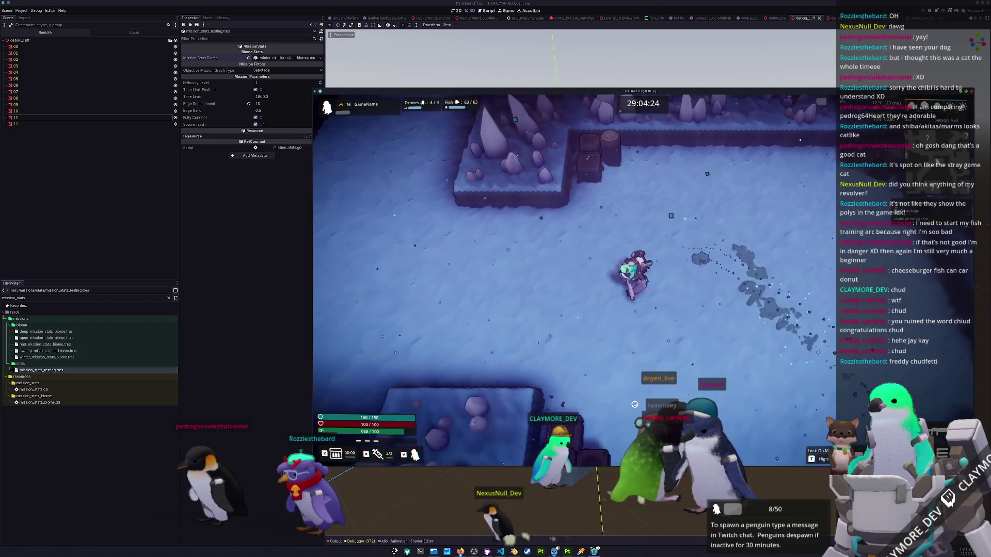
key(a)
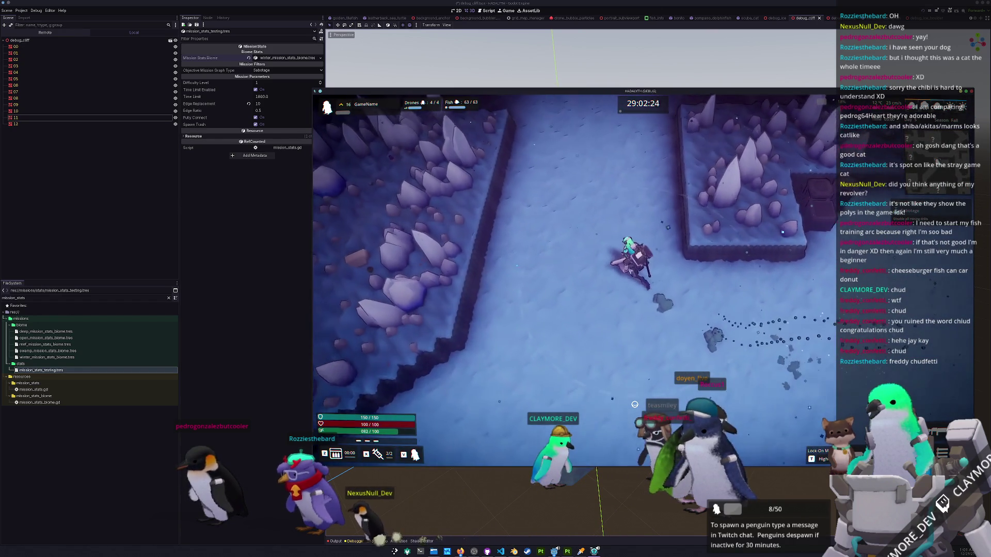
key(w)
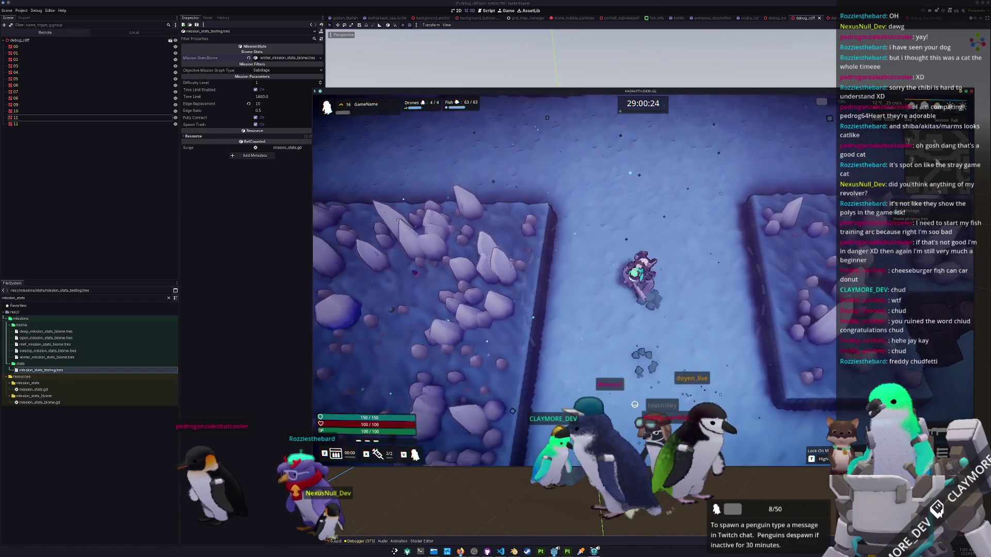
key(w)
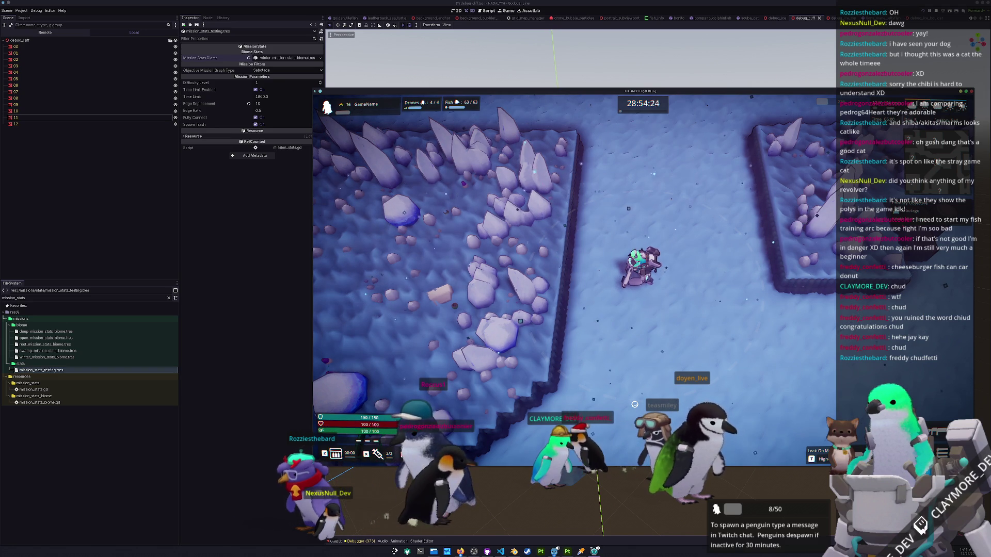
Walk along the crystal ledge toward the ice cliff, then stop the game and switch to Blender.
key(d)
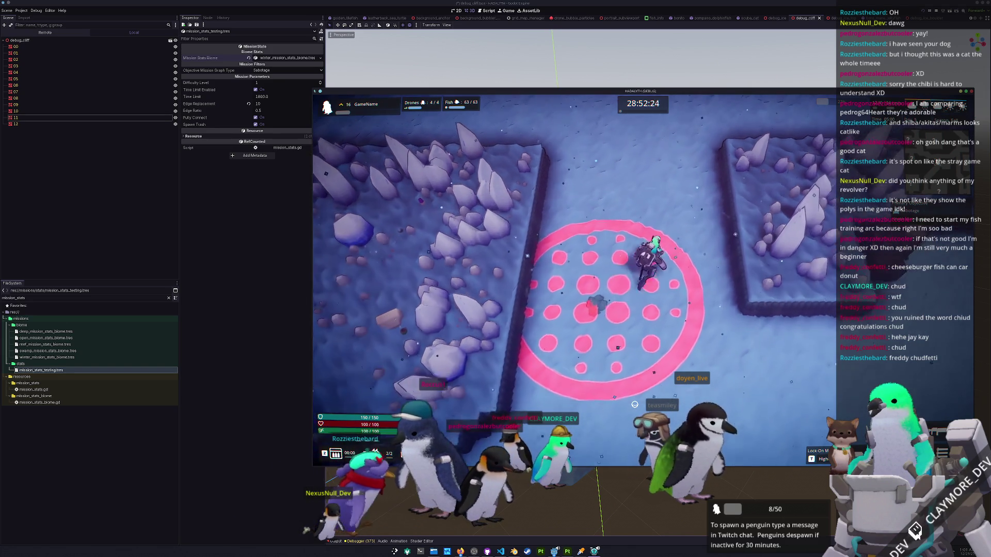
key(w)
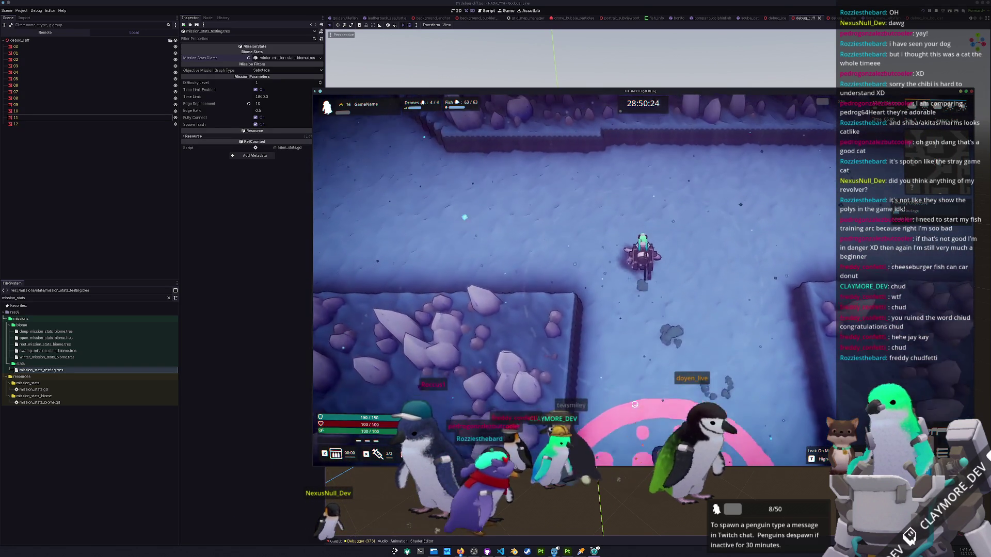
key(w)
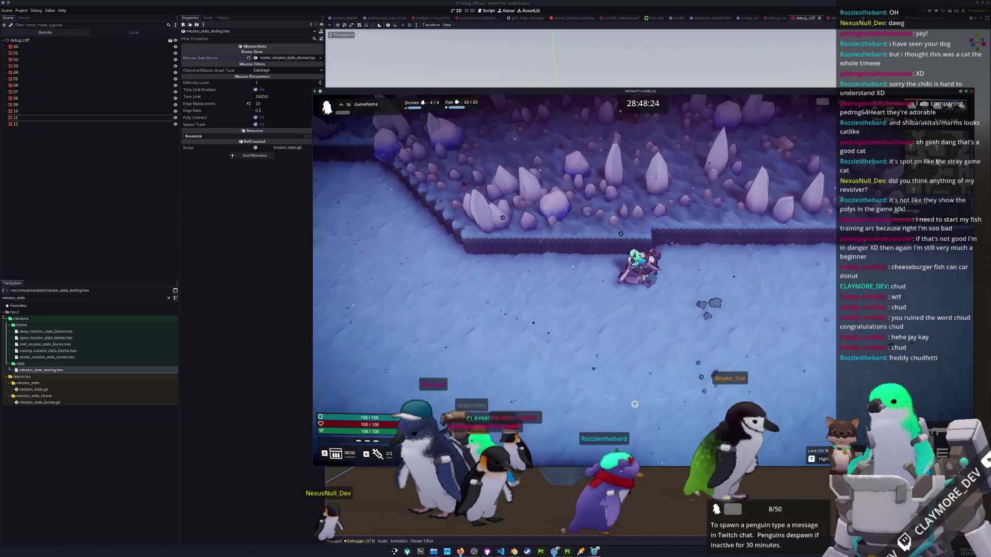
key(w)
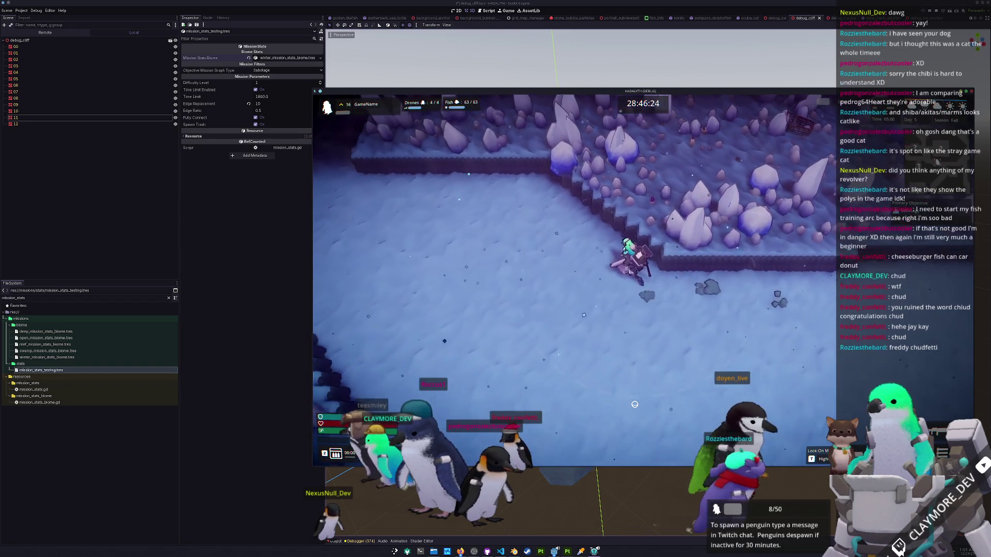
key(w)
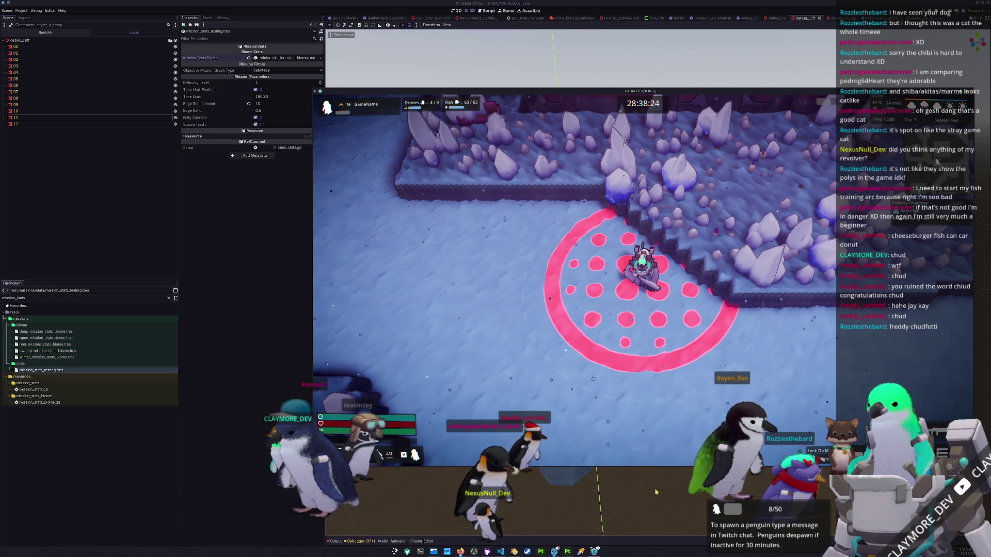
key(a)
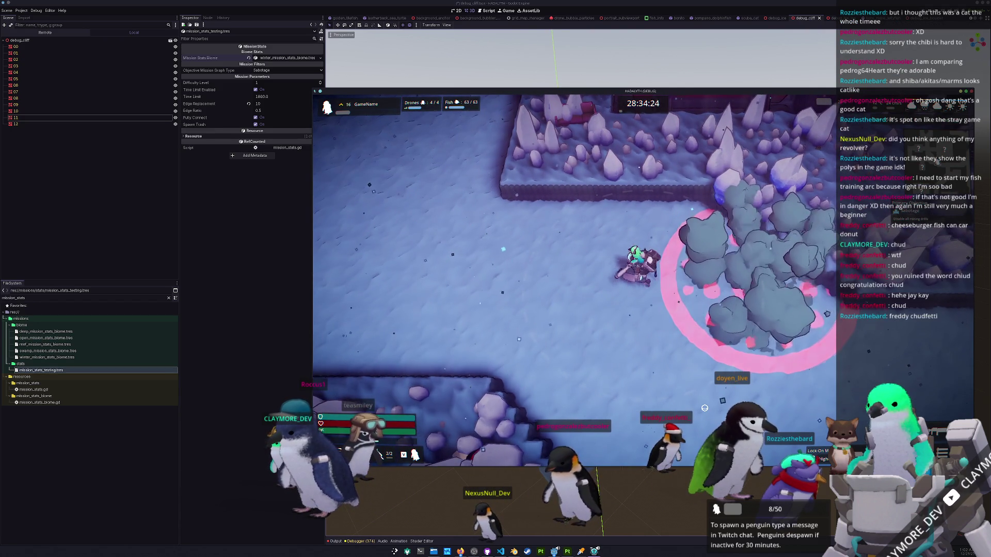
key(w)
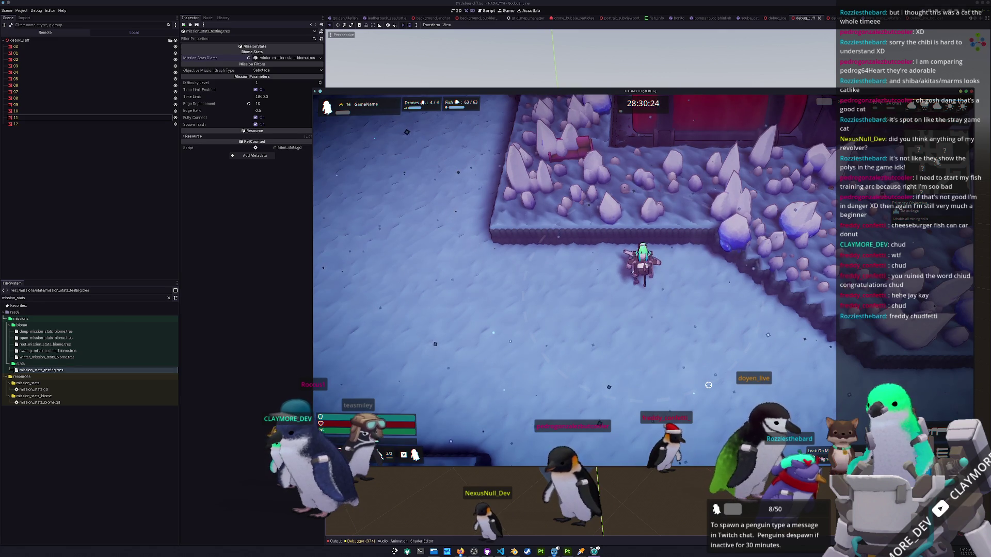
key(F8)
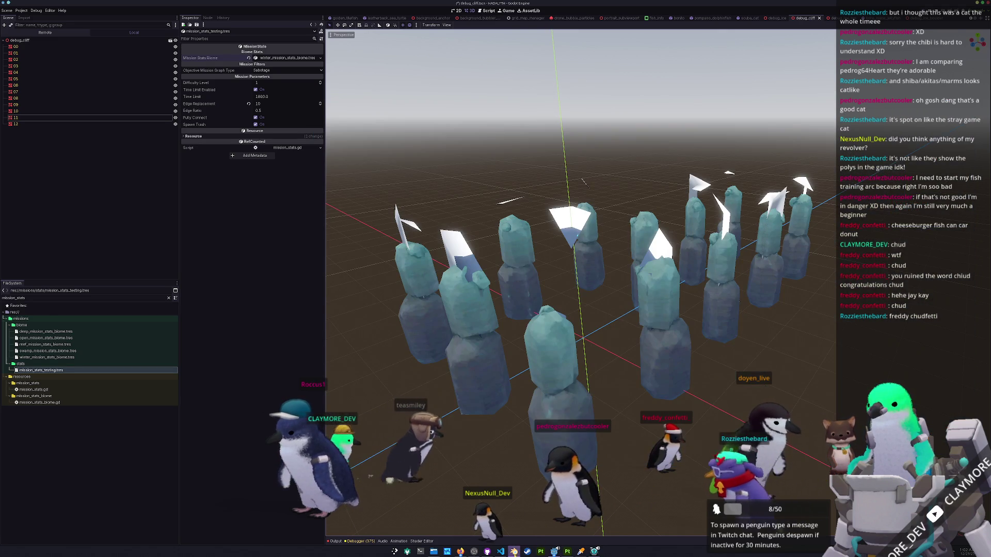
key(alt+Tab)
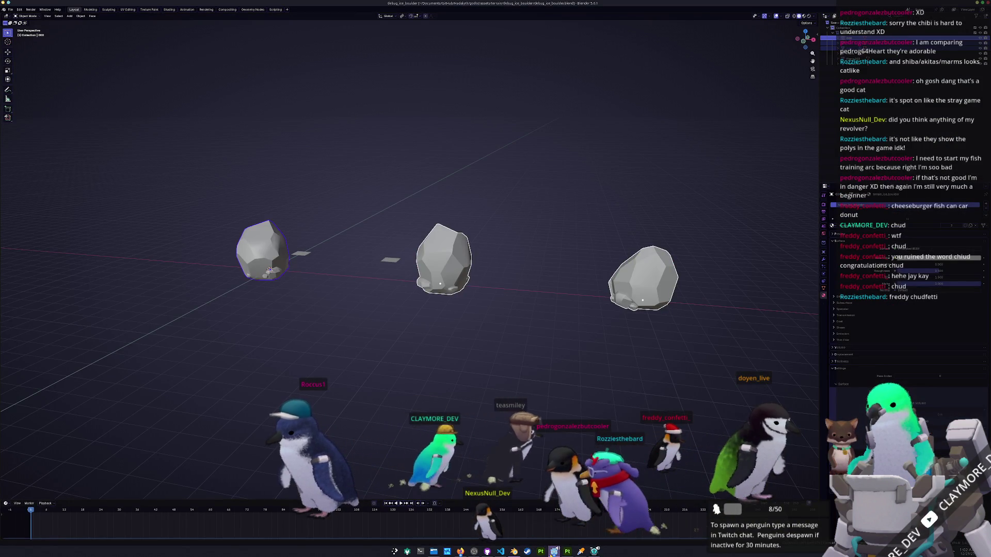
Leave Blender and bring the Godot editor with the debug_cliff scene back to the front.
mouse_move(581, 553)
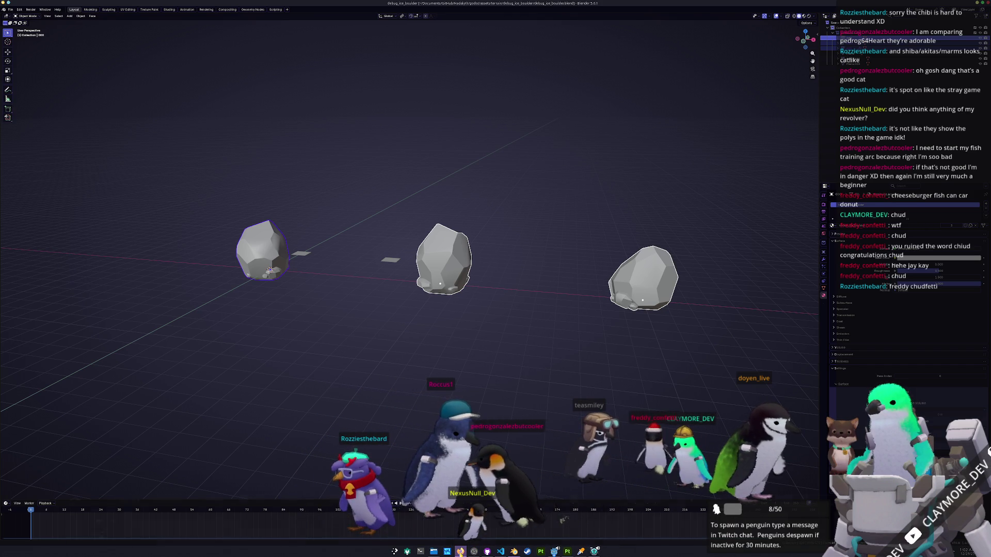
mouse_move(460, 552)
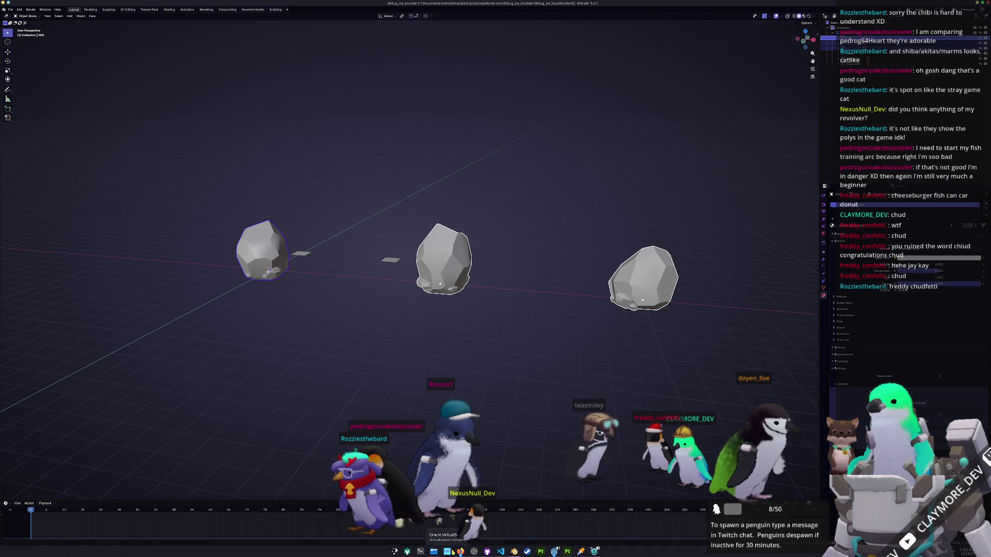
click(554, 551)
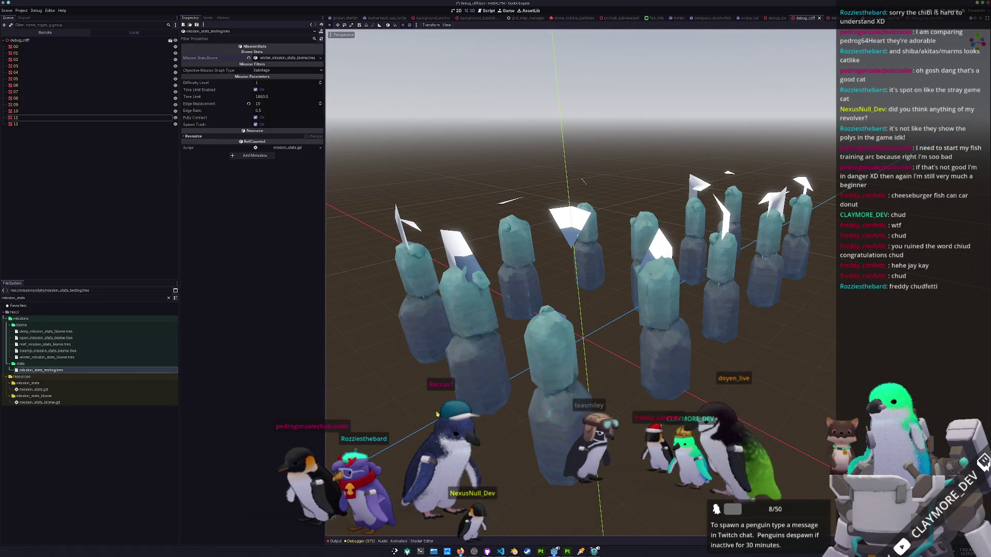
Clear the FileSystem filter so all folders show, then expand the winter Mission Stats Biome resource.
click(168, 297)
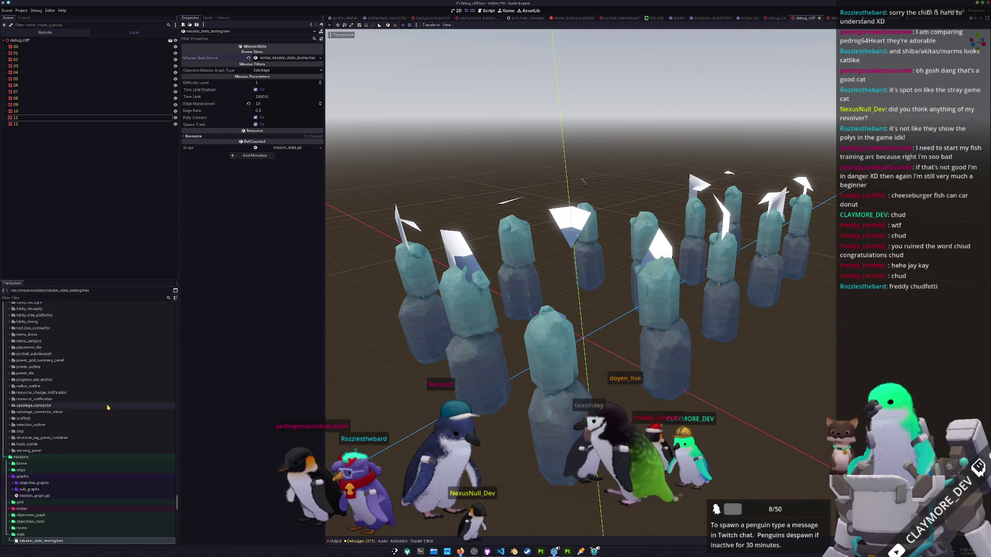
click(288, 59)
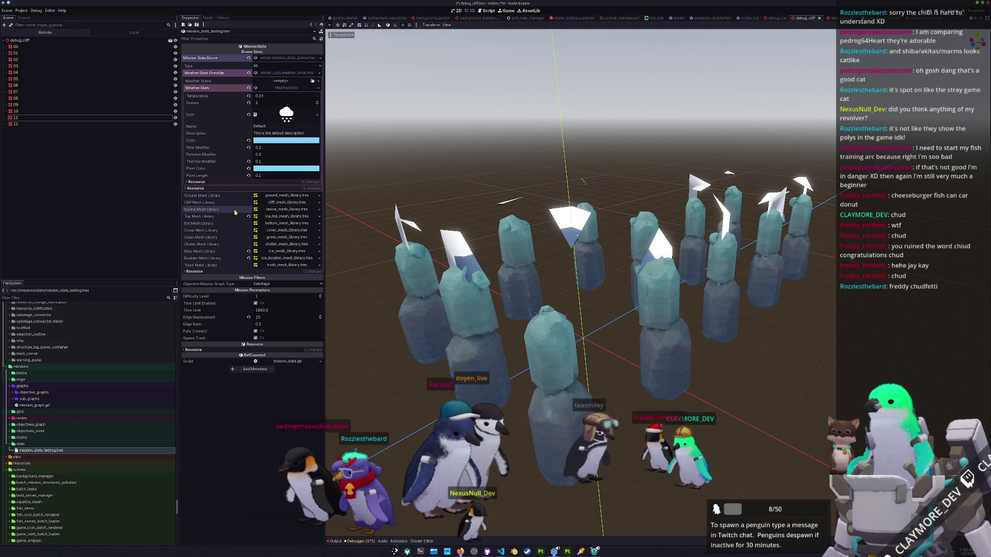
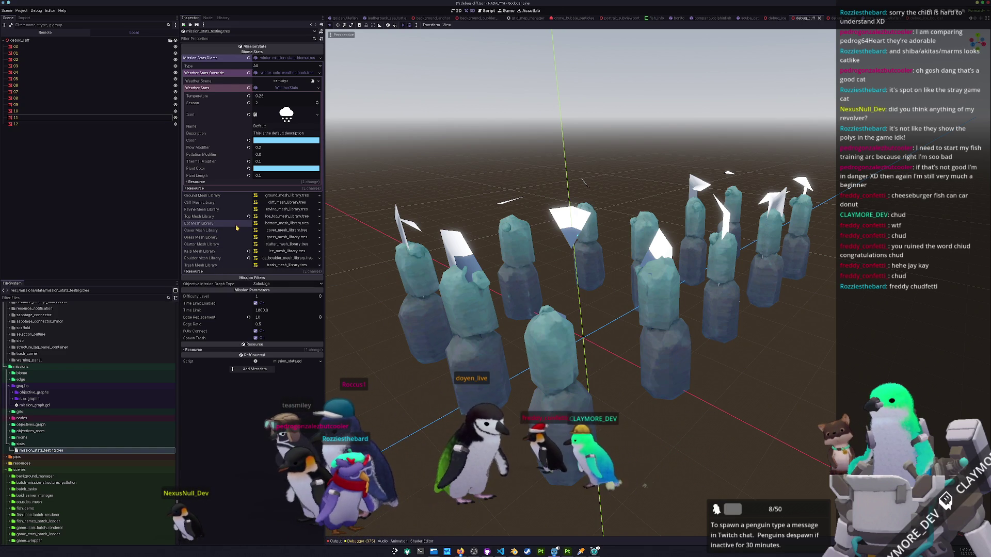
Open bottom_mesh_library.tres and inspect item 1's mesh preview in the Inspector.
click(273, 226)
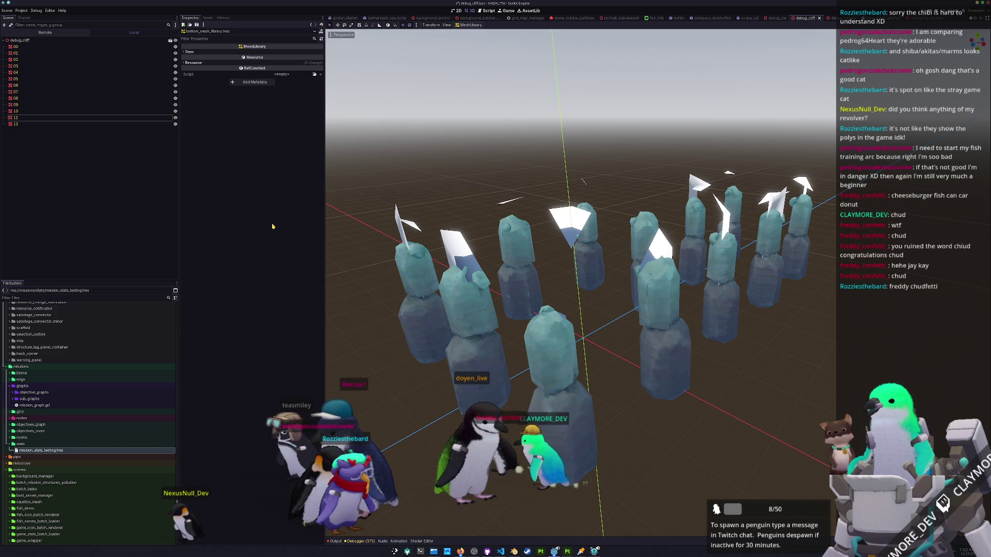
click(250, 53)
click(189, 63)
click(290, 81)
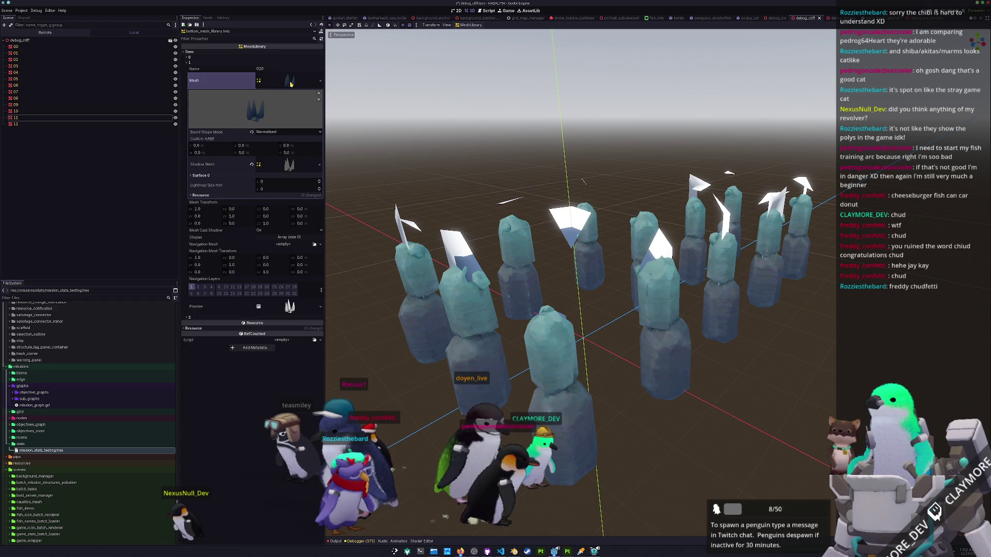
click(290, 82)
click(206, 63)
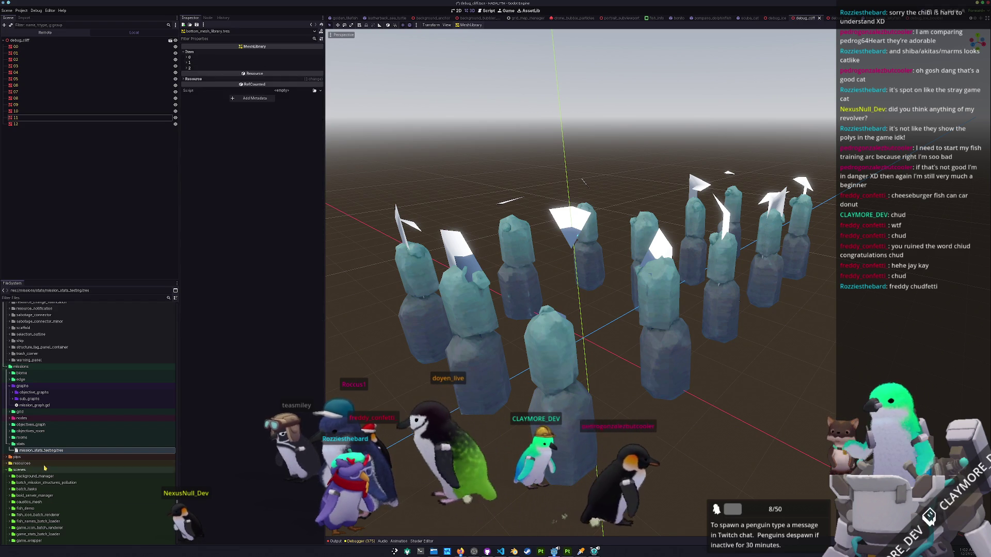
Revisit mission_stats_testing.tres, open cover_mesh_library.tres, then switch to Blender.
double_click(53, 451)
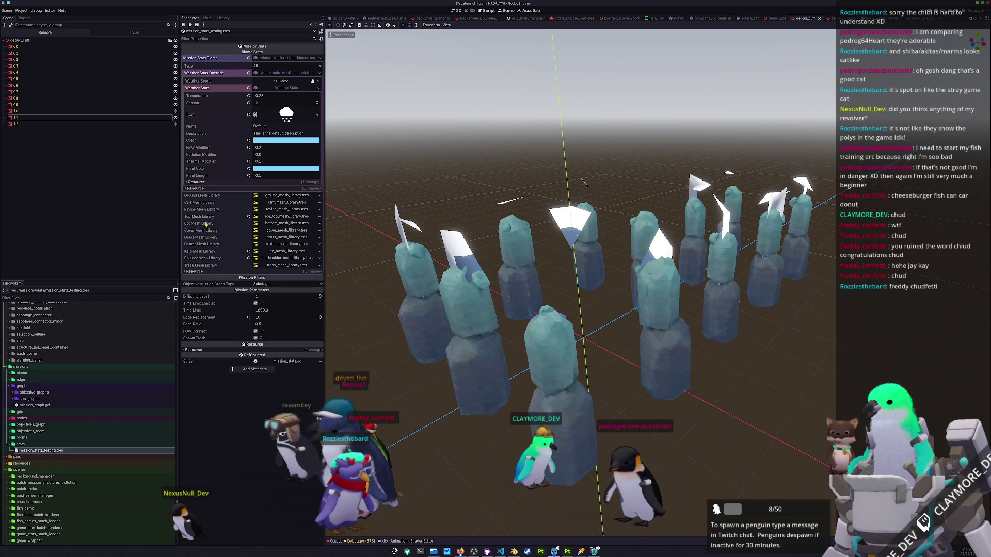
click(274, 233)
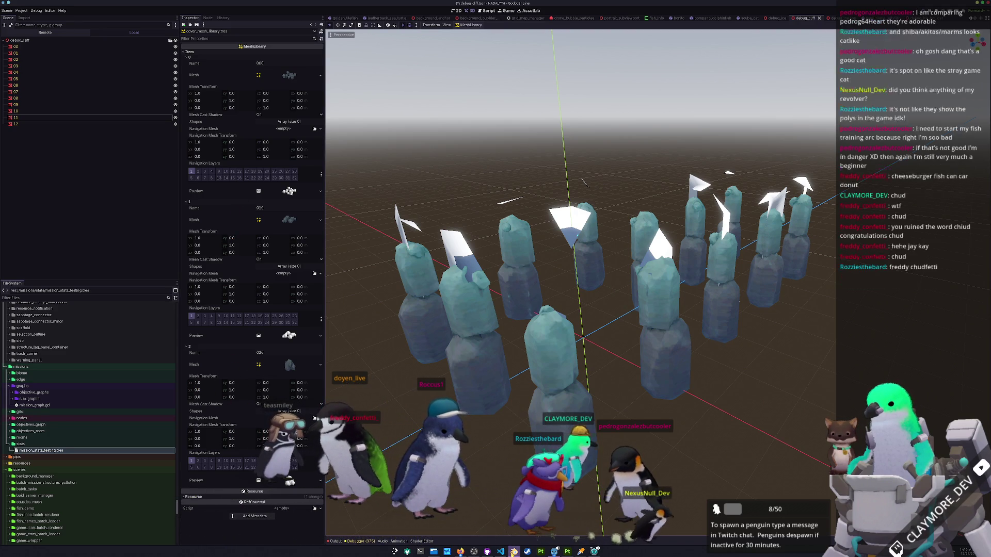
click(514, 551)
click(10, 9)
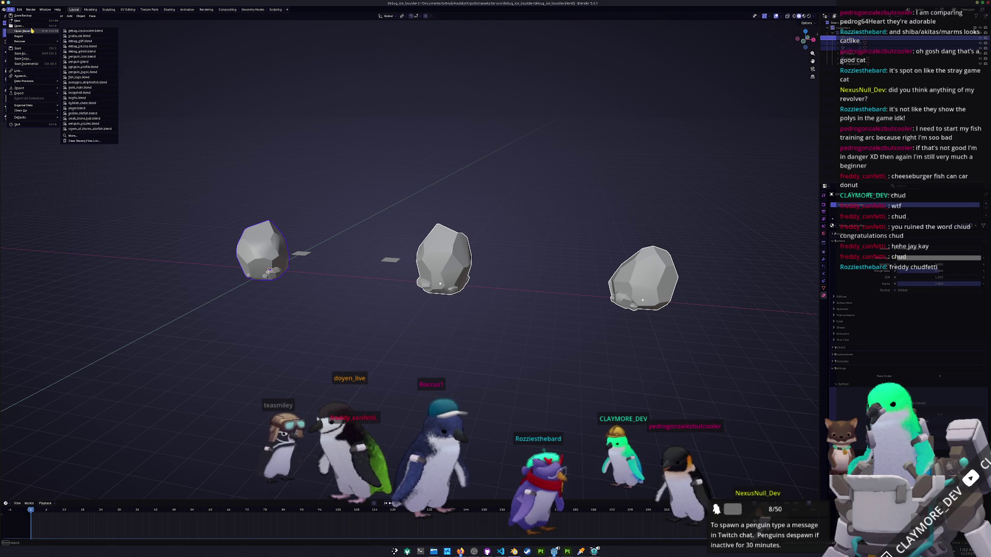
Bring up Blender's Open file browser and Dolphin on the terrain assets folder.
click(19, 25)
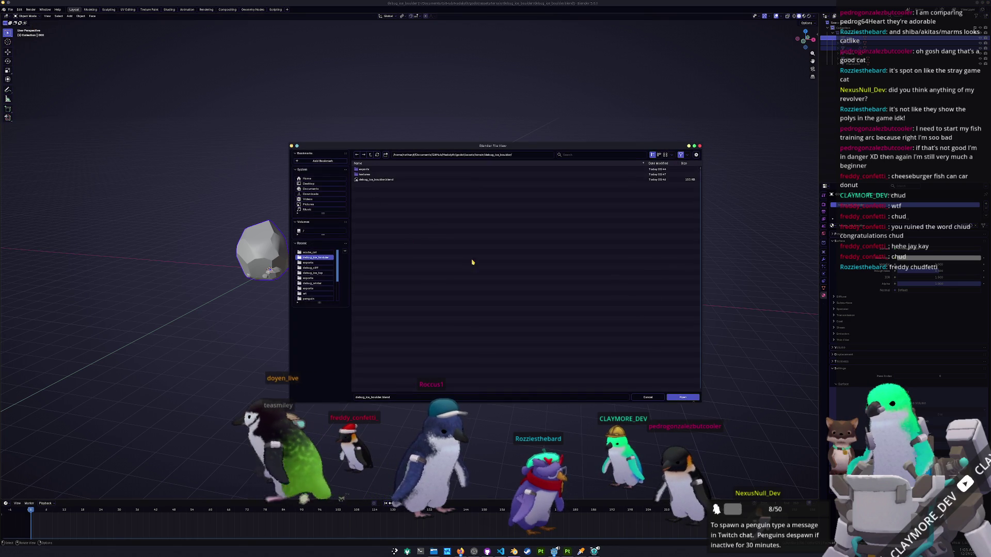
click(434, 550)
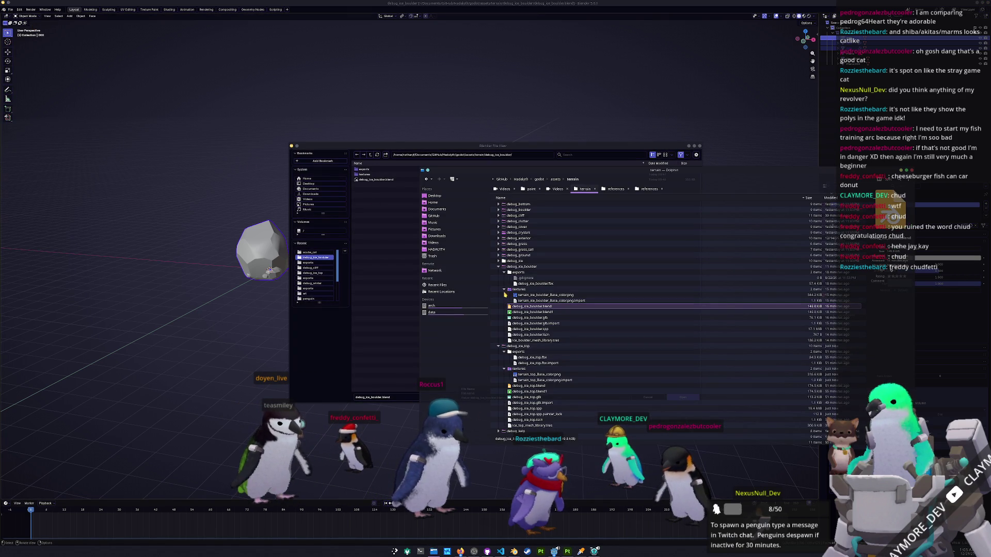
click(505, 289)
Collapse the debug_ice folders and duplicate debug_cover as debug_ice_cover.
click(504, 273)
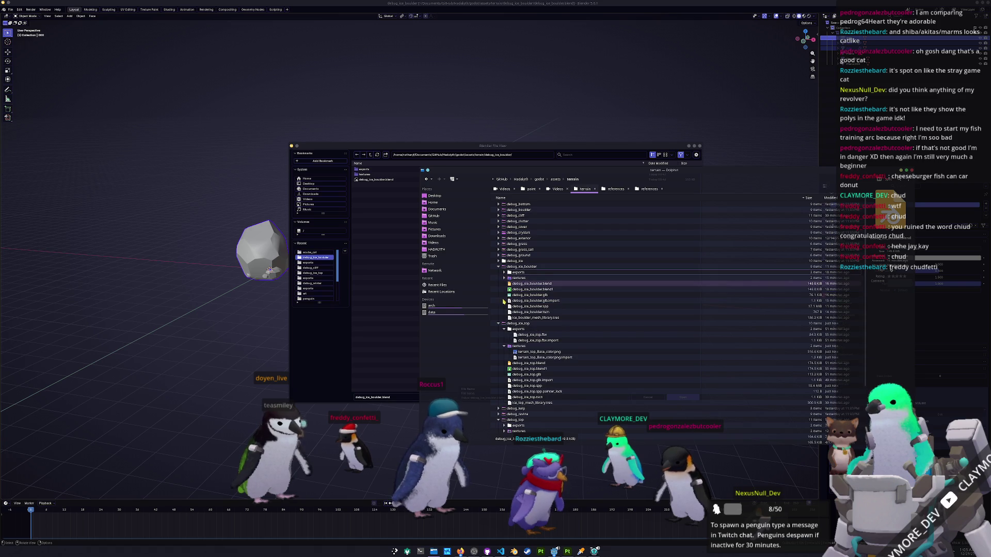
click(500, 267)
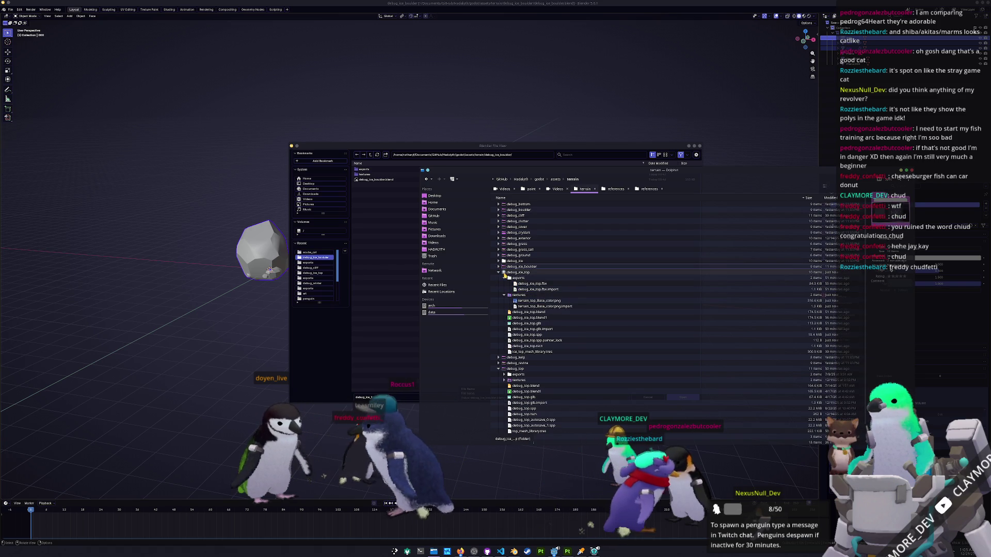
click(499, 273)
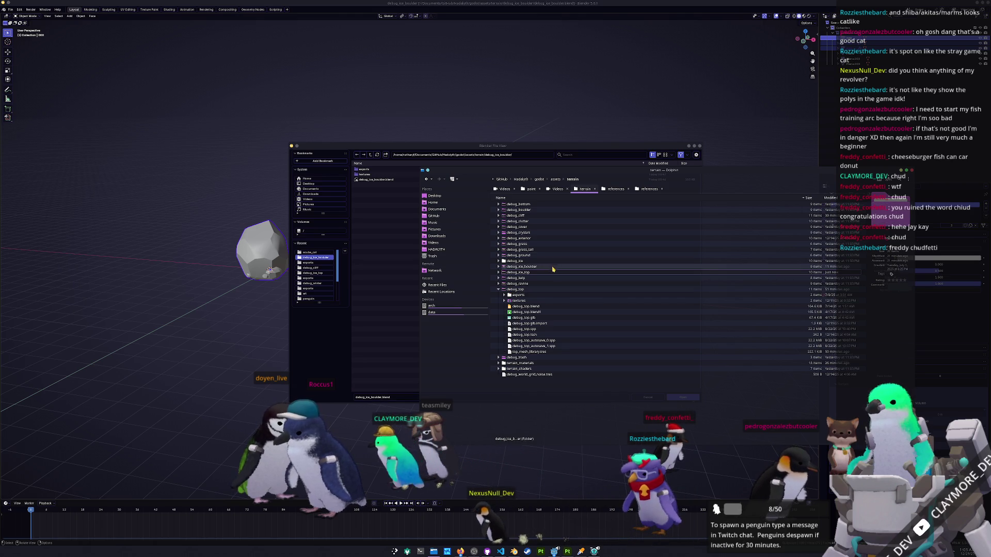
click(530, 226)
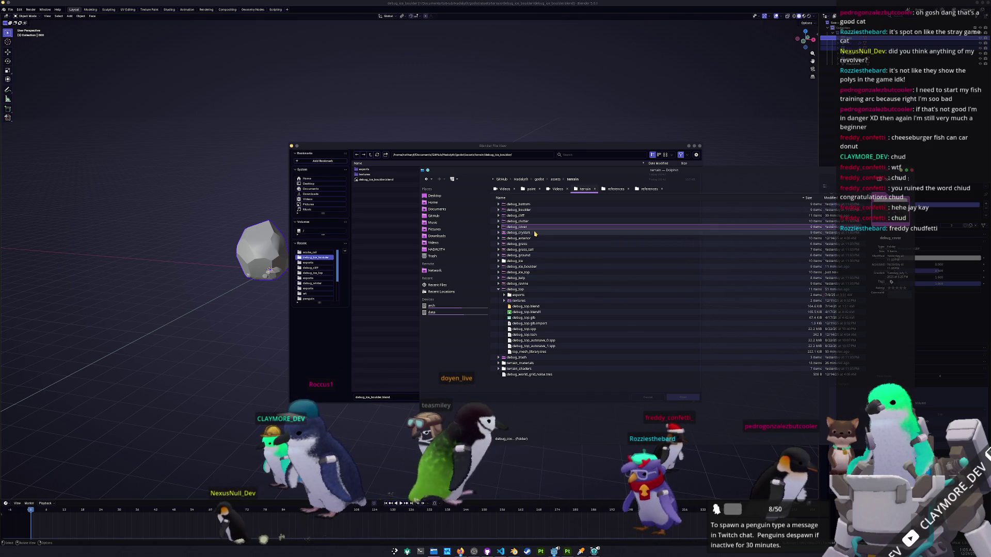
key(ctrl+d)
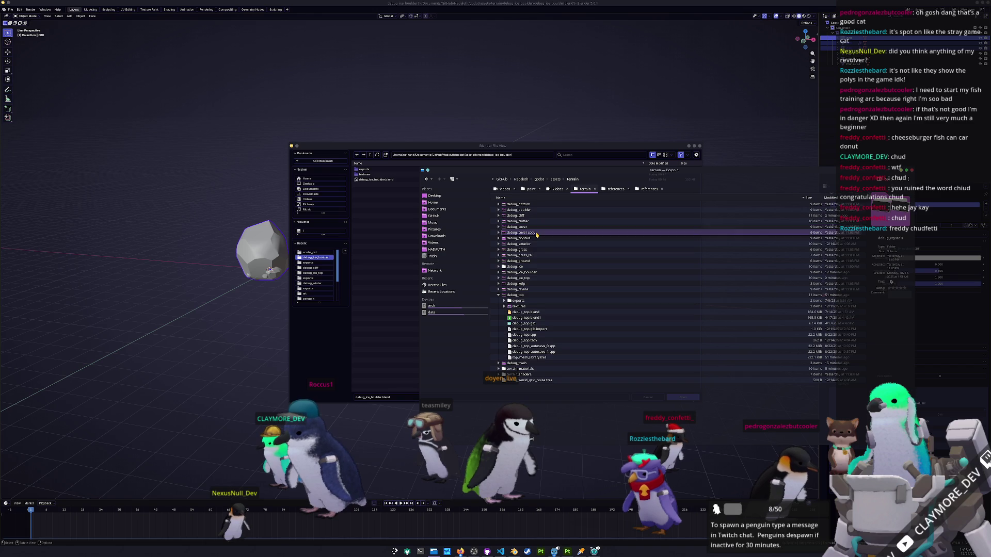
key(F2)
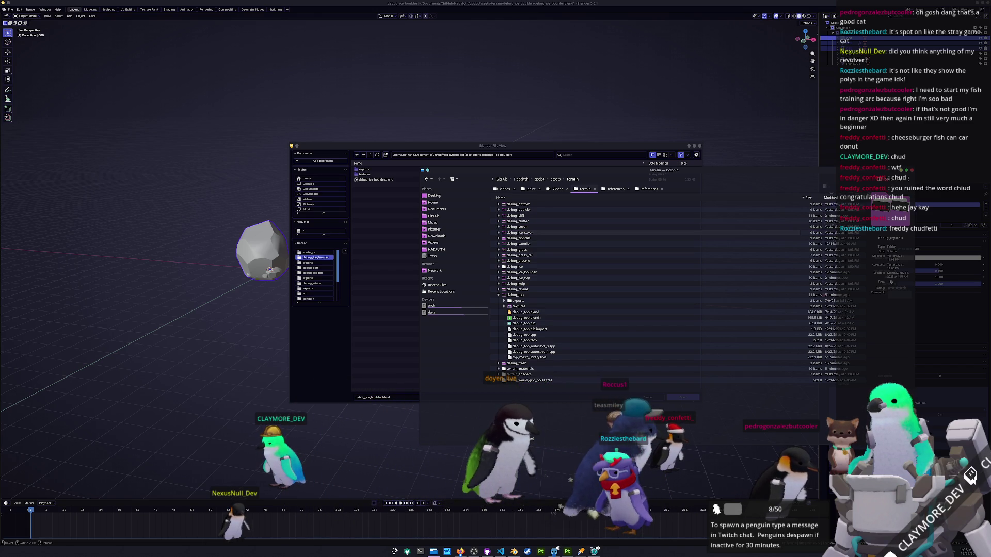
key(Return)
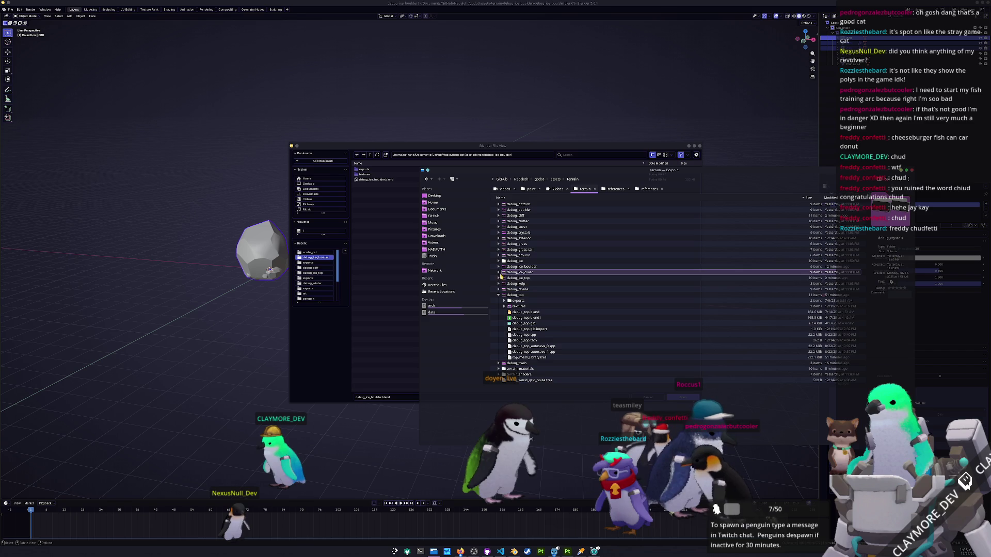
Trash debug_ice_cover's old exports, library, backup and .spp files, then drag its .blend into Blender.
click(499, 272)
click(504, 283)
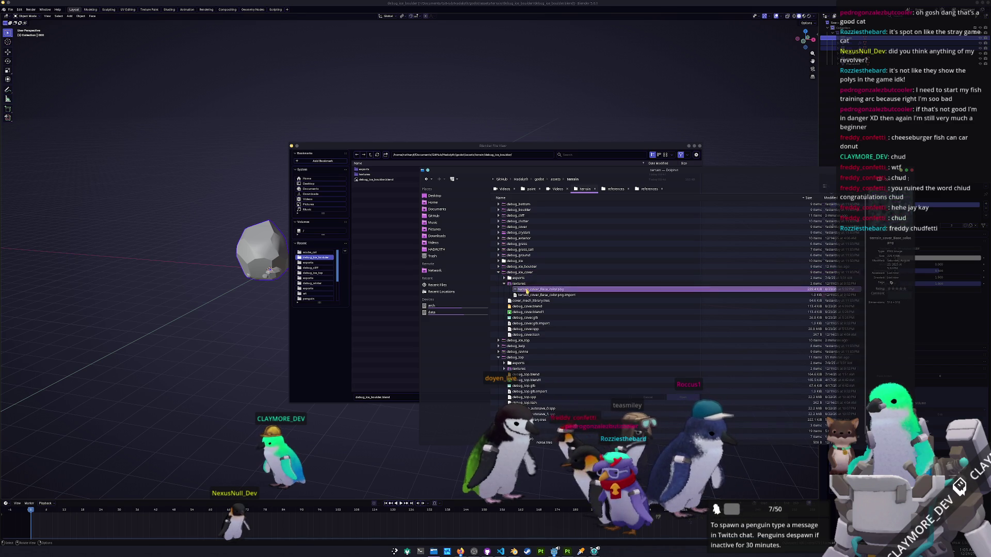
click(528, 295)
click(504, 283)
click(503, 277)
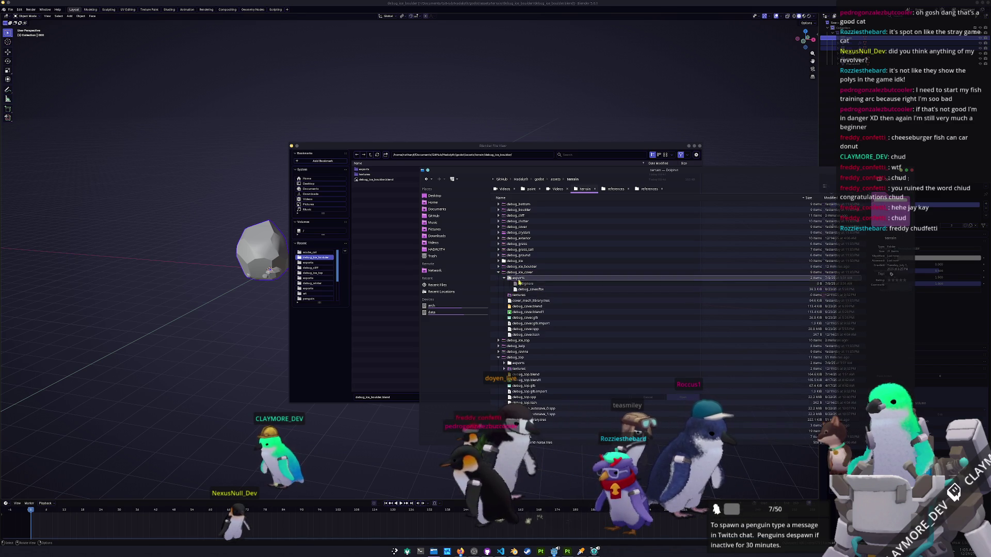
click(530, 284)
key(Delete)
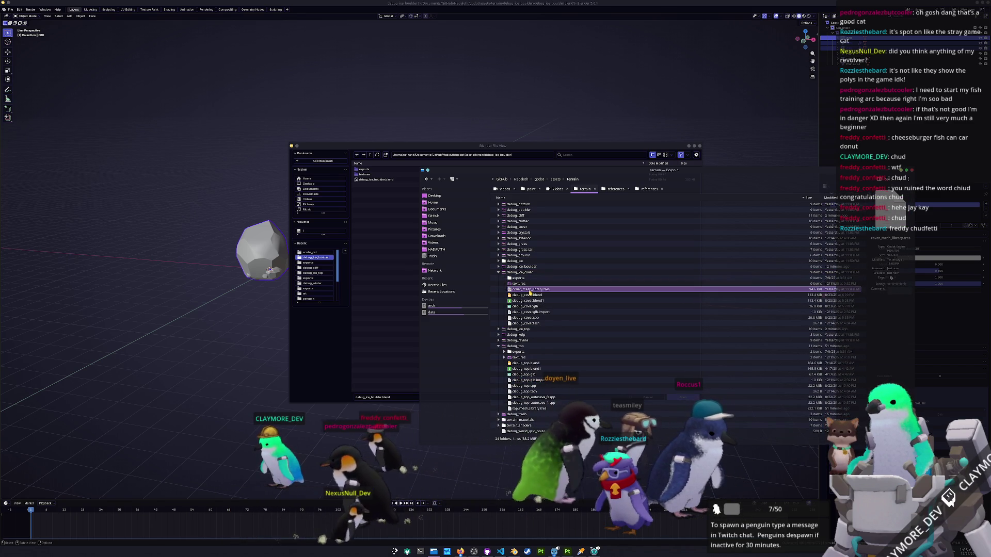
key(Delete)
key(Delete)
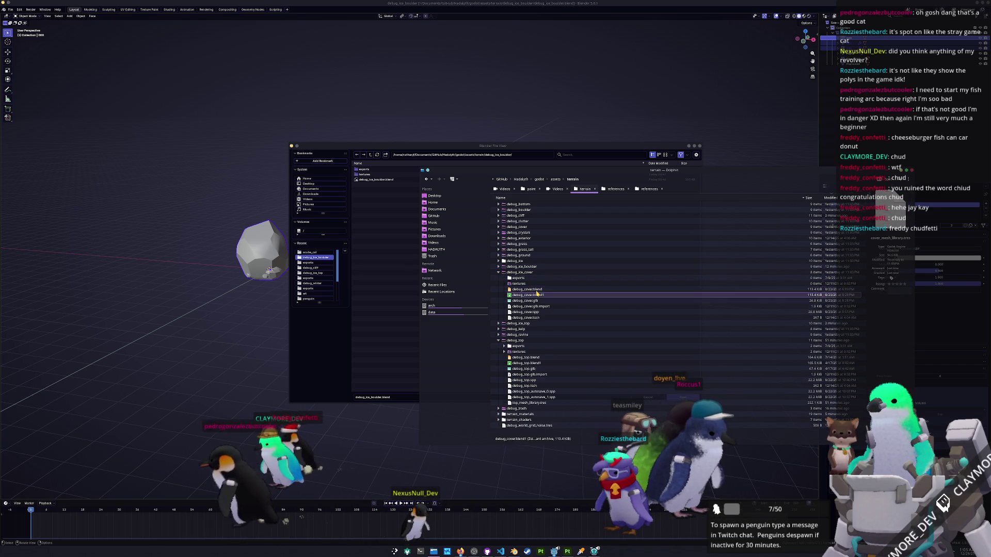
key(Delete)
key(Delete)
key(Delete)
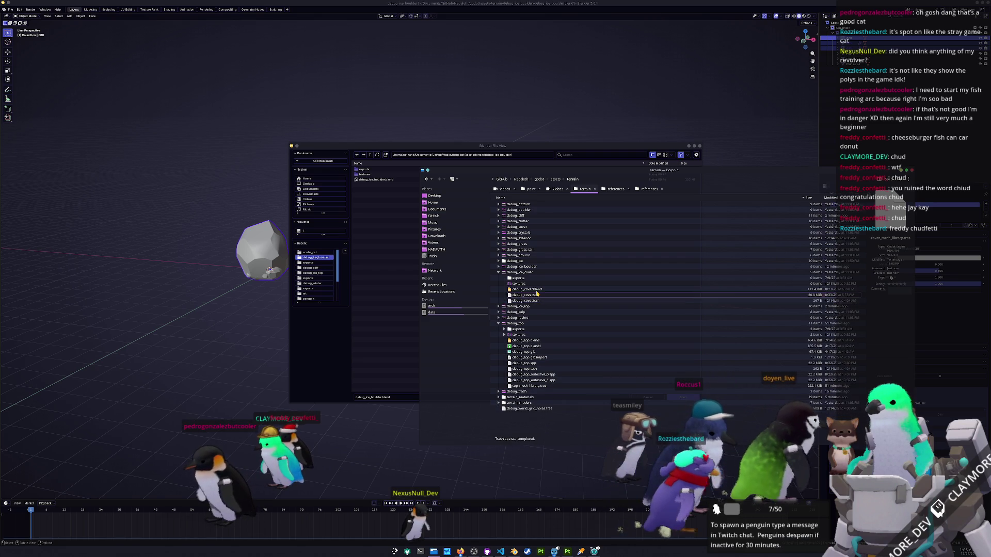
key(Delete)
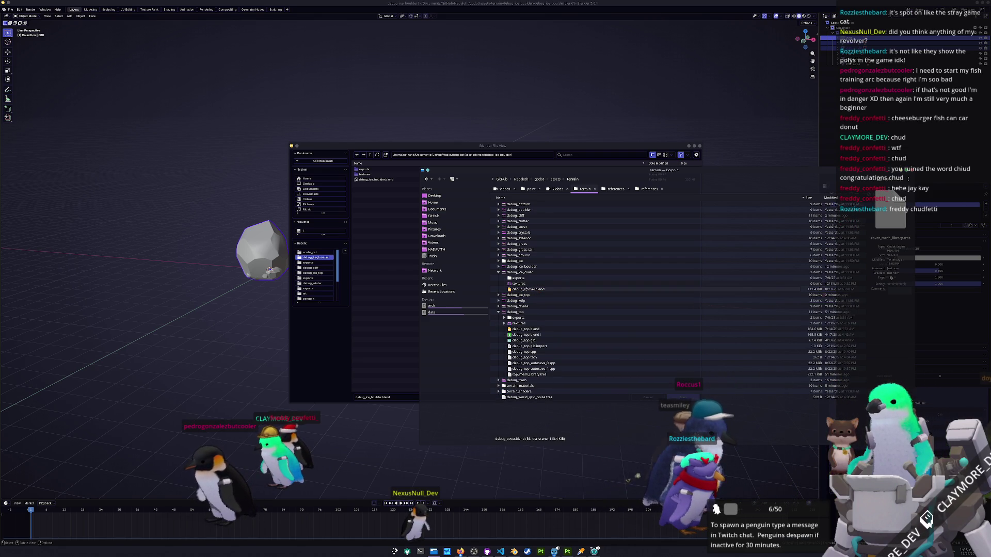
mouse_move(537, 290)
mouse_down()
mouse_move(199, 231)
mouse_move(260, 241)
mouse_up()
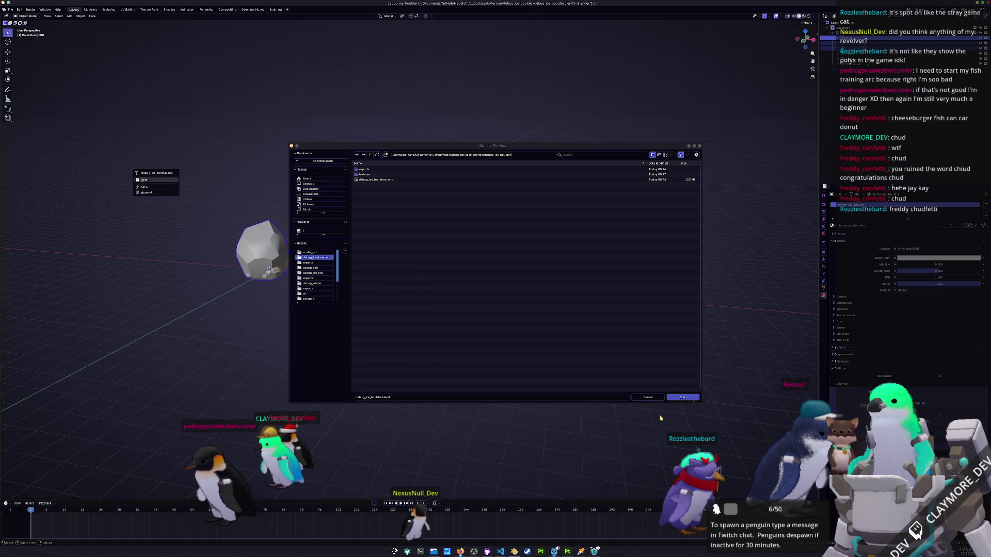
Open debug_ice_cover.blend, enter Edit Mode and select vertices on the ice objects.
click(159, 182)
mouse_move(567, 289)
mouse_down()
mouse_move(575, 284)
mouse_move(540, 283)
mouse_move(614, 273)
mouse_up()
scroll(614, 273, up, 4)
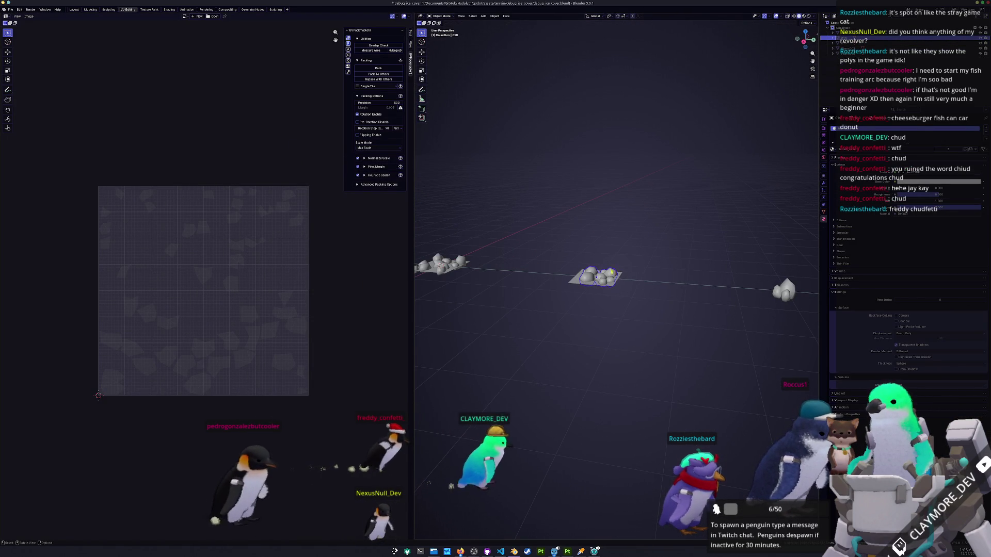
key(a)
key(Tab)
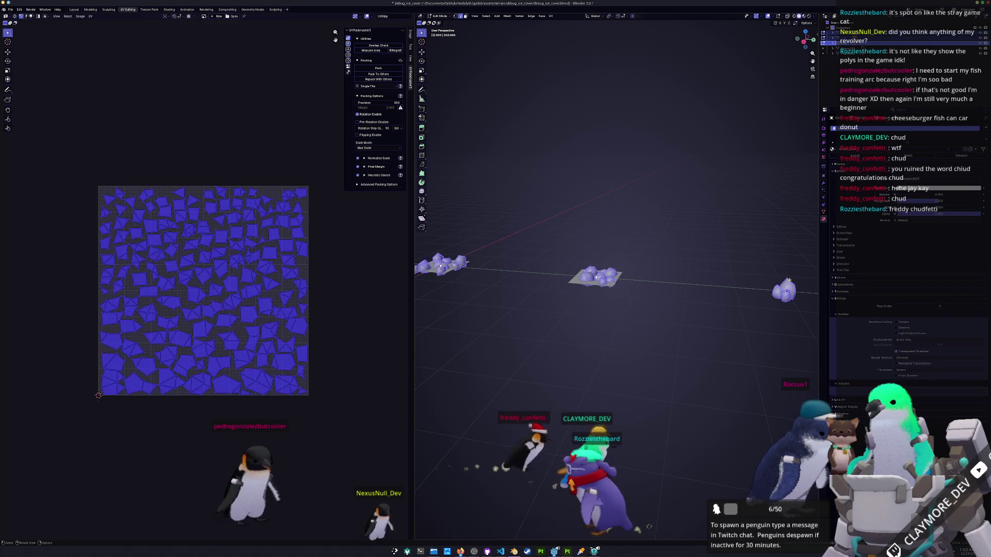
key(alt+a)
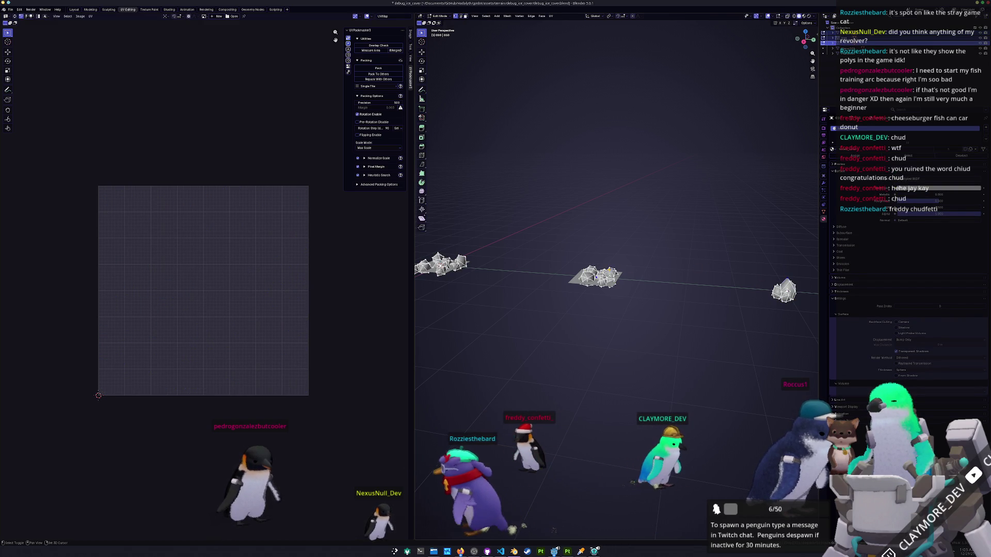
scroll(596, 279, up, 5)
key(shift)
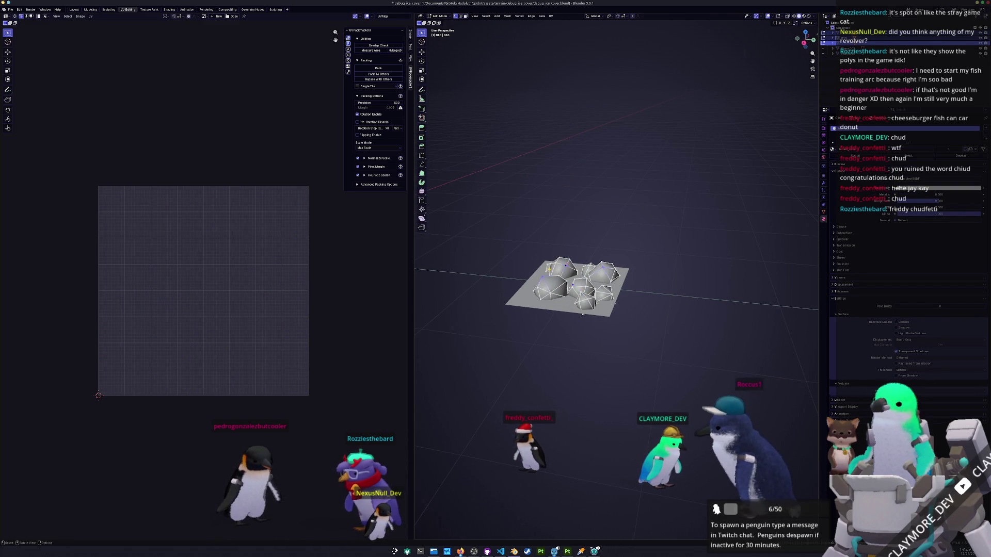
key(shift+c)
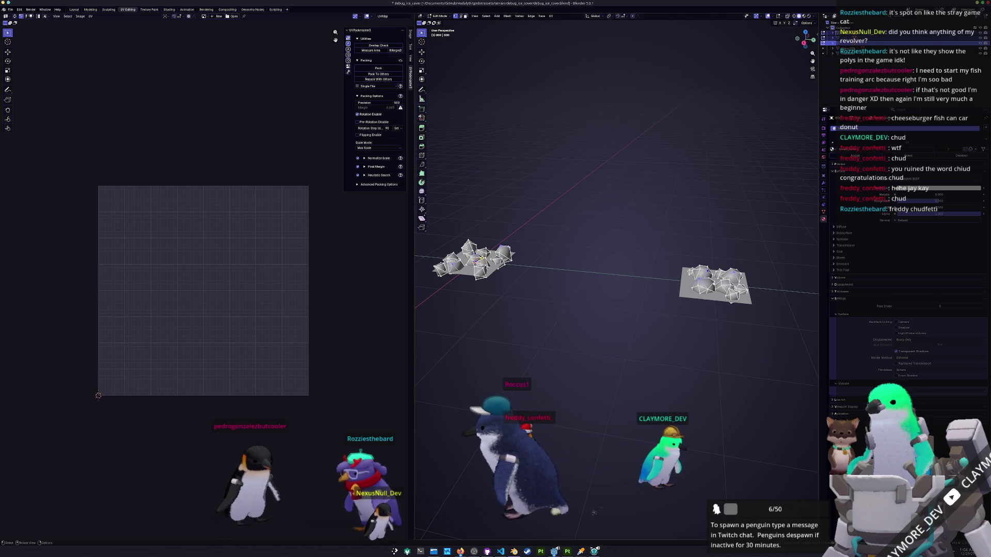
Move the selected vertices vertically along Z, then leave Edit Mode.
key(g)
key(z)
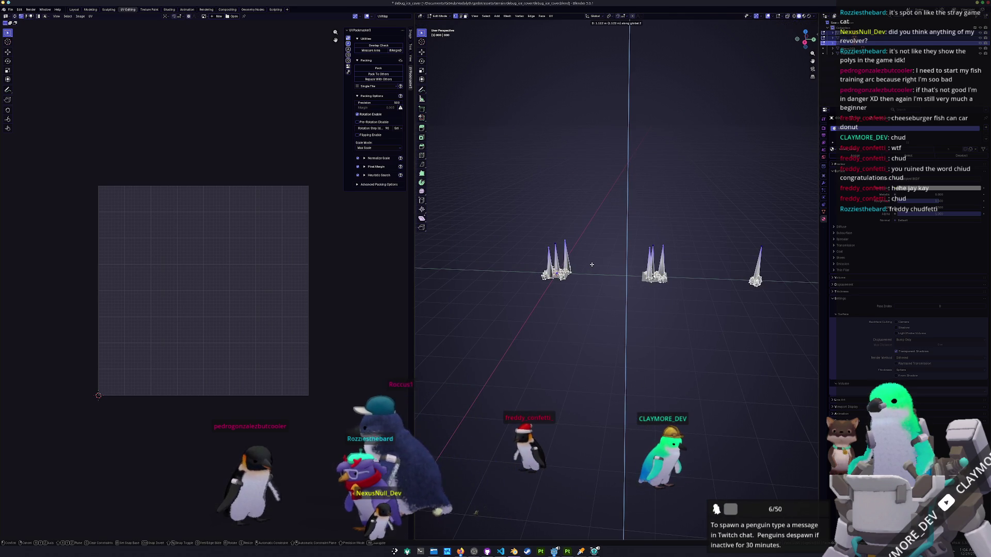
right_click(592, 264)
key(g)
key(z)
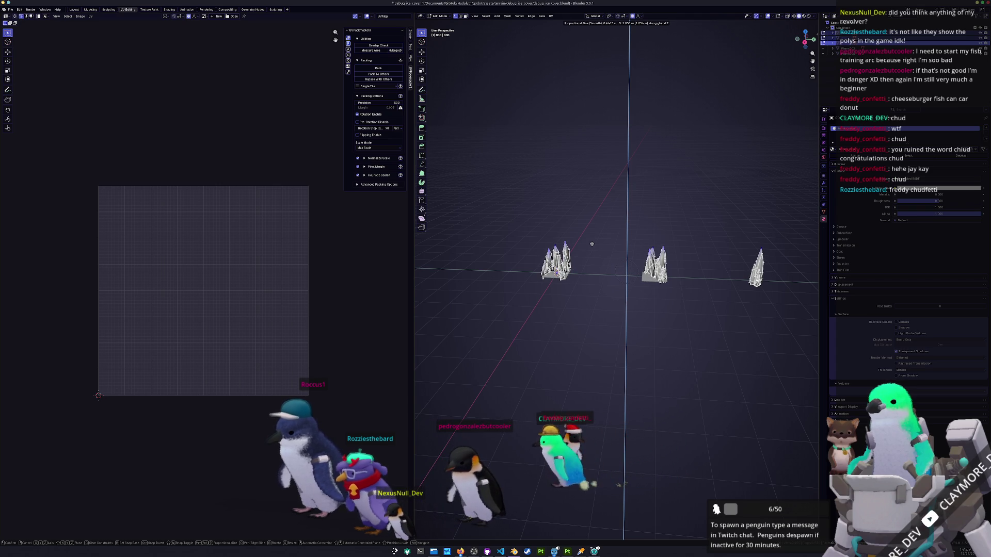
click(592, 254)
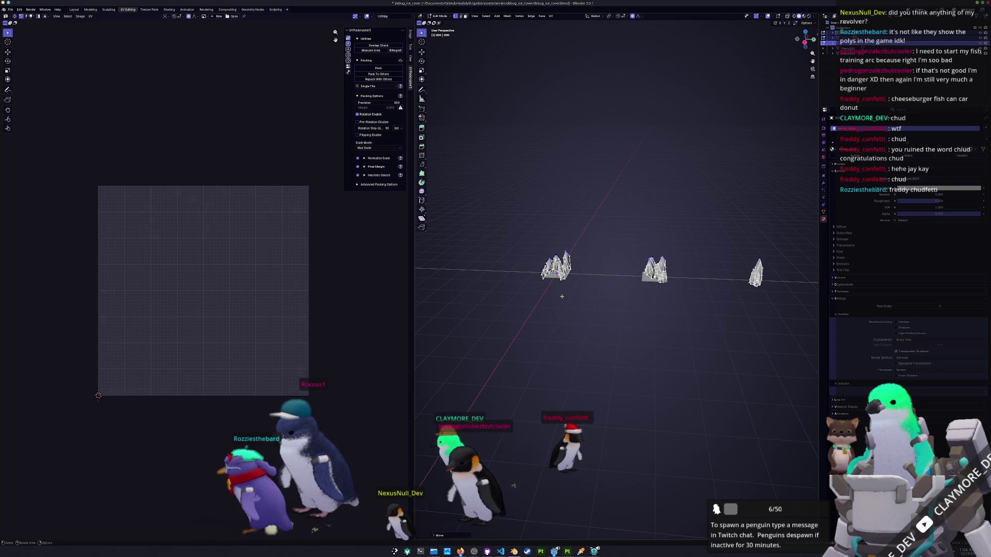
key(Tab)
Isolate one crystal cluster and shift its lower faces along Z from the front view.
key(KP_Divide)
key(KP_1)
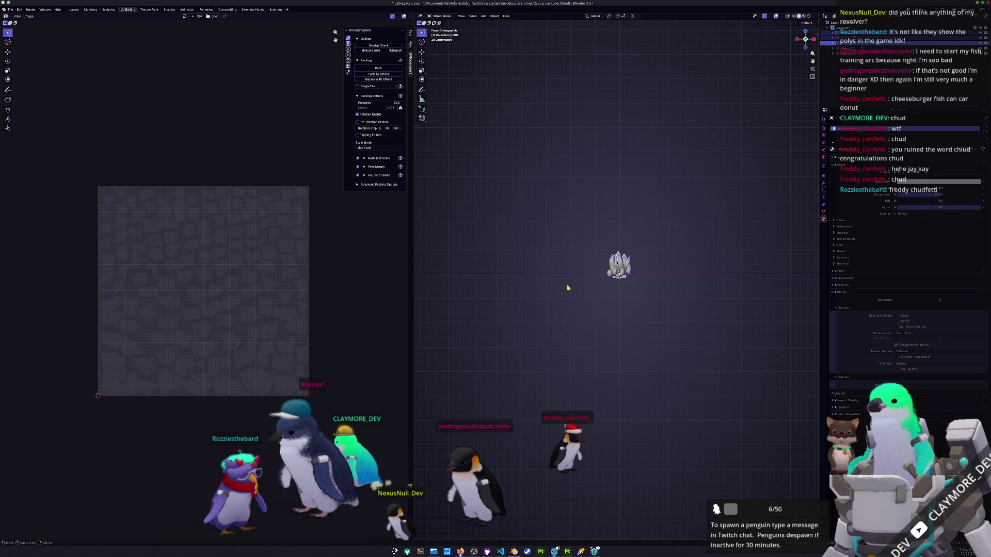
key(Tab)
scroll(568, 285, up, 6)
drag(729, 312, 508, 255)
key(g)
key(z)
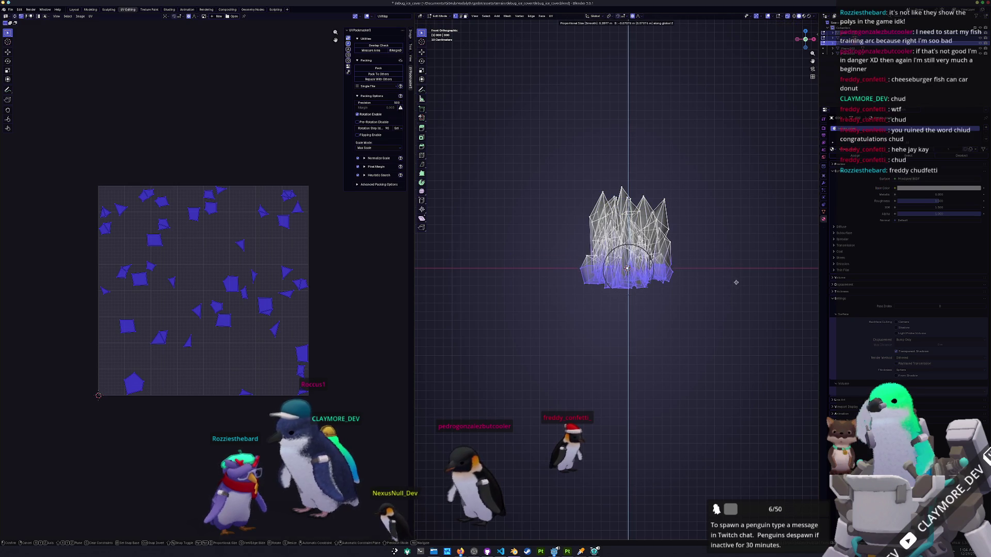
click(739, 280)
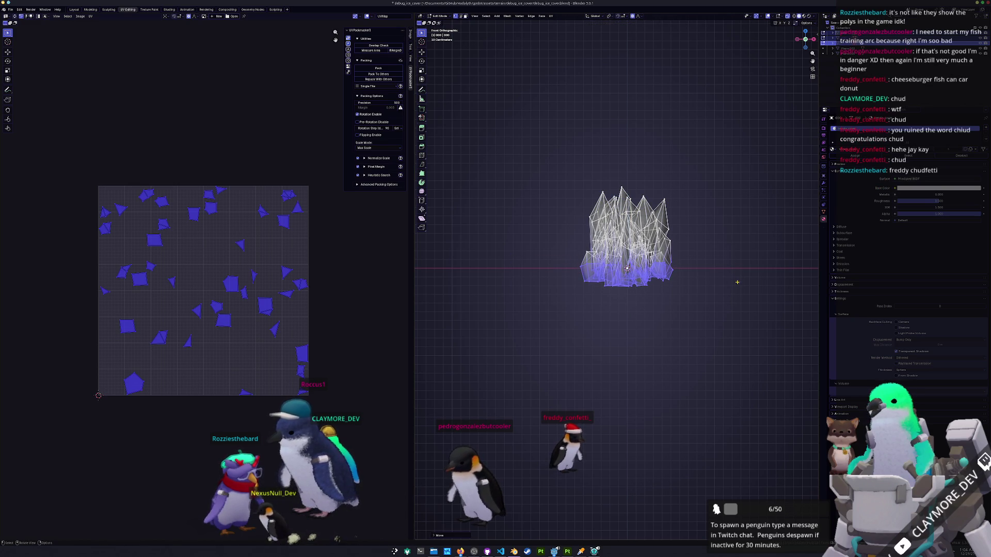
key(KP_3)
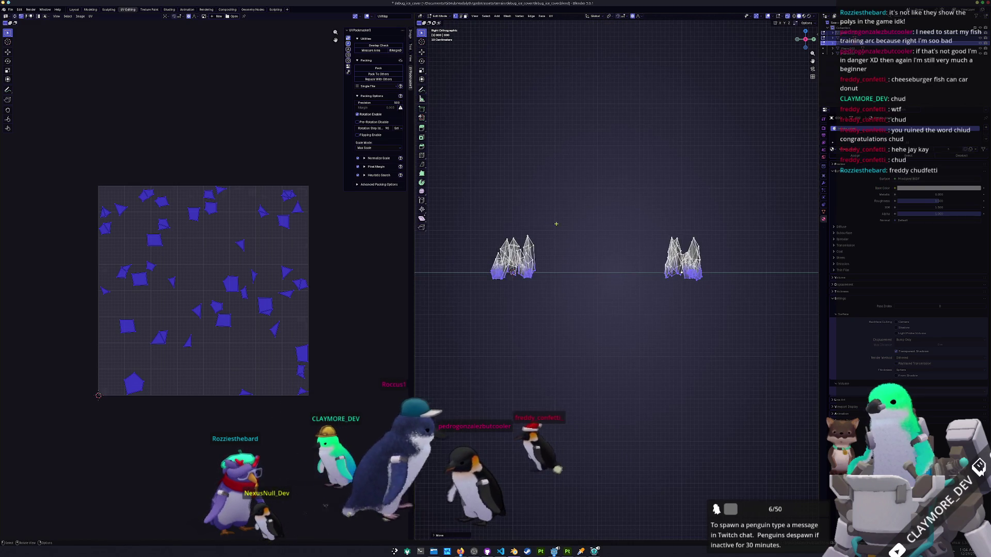
key(Tab)
Save debug_ice_cover.blend and select every face of the three crystal clusters.
drag(594, 279, 640, 276)
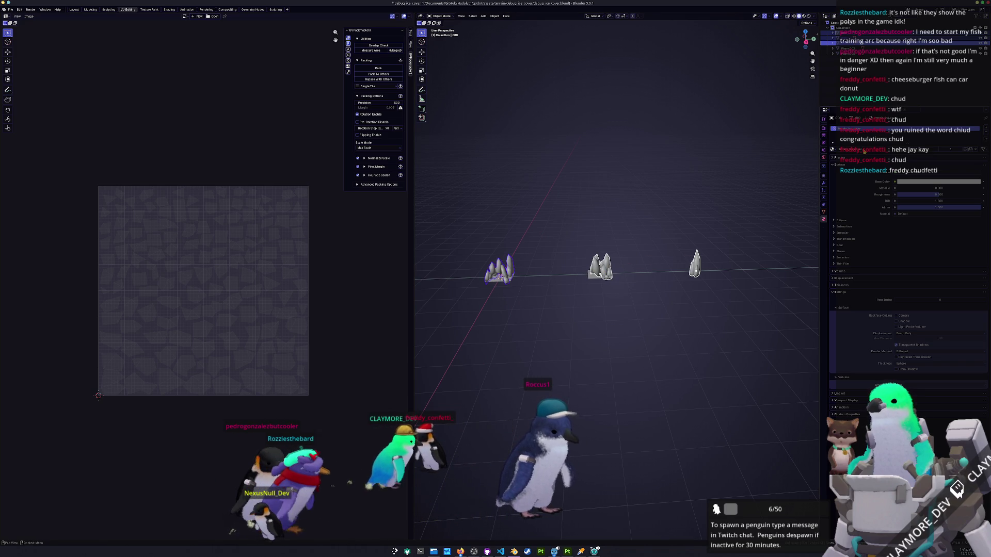
right_click(689, 225)
key(Escape)
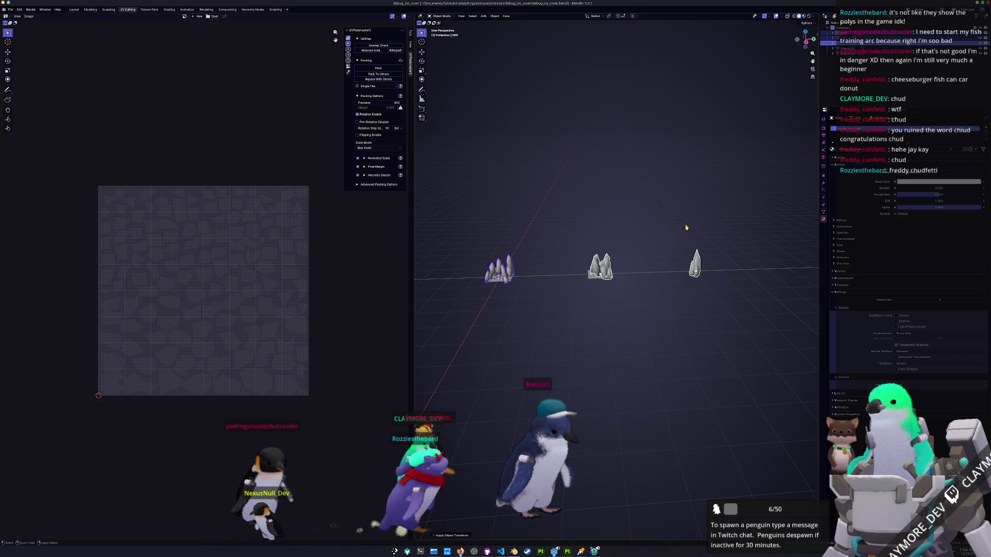
key(ctrl+s)
key(Tab)
key(a)
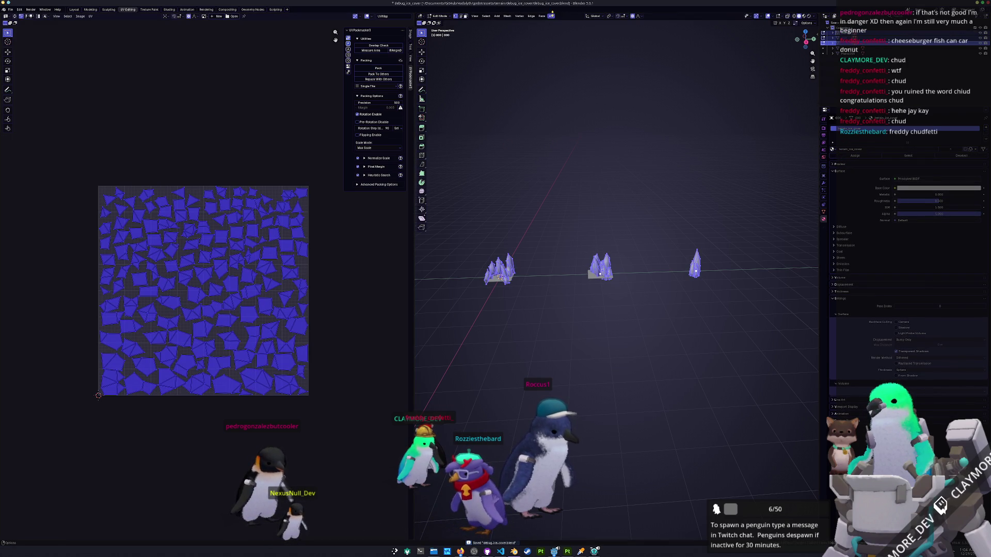
Smart UV Project the crystal meshes and pack their UV islands with UVPackmaster.
click(551, 16)
click(561, 40)
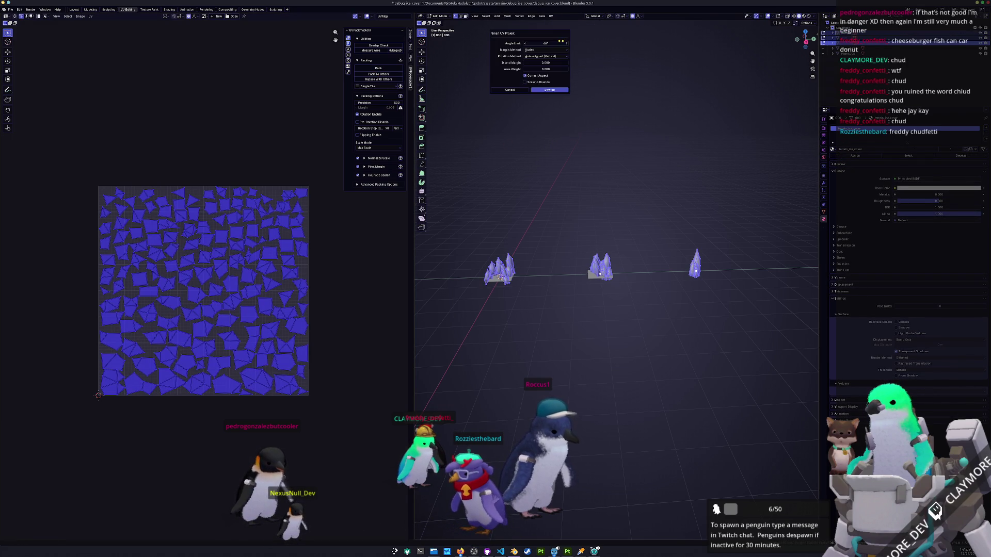
click(547, 91)
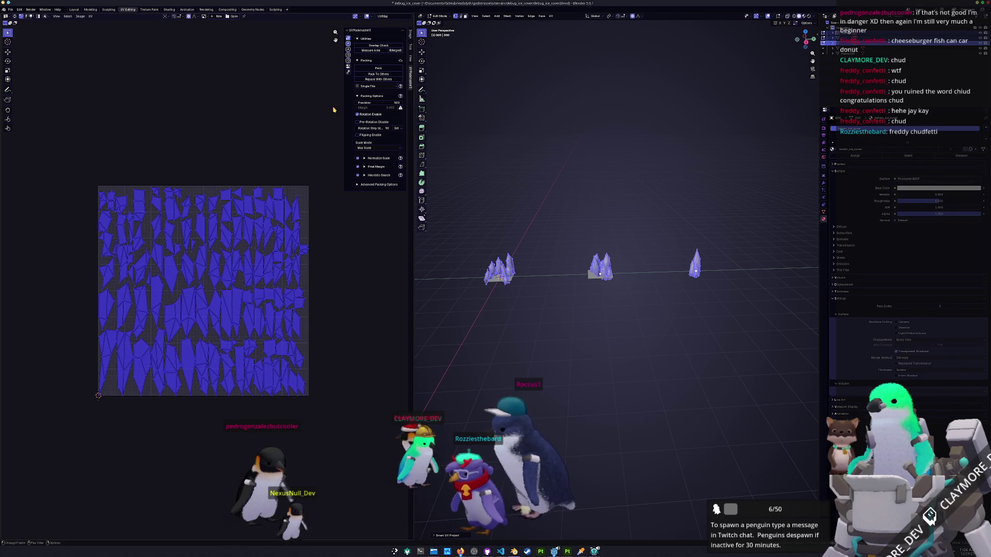
click(380, 71)
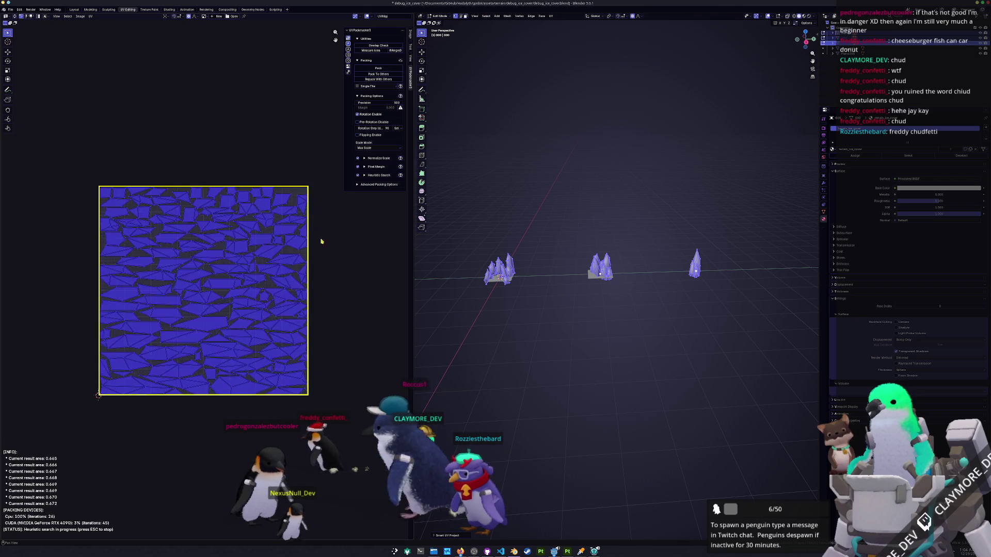
drag(325, 274, 362, 310)
Return to Object Mode and export the three crystals as an FBX file.
key(Tab)
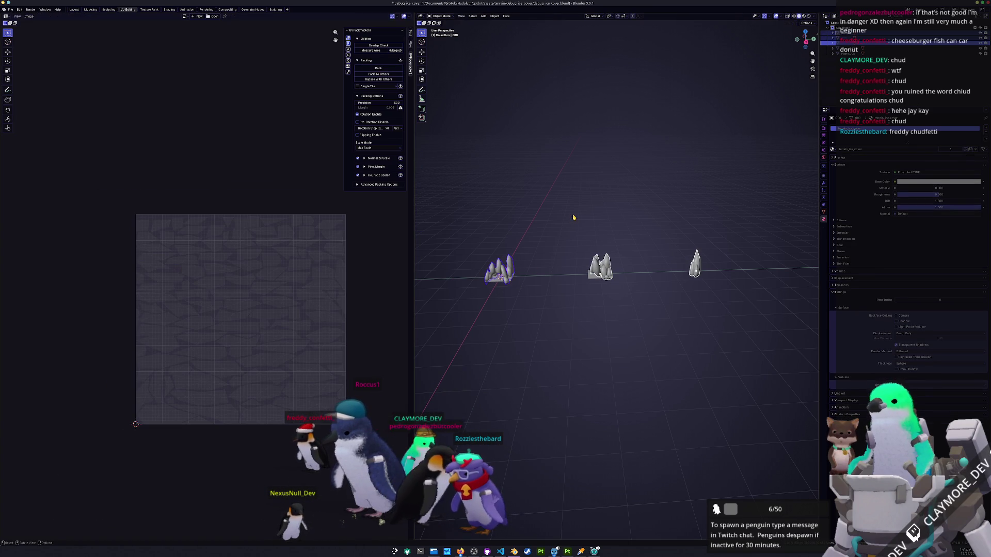
click(12, 10)
mouse_move(19, 93)
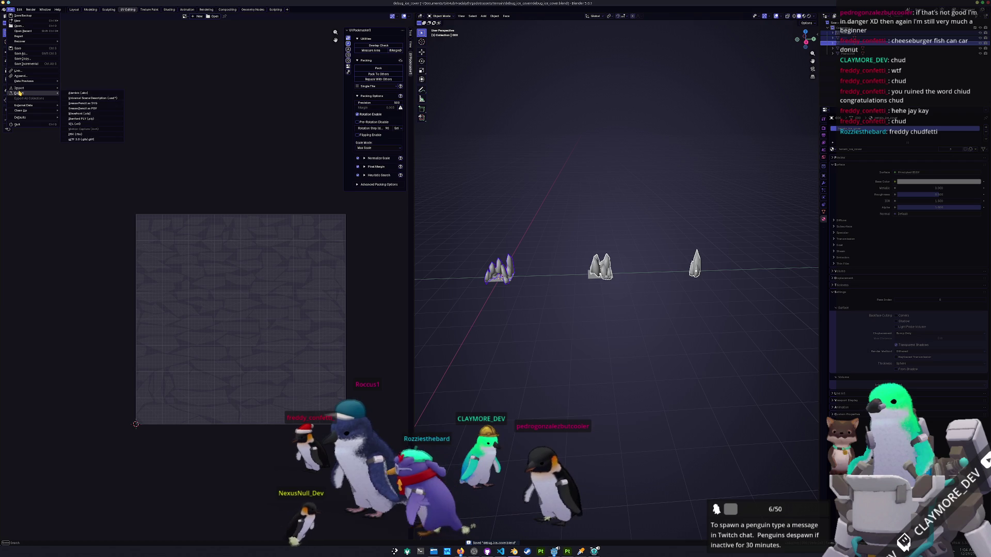
click(75, 134)
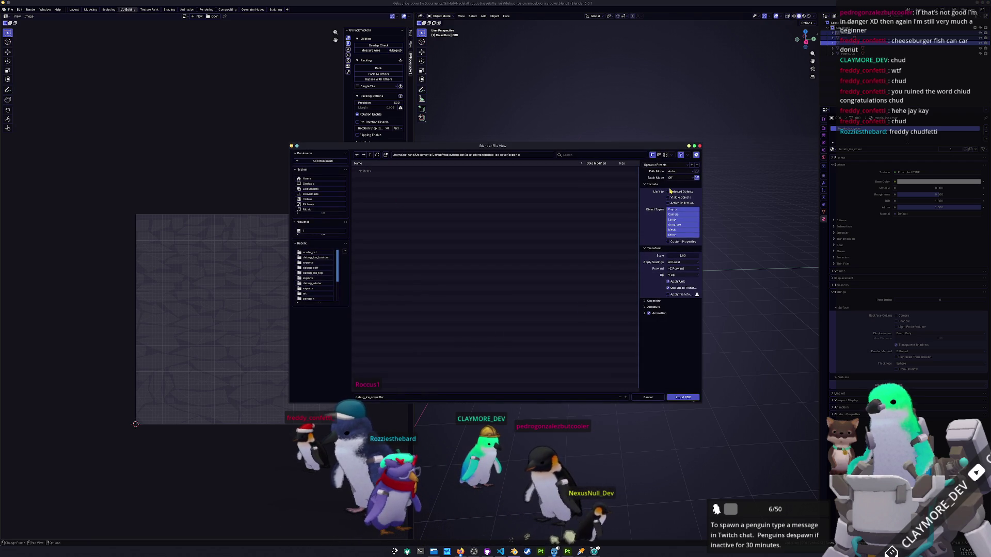
click(683, 398)
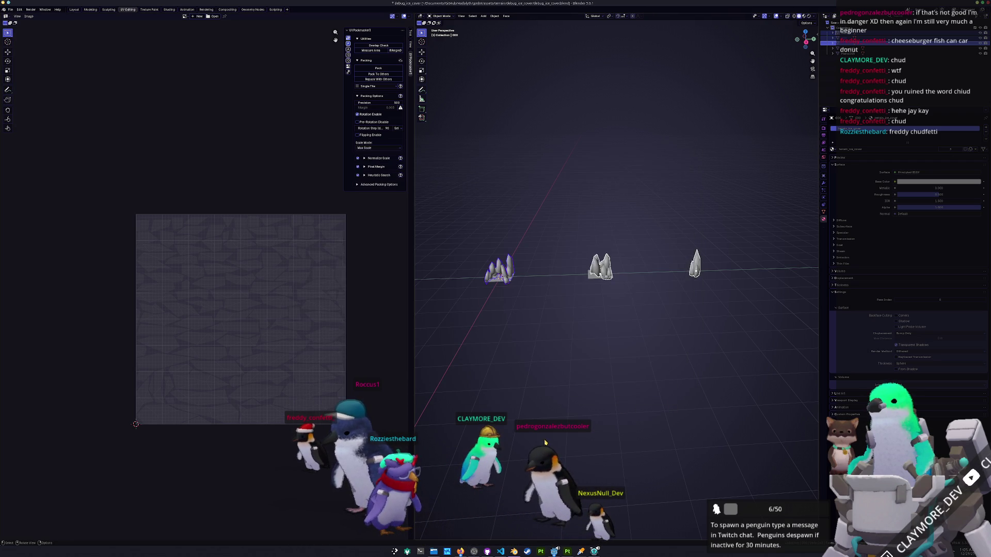
click(567, 551)
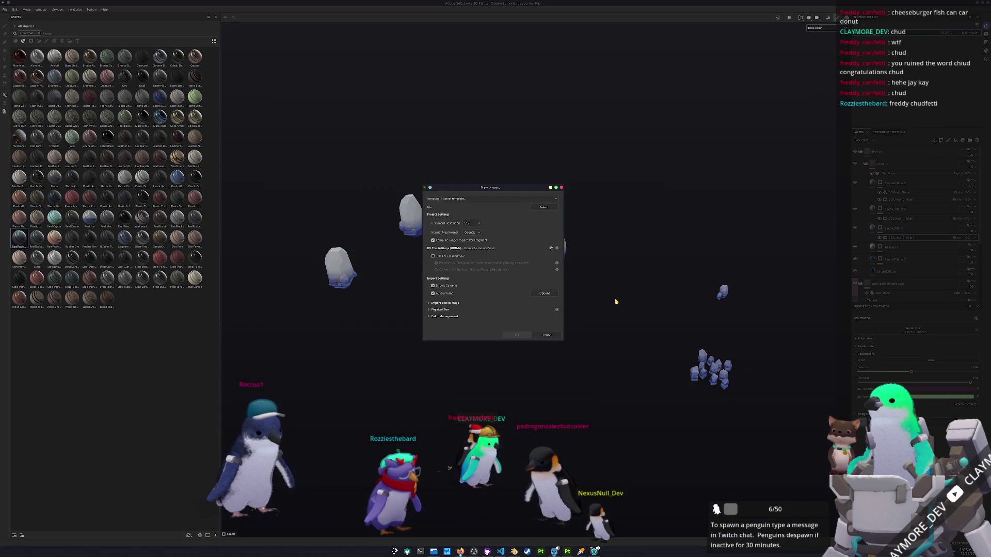
Create a new Painter project using terrain/debug_ice_cover's debug_ice_cover.fbx mesh.
click(542, 208)
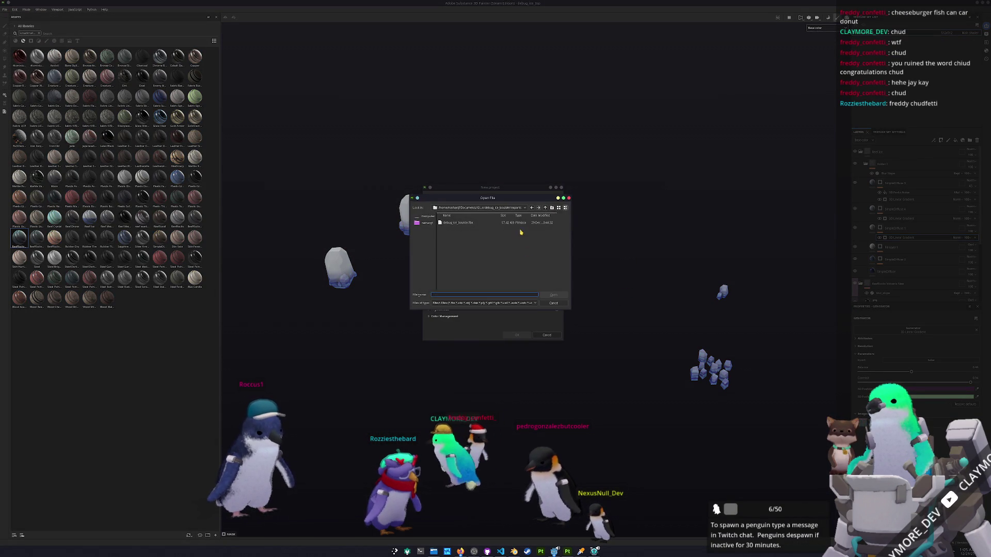
click(546, 208)
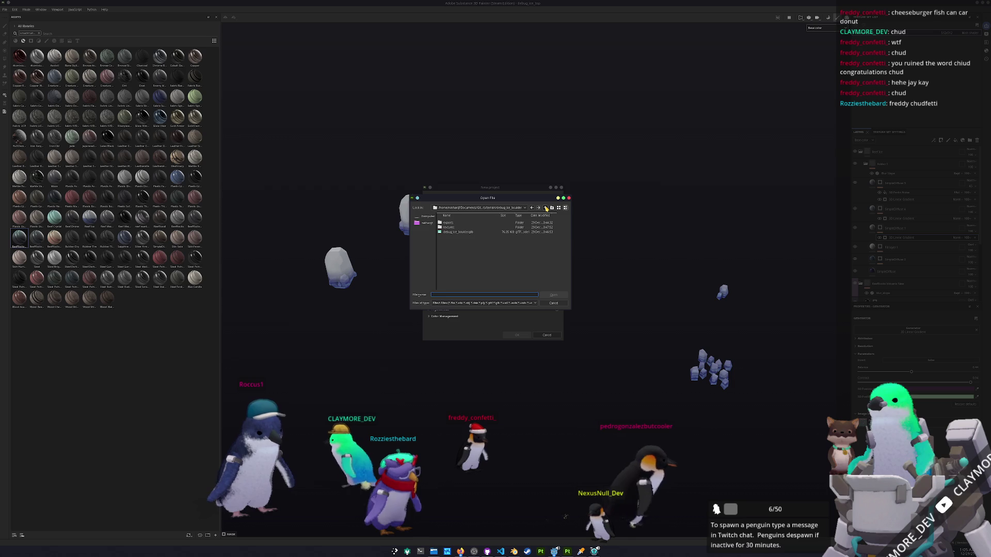
click(546, 207)
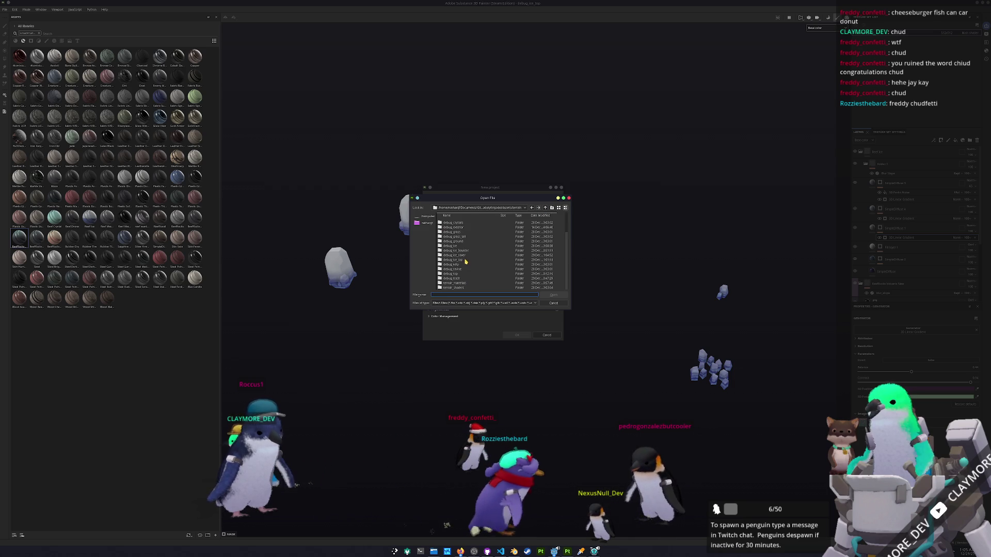
double_click(465, 256)
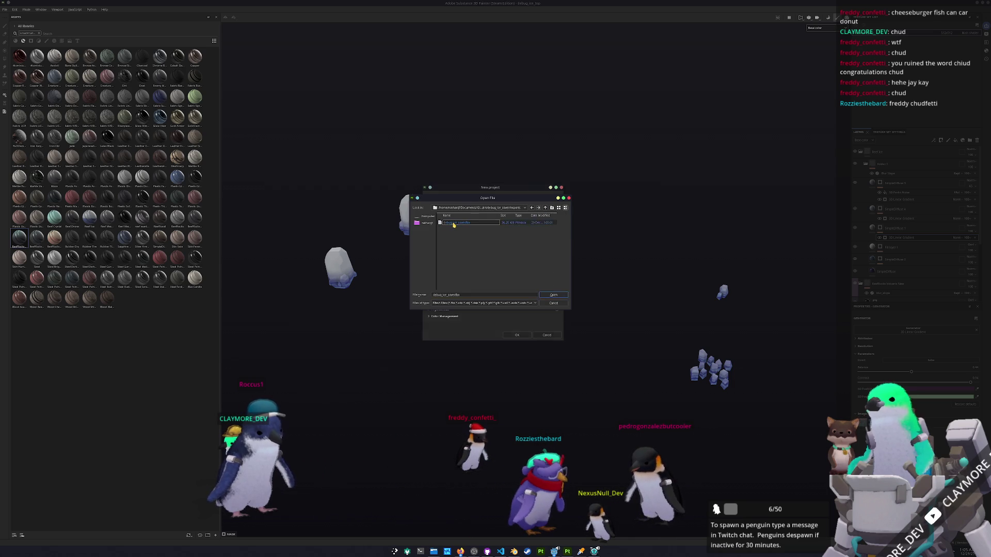
double_click(453, 225)
click(517, 335)
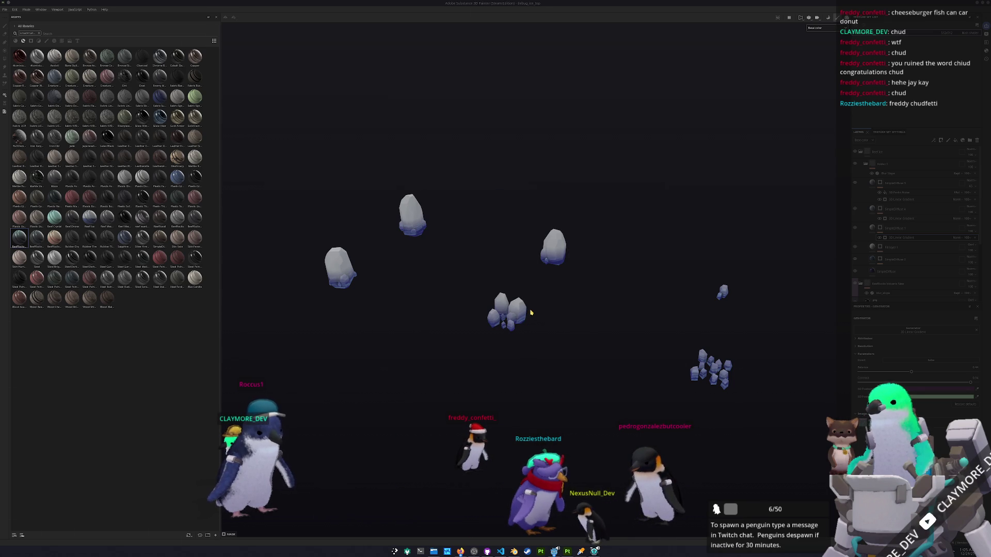
mouse_move(492, 307)
mouse_down()
mouse_move(492, 327)
mouse_move(451, 315)
mouse_move(522, 312)
mouse_move(519, 323)
mouse_up()
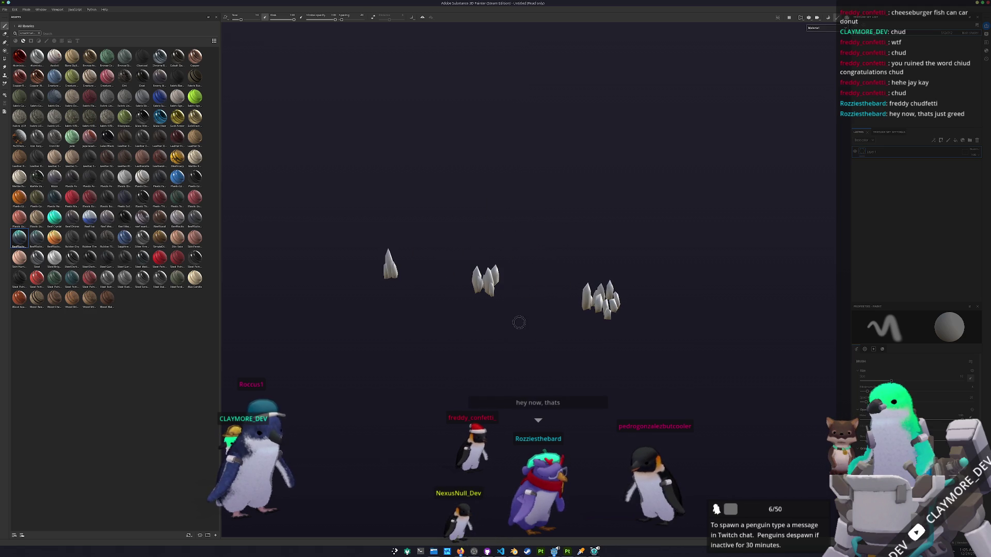
Bake the crystals' mesh maps and add the Reef Ice material to the layer stack.
key(ctrl+shift+b)
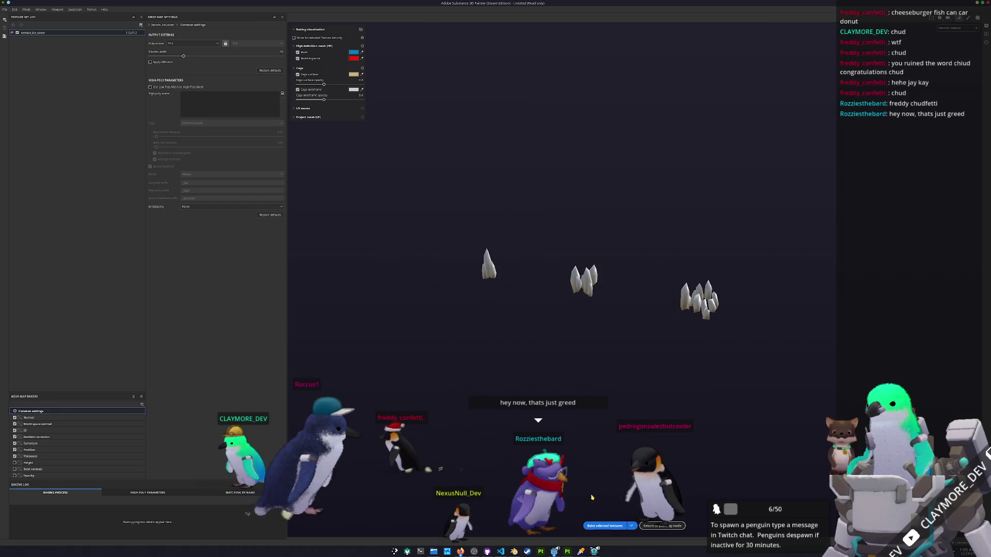
click(605, 526)
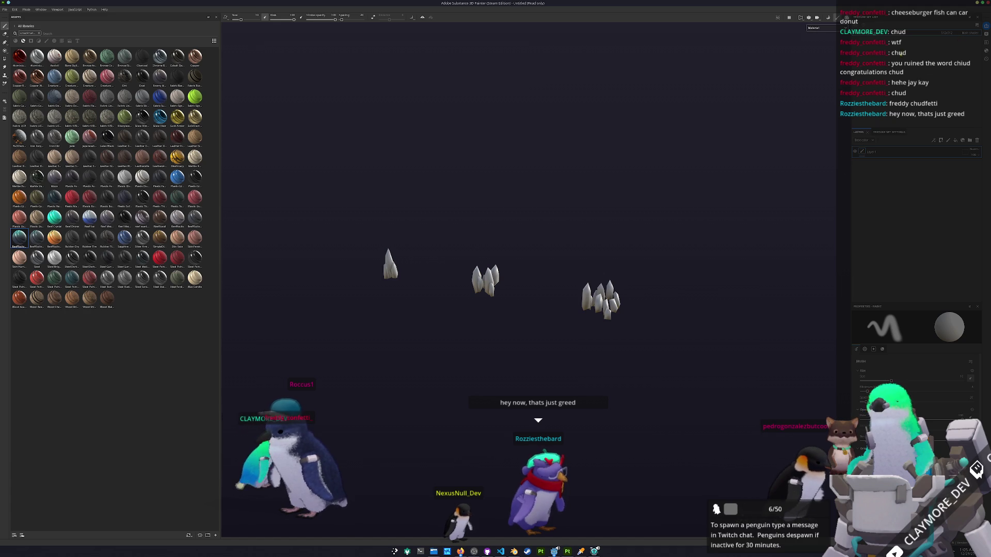
drag(90, 218, 892, 192)
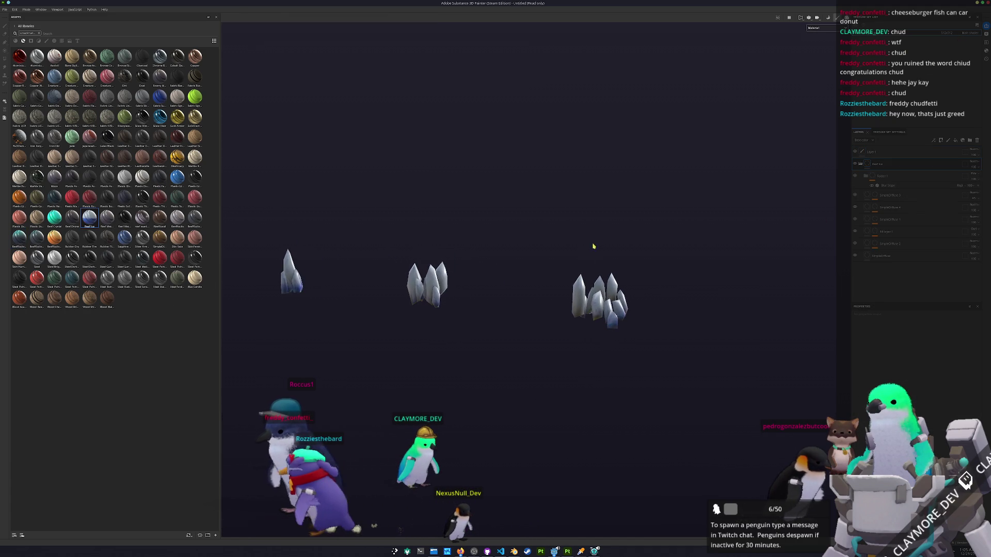
Preview the Base color channel, select the SimpleDiffuse 4 mask, and start saving the project.
click(817, 50)
drag(599, 160, 635, 215)
click(875, 207)
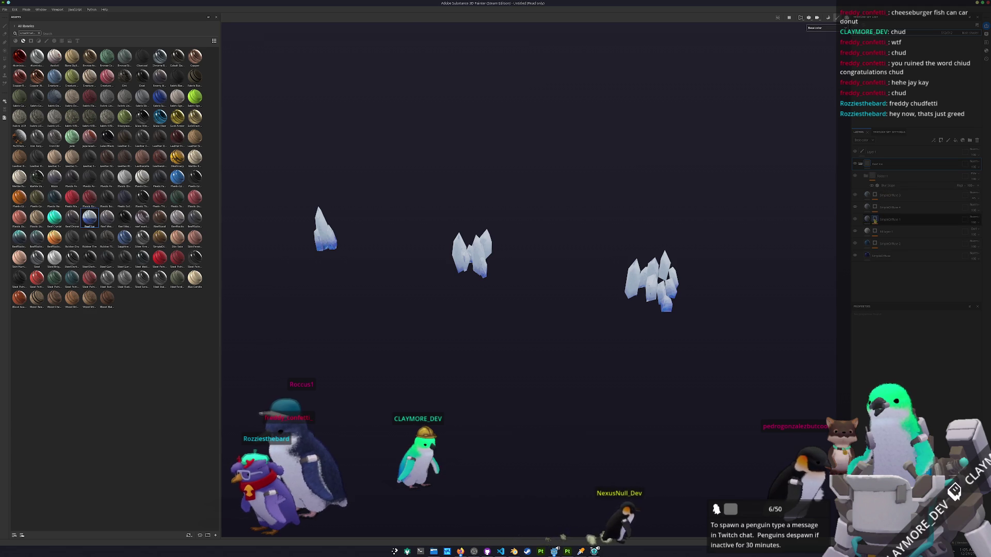
drag(635, 221, 599, 221)
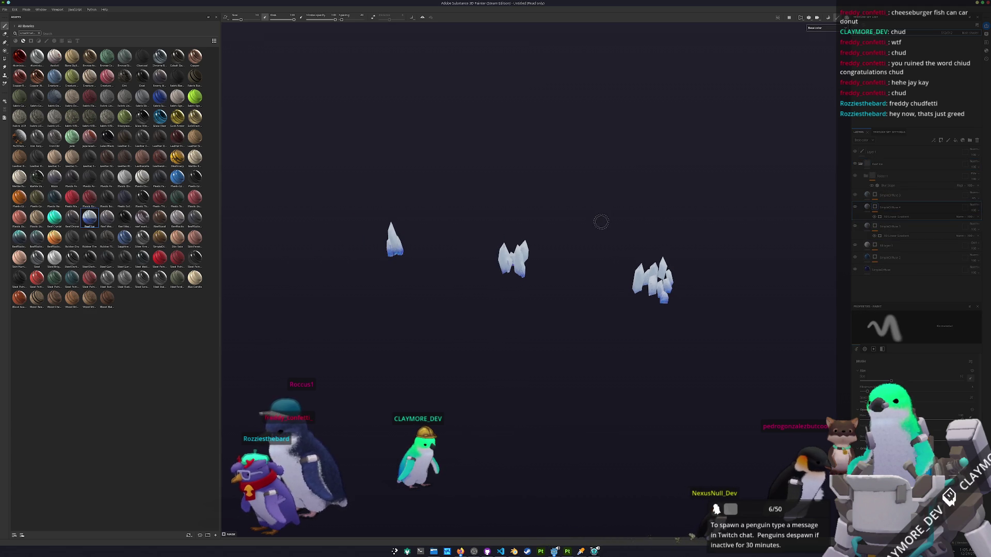
key(ctrl+s)
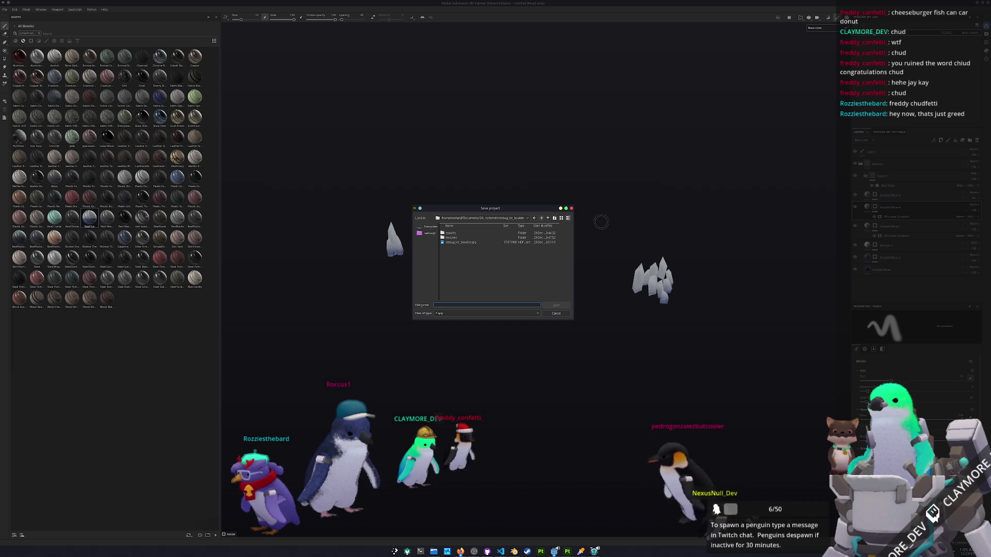
Save the project as debug_ice_cover in its terrain folder and open Export Textures.
click(485, 264)
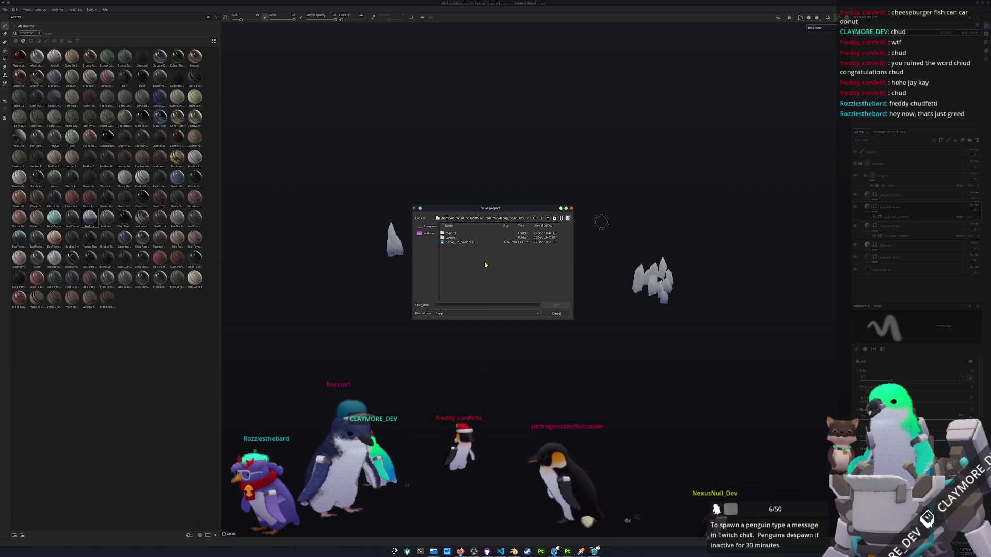
click(548, 219)
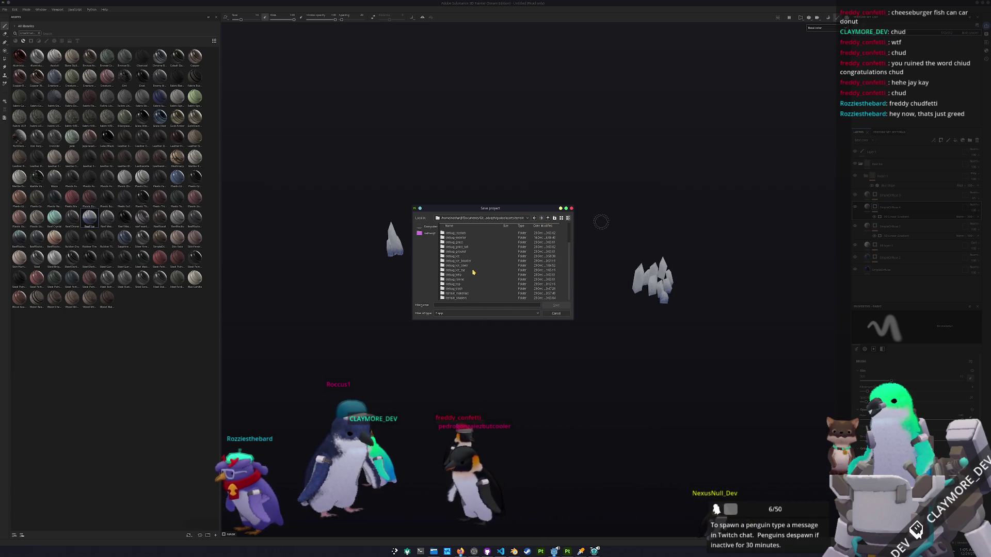
double_click(465, 266)
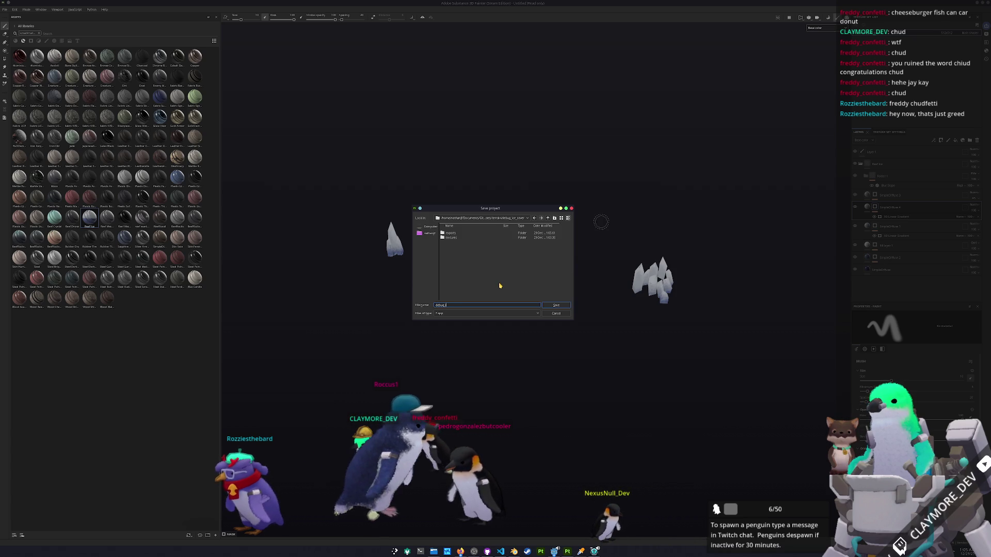
key(Return)
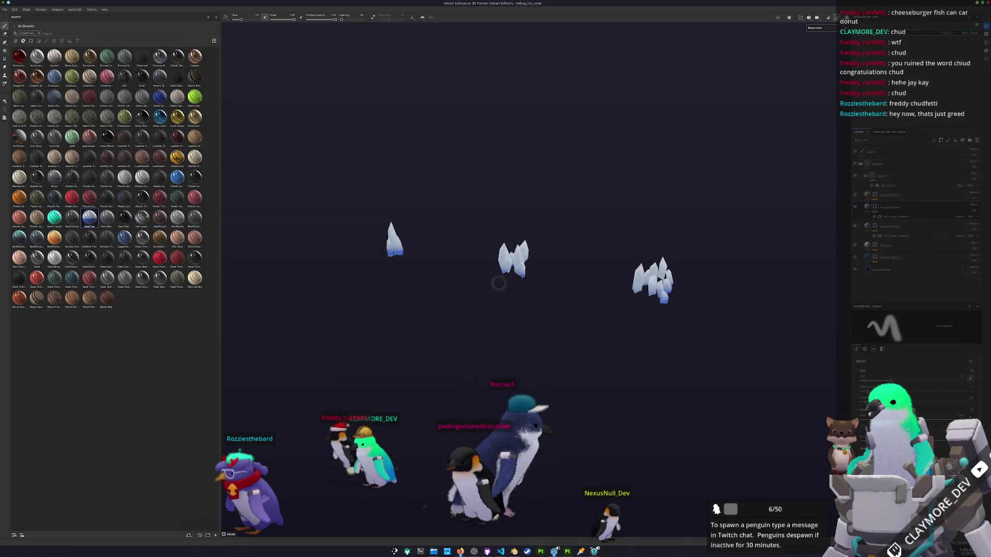
key(ctrl+shift+e)
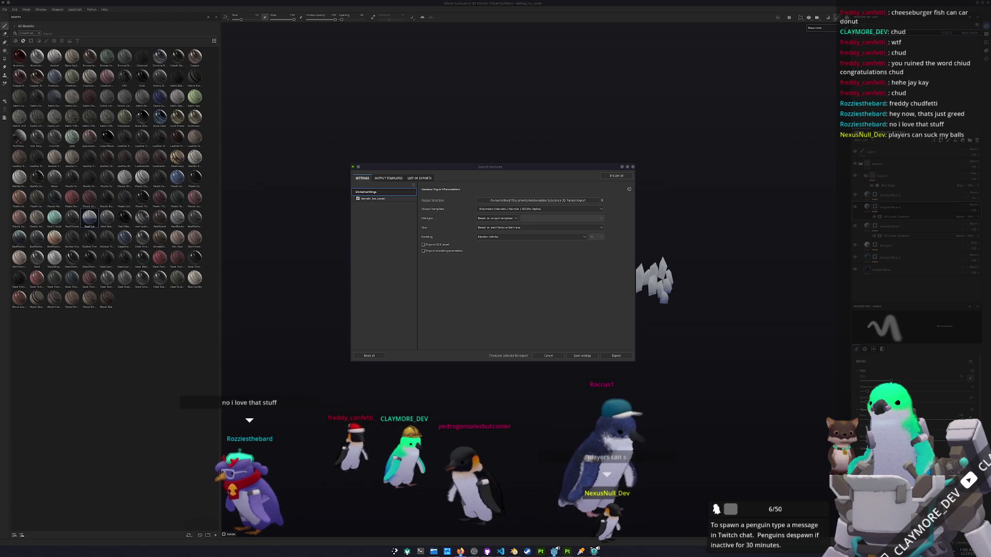
Uncheck Metallic, Roughness, Normal, Height, Normal_OpenGL and one more map for terrain_ice_cover.
click(373, 199)
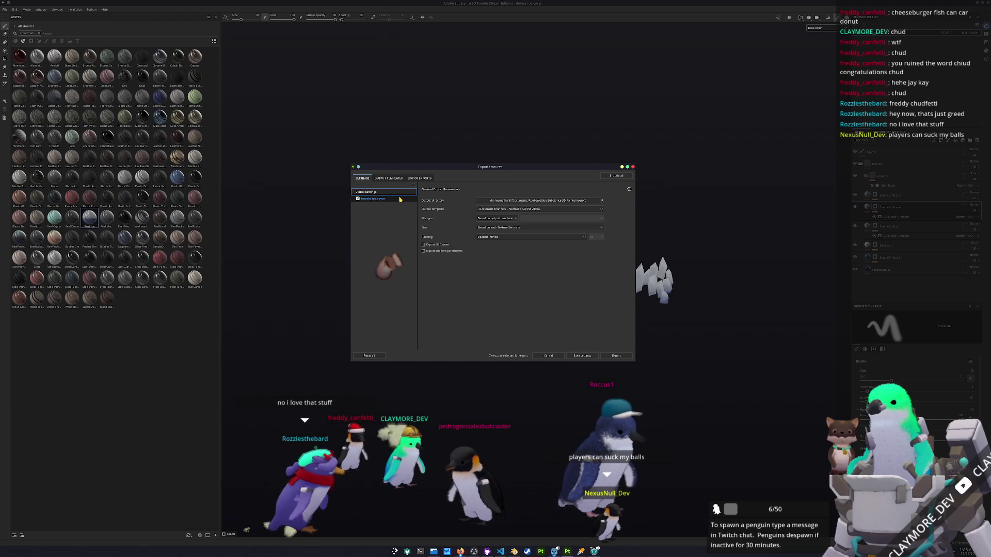
click(423, 265)
click(423, 274)
click(423, 283)
click(423, 291)
click(424, 300)
click(424, 309)
click(367, 192)
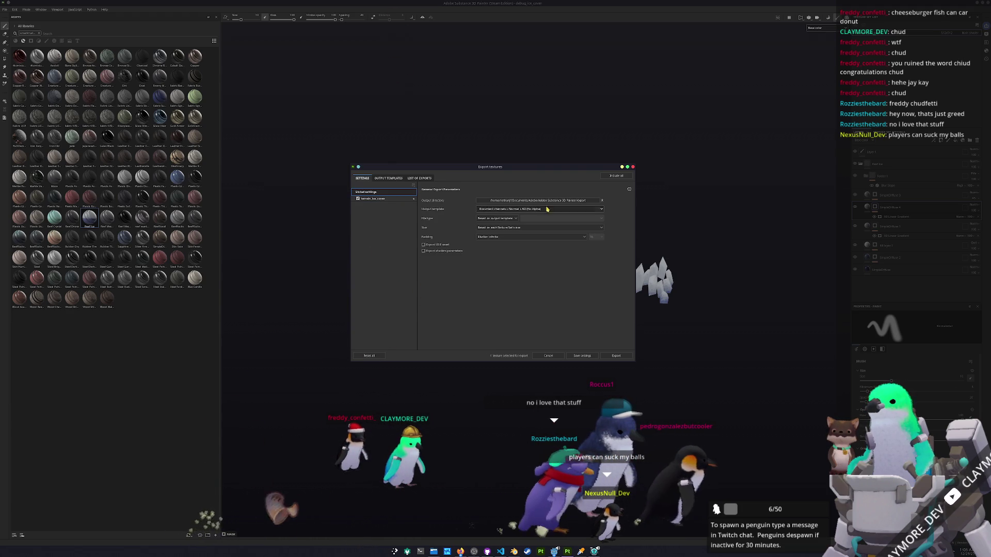
Set the output directory to debug_ice_cover/textures and export the texture.
click(551, 202)
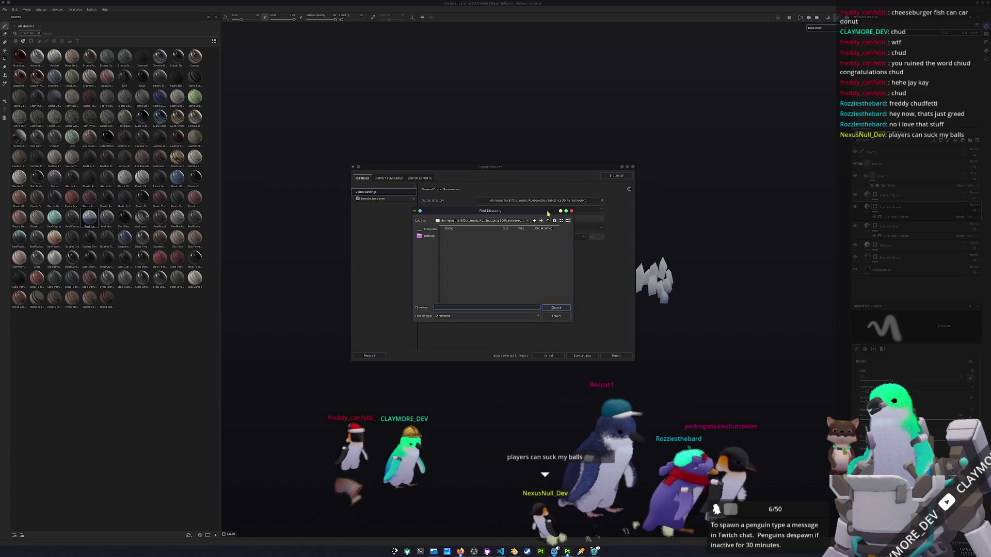
click(547, 221)
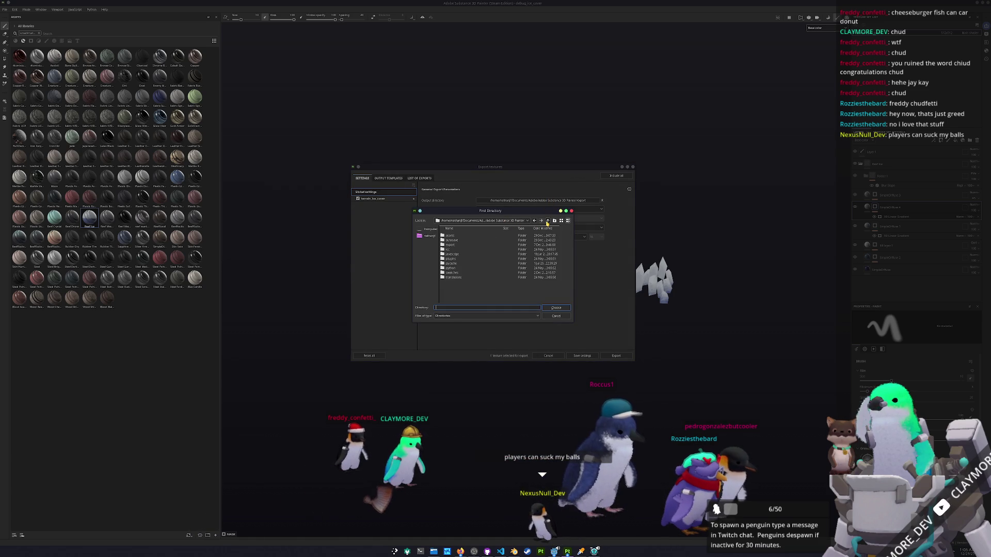
click(547, 221)
click(483, 221)
click(492, 250)
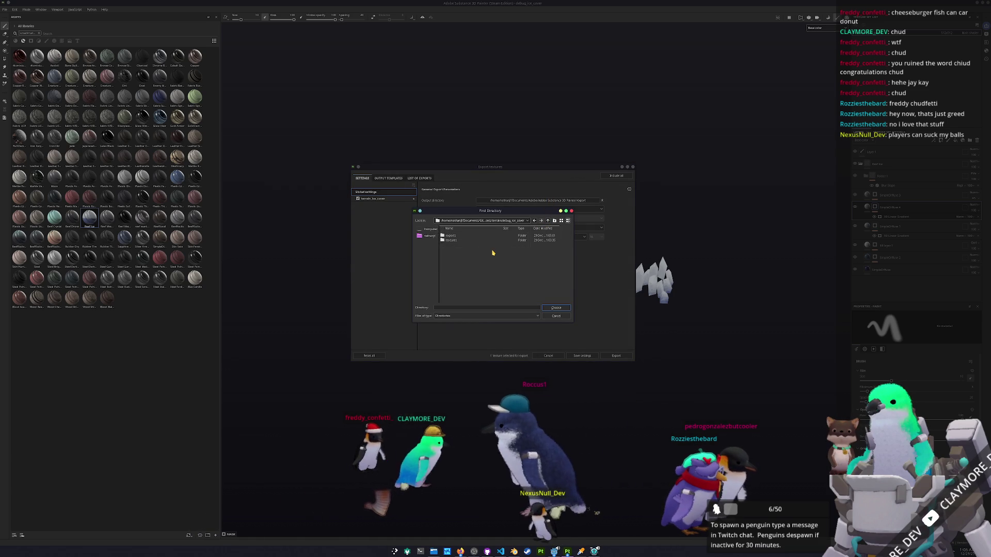
double_click(451, 241)
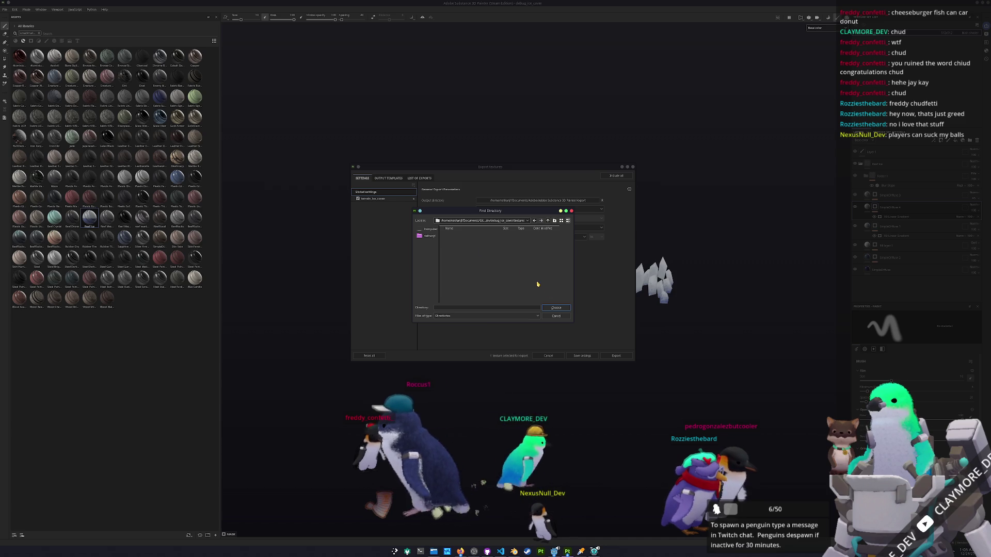
click(557, 308)
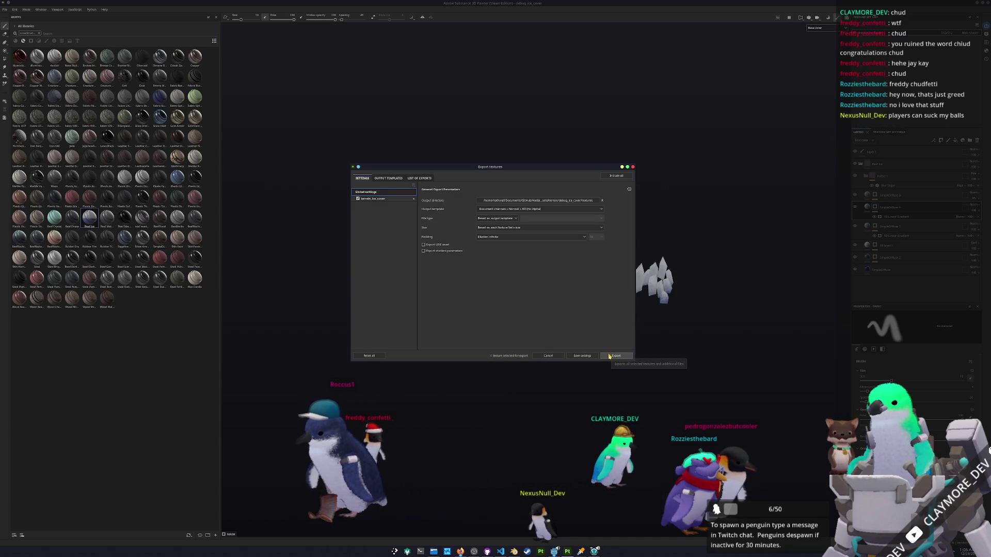
click(610, 356)
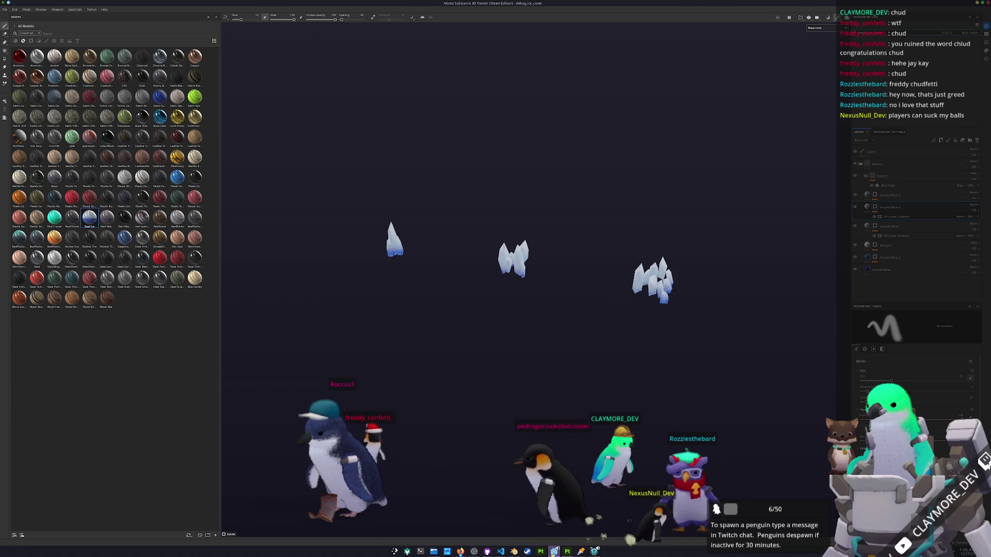
In Godot's FileSystem dock, collapse the anchor and materials folders and reopen terrain.
key(alt+Tab)
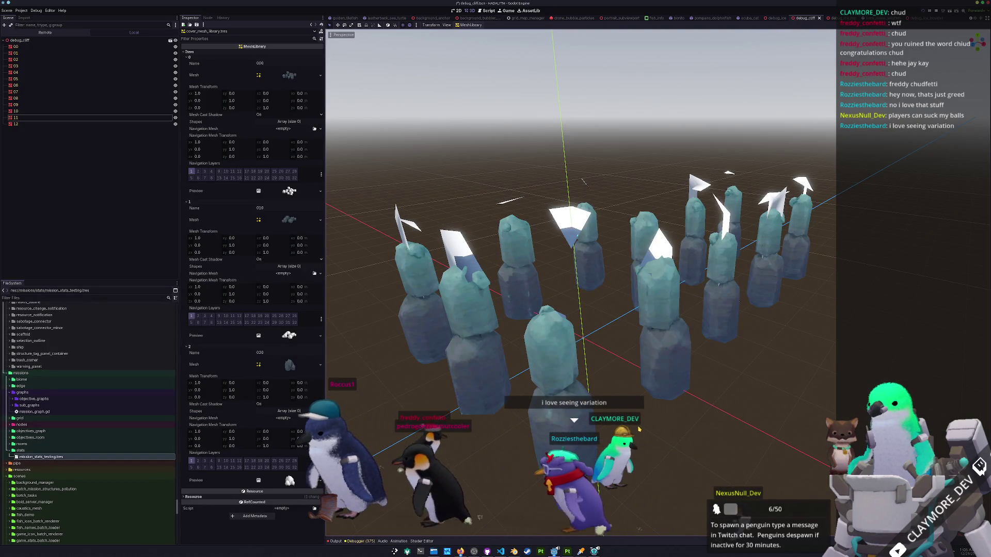
scroll(662, 437, down, 2)
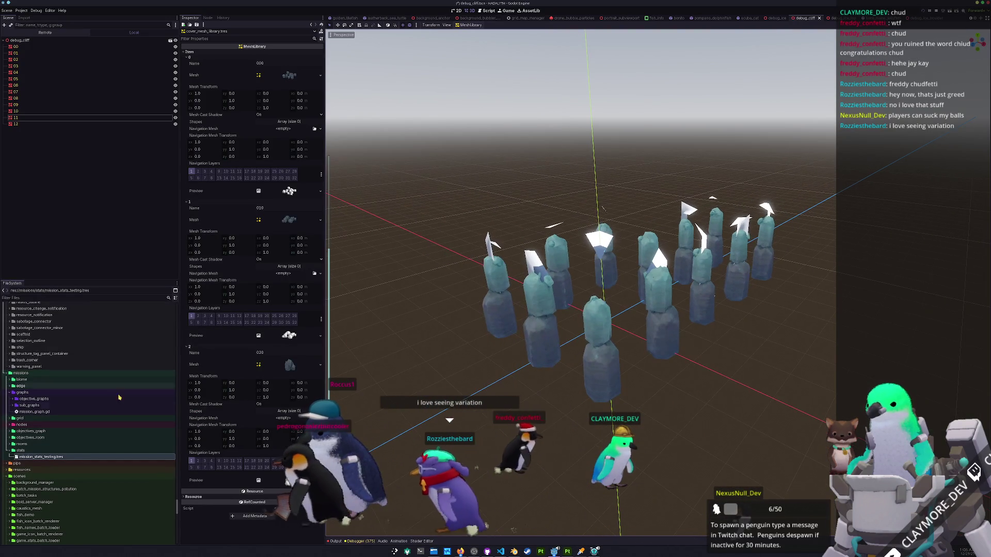
scroll(103, 413, down, 2)
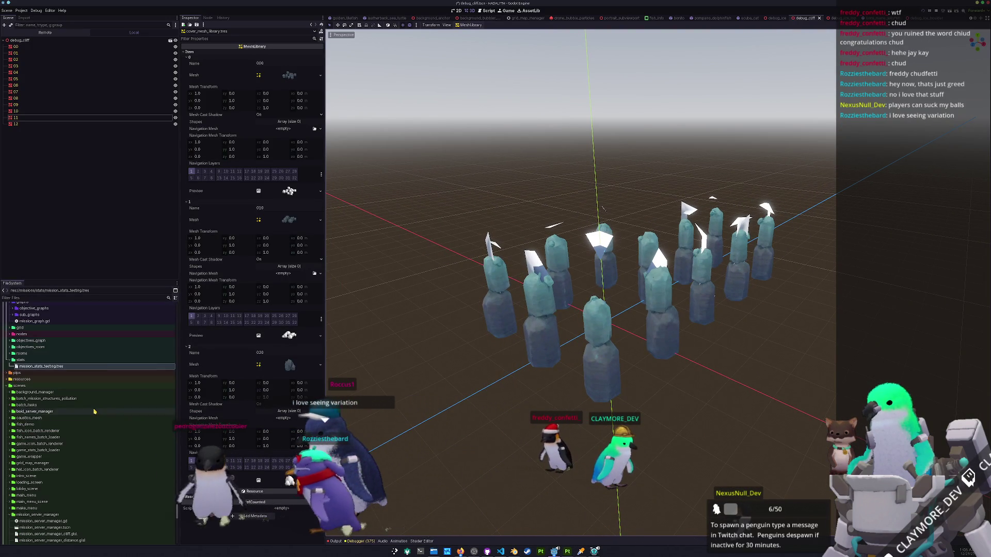
scroll(83, 465, up, 2)
scroll(103, 457, up, 10)
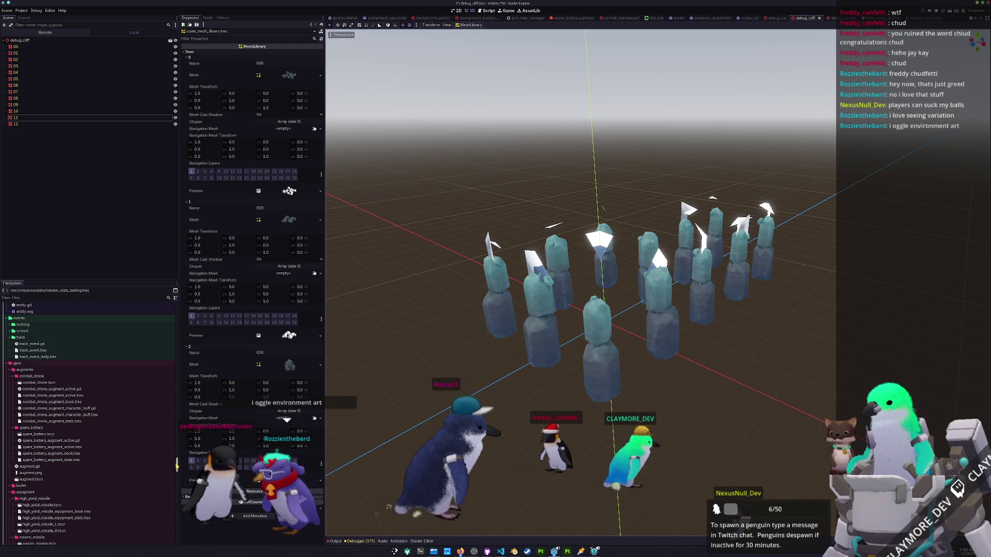
scroll(155, 444, up, 10)
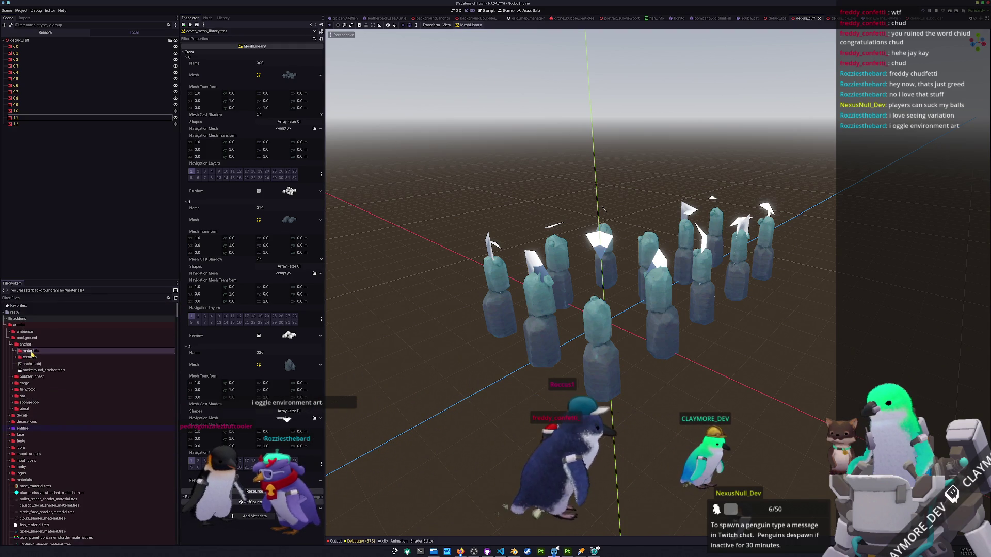
double_click(23, 344)
scroll(23, 406, down, 3)
double_click(24, 400)
scroll(31, 392, down, 5)
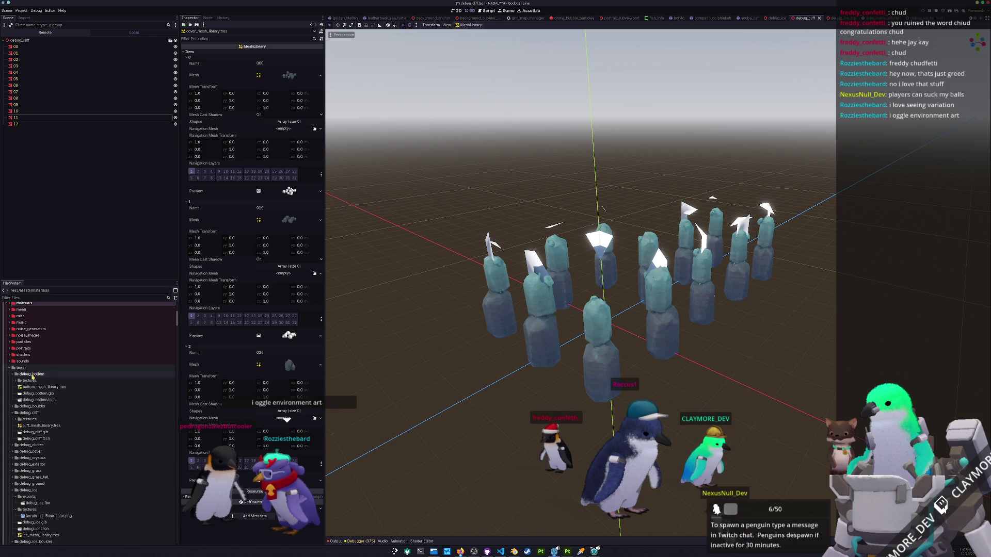
double_click(24, 367)
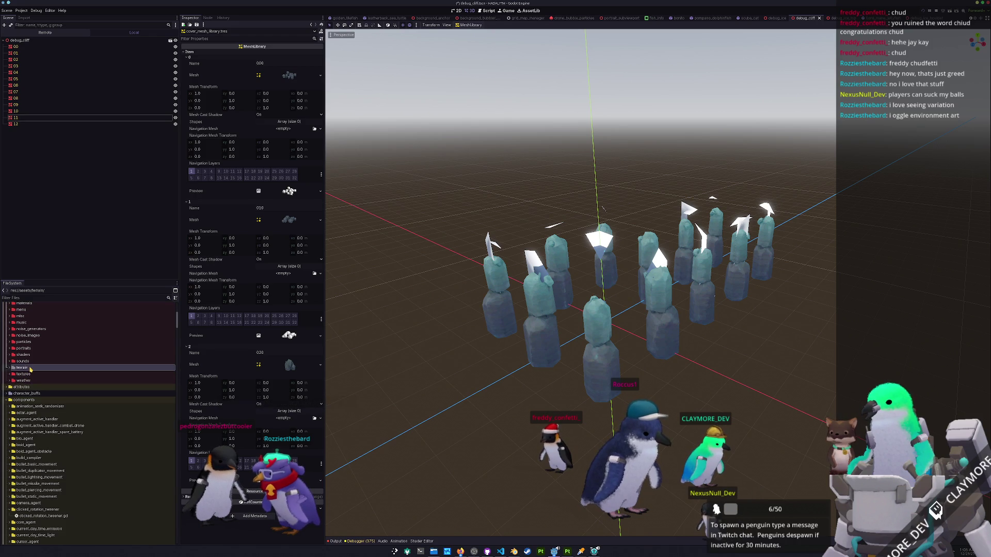
double_click(31, 369)
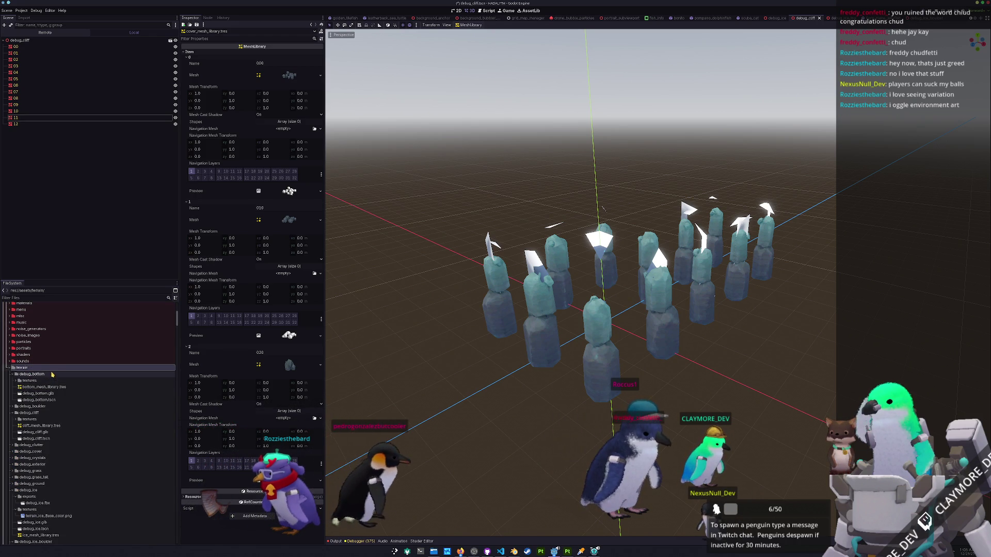
Collapse the debug_ice, debug_ice_boulder and debug_ice_top subfolders under terrain.
scroll(52, 392, down, 3)
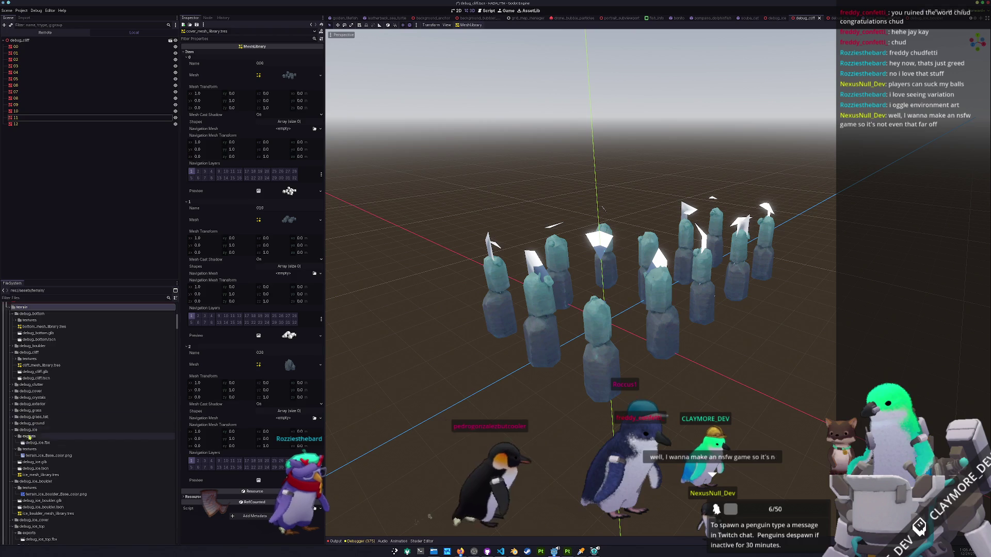
double_click(35, 437)
double_click(31, 443)
double_click(28, 430)
click(30, 443)
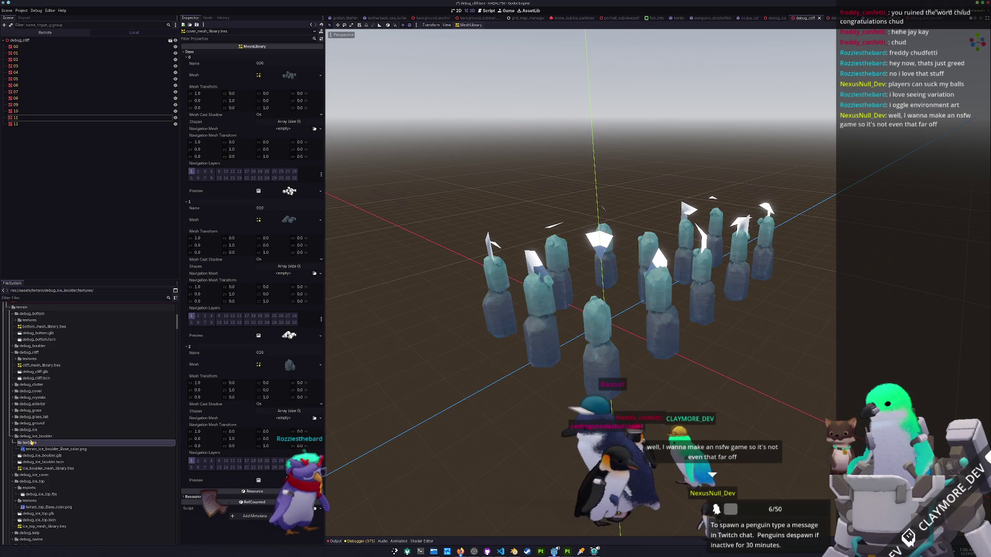
double_click(31, 443)
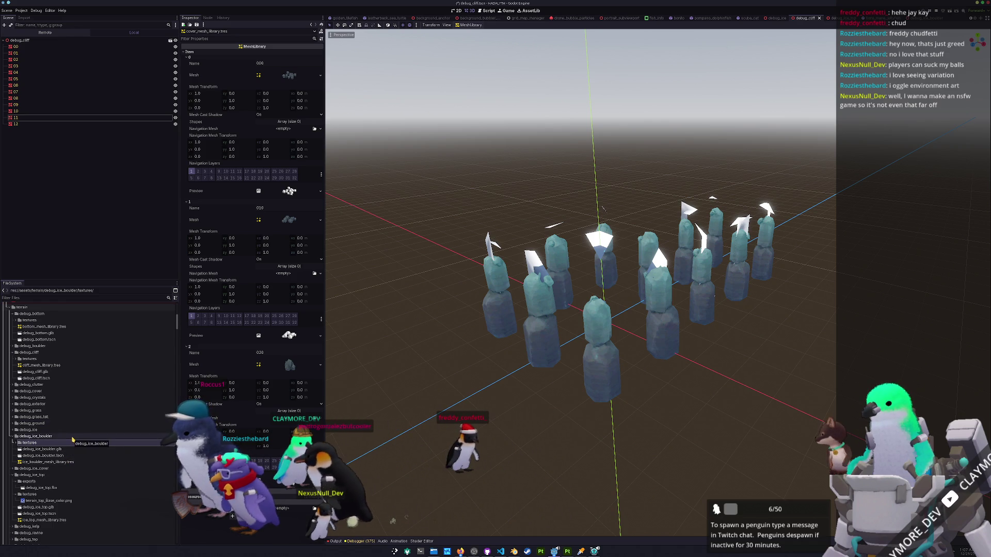
double_click(73, 439)
double_click(49, 457)
double_click(39, 463)
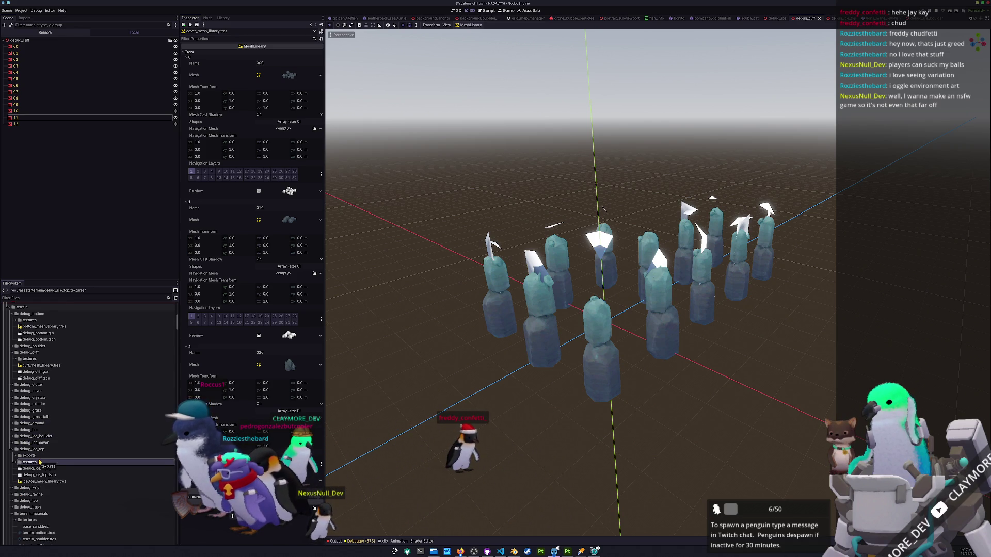
scroll(46, 449, down, 2)
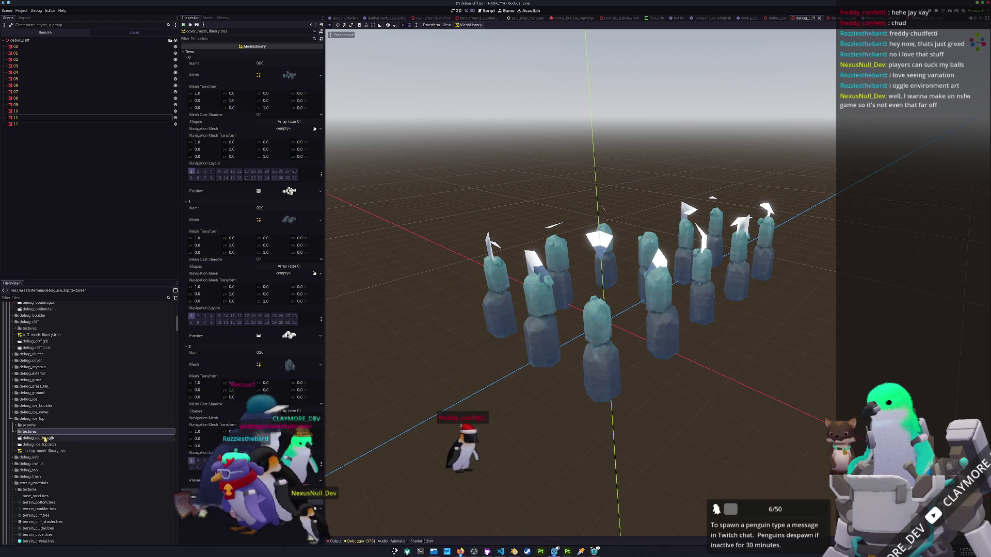
Expand debug_ice_cover with its textures and exports folders, then return to Blender.
double_click(53, 413)
double_click(41, 424)
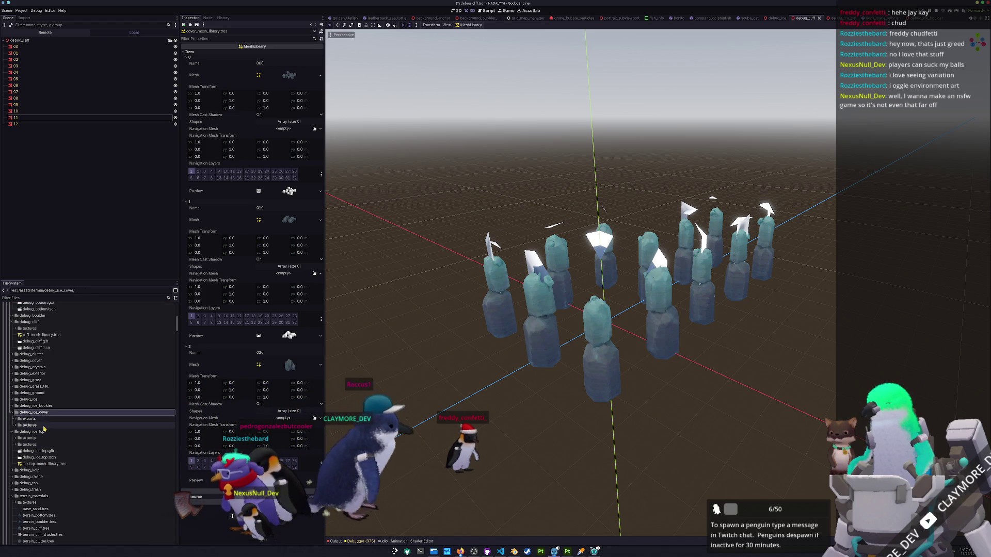
double_click(41, 419)
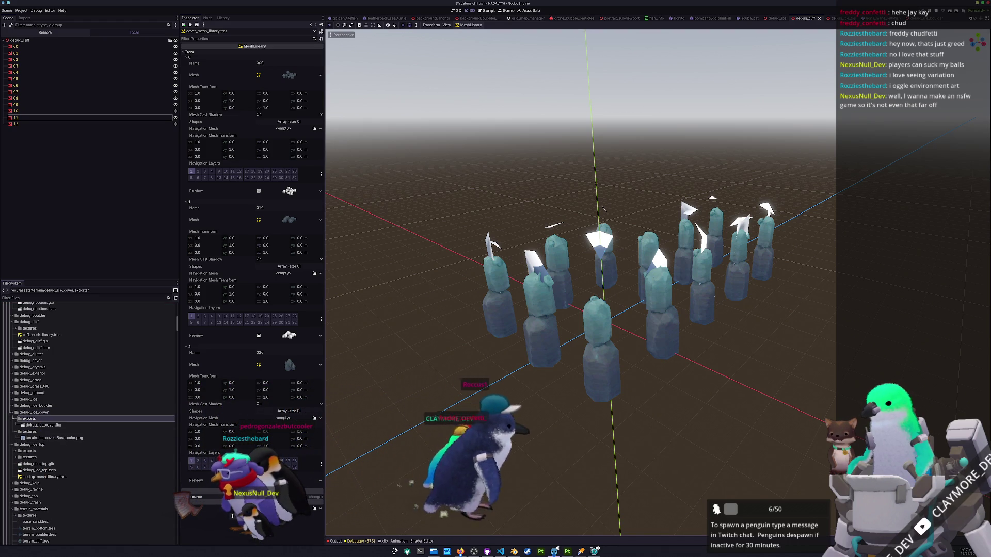
key(alt+Tab)
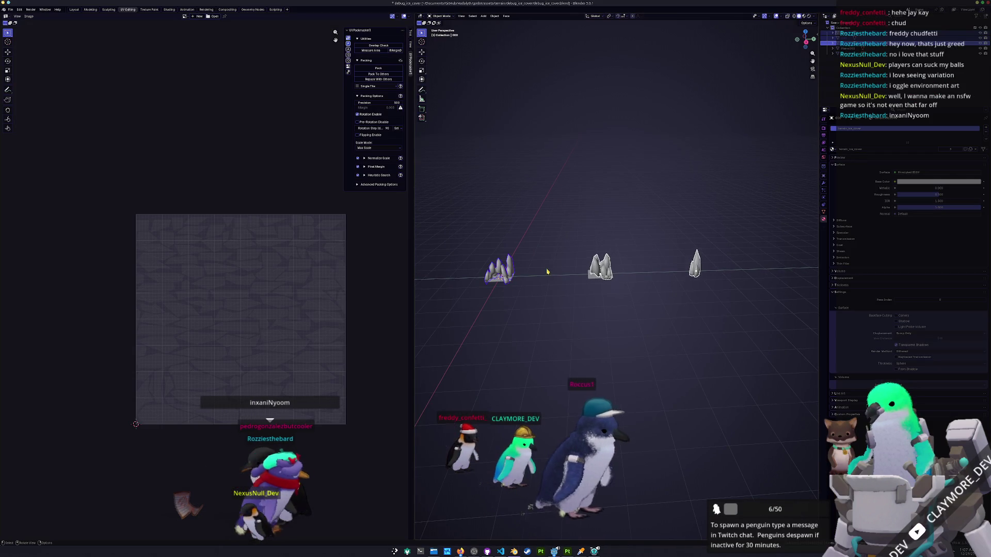
Export the ice cover model as glTF Binary (debug_ice_cover.glb) with material Images set to None.
click(11, 10)
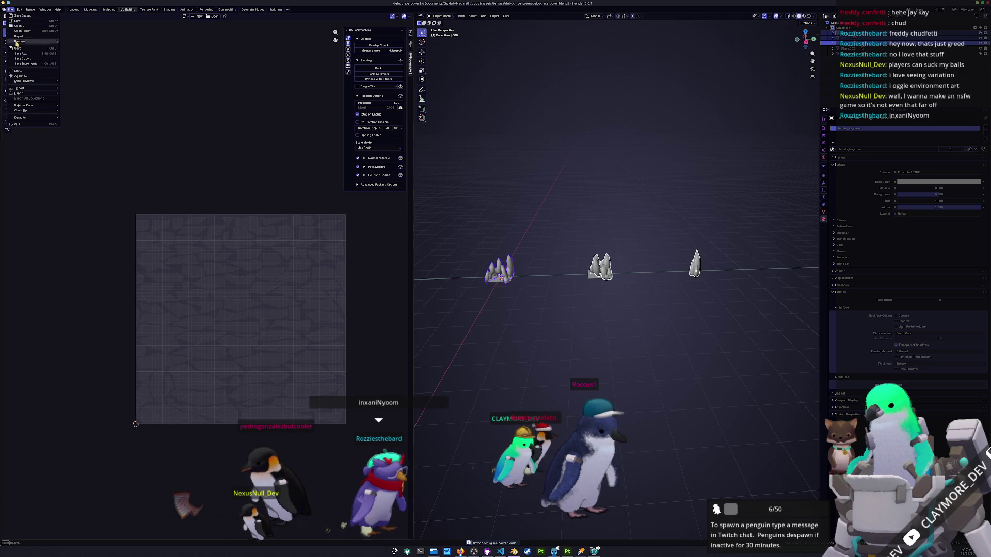
mouse_move(58, 95)
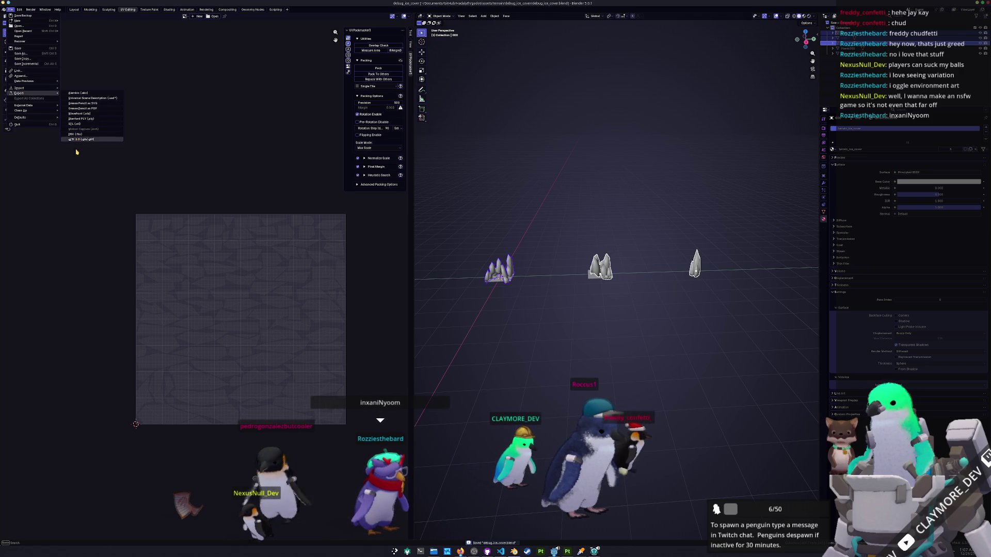
click(77, 139)
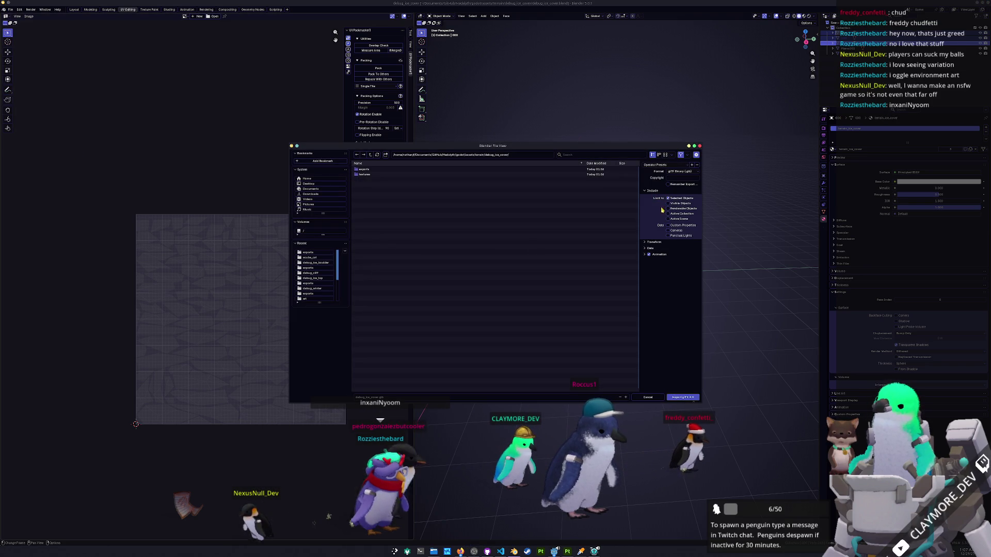
click(651, 249)
click(655, 269)
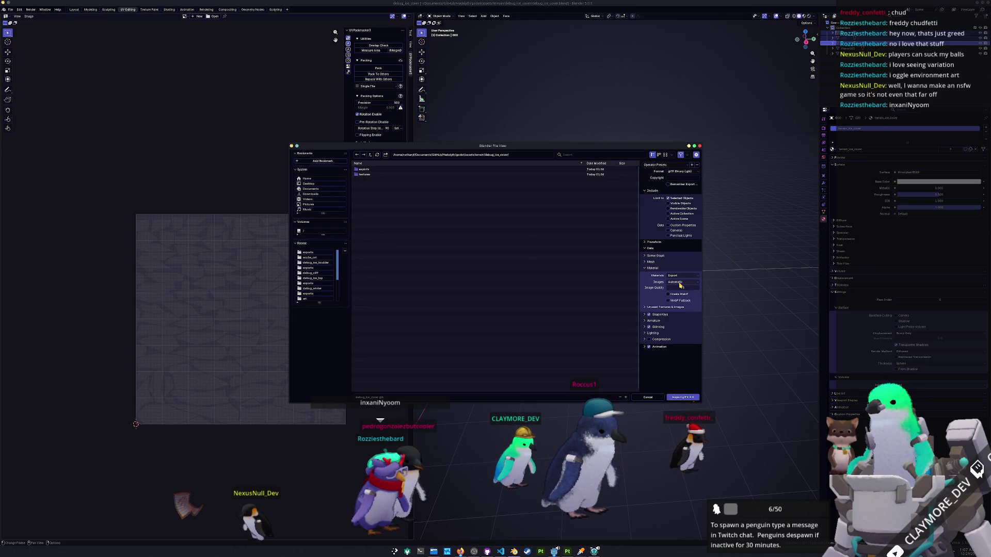
click(673, 305)
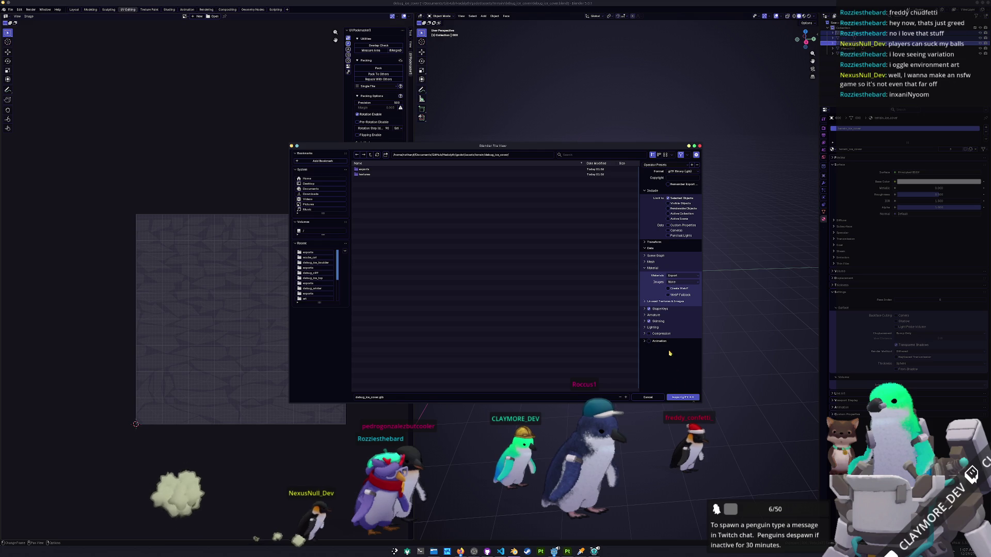
click(686, 397)
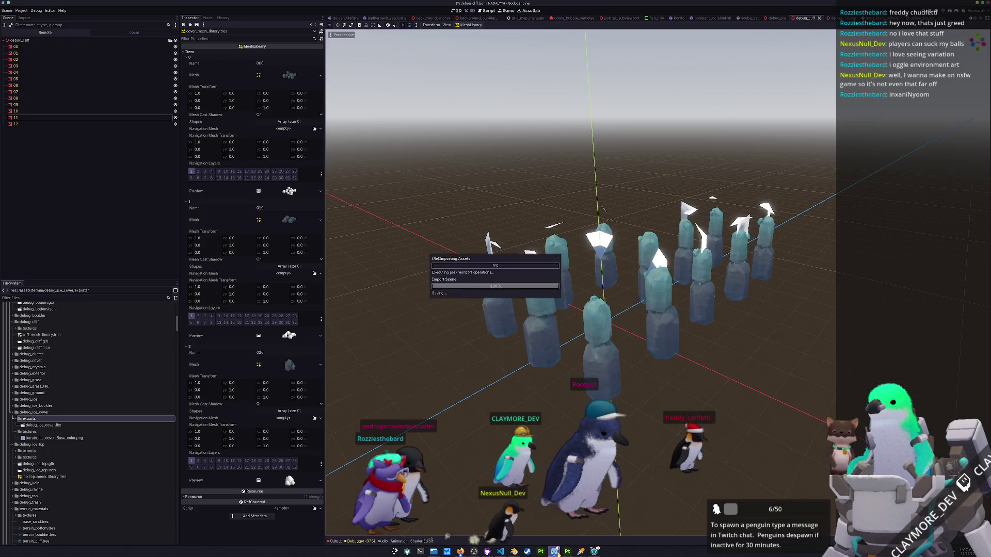
Set debug_ice_cover.glb's Import Script Path to a script in res://assets/import_scripts.
click(555, 551)
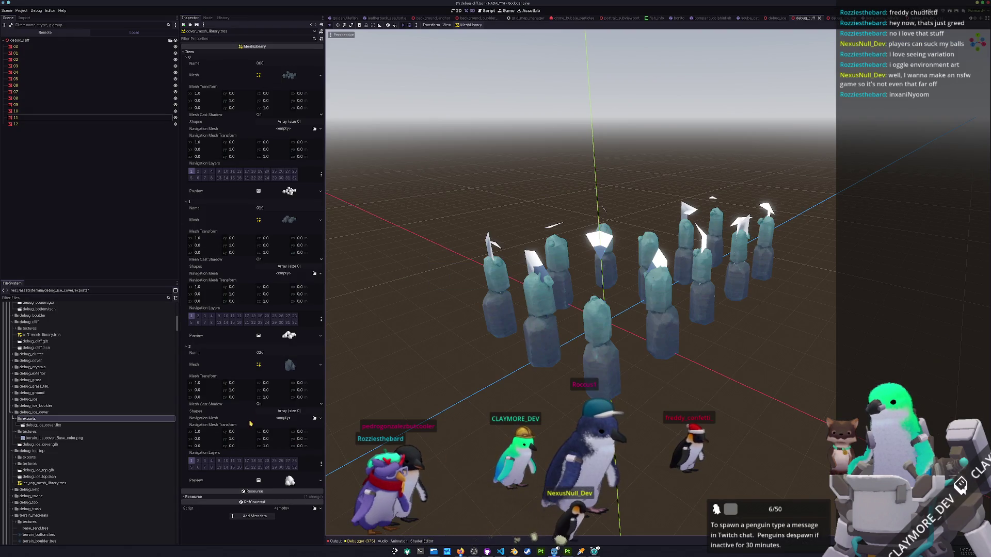
double_click(38, 444)
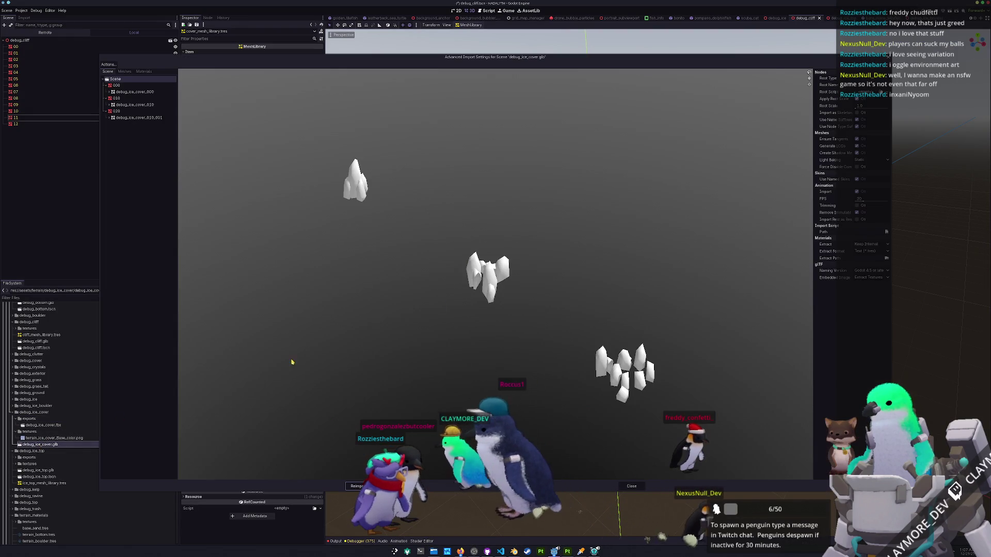
click(887, 233)
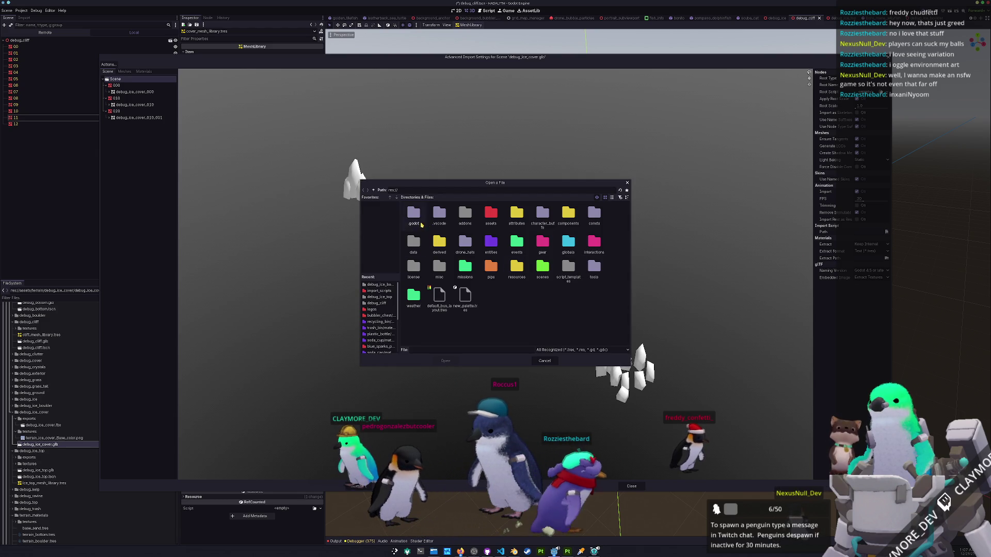
click(611, 198)
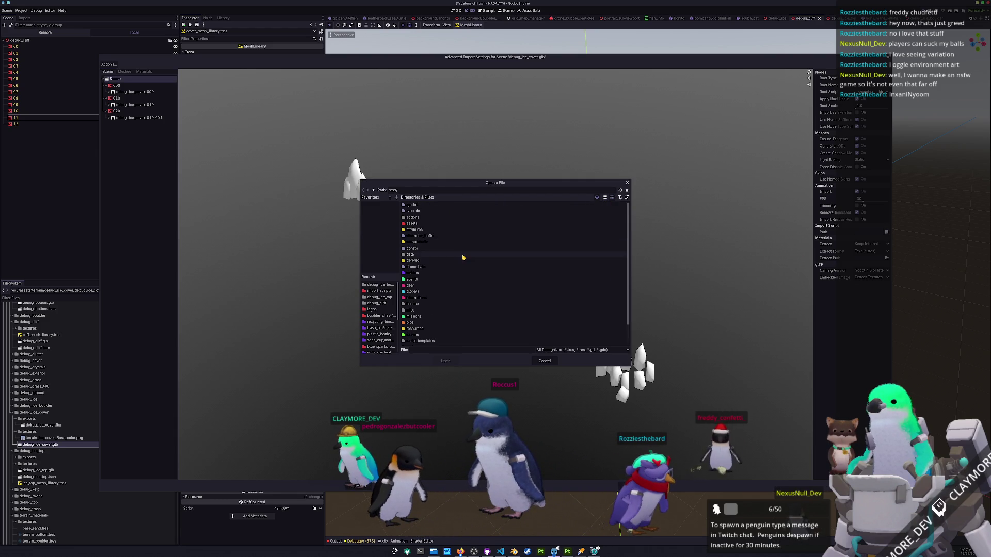
double_click(415, 223)
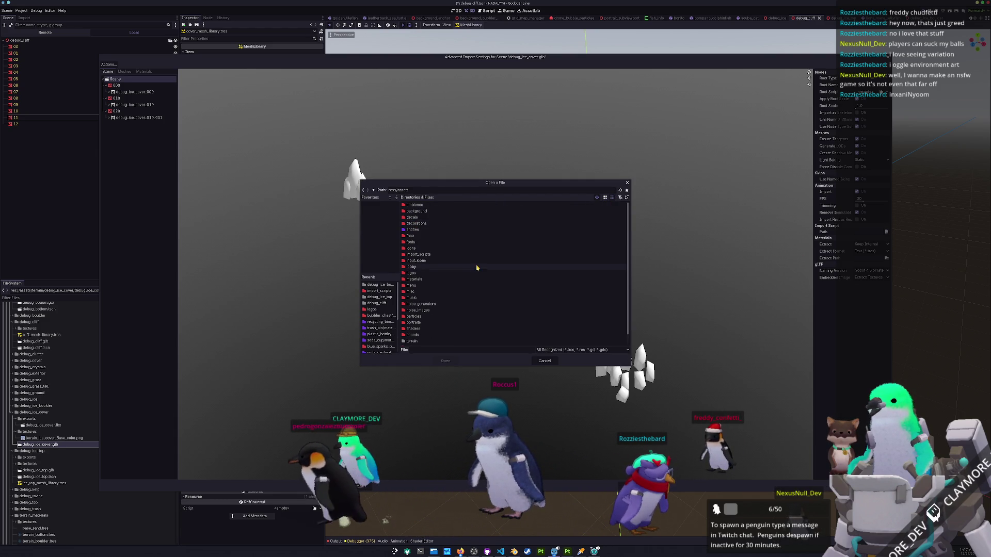
scroll(477, 254, down, 1)
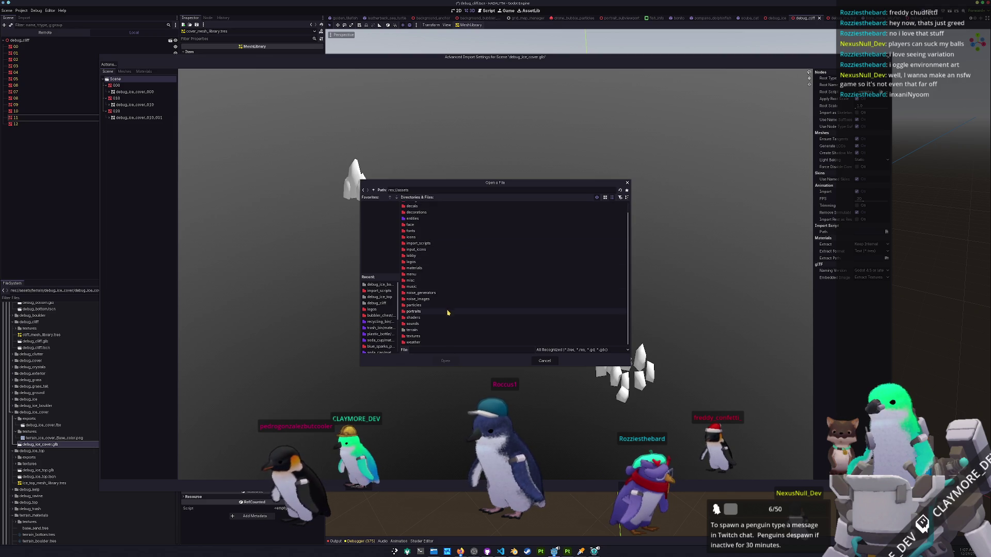
scroll(447, 309, up, 1)
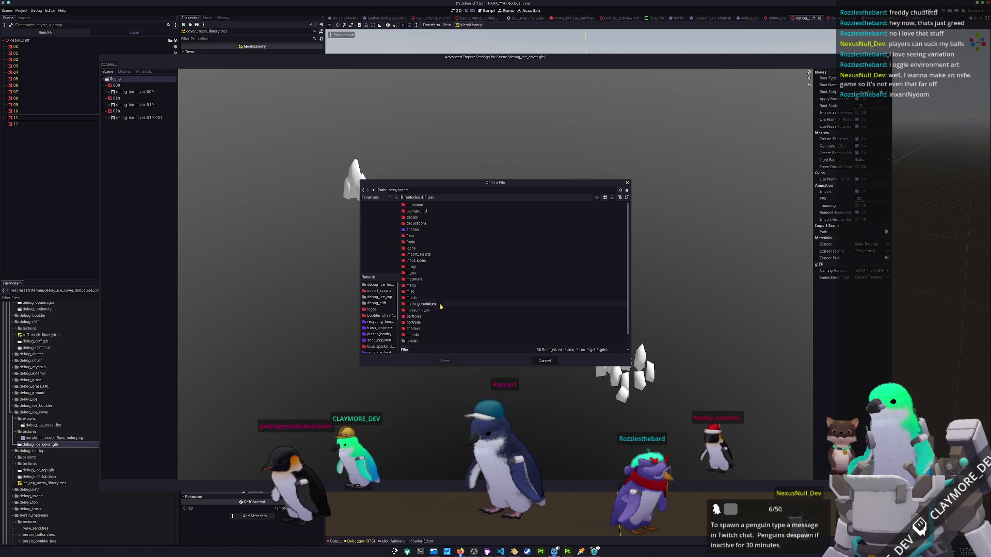
double_click(421, 255)
double_click(419, 210)
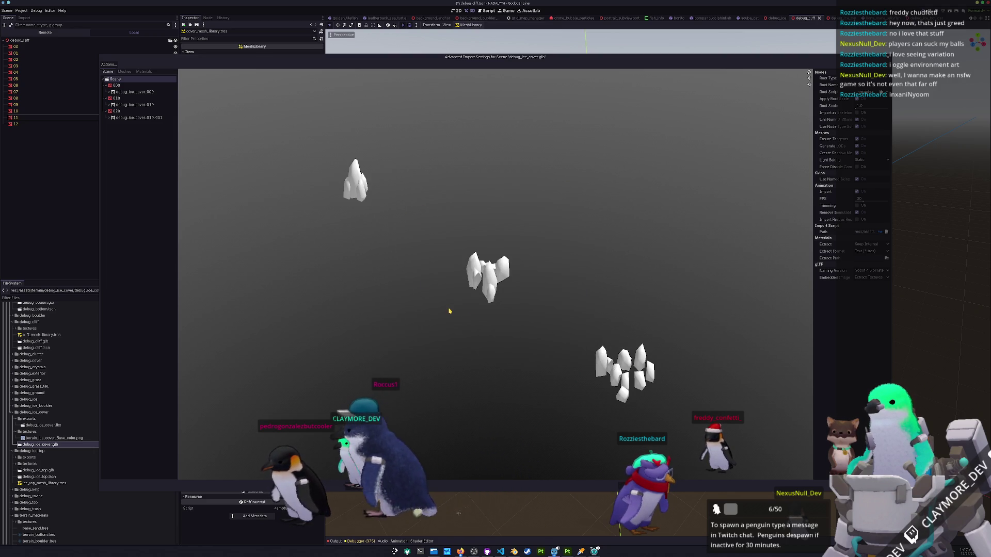
Reimport the ice cover model with the new import script and reselect debug_ice_cover.glb.
click(495, 487)
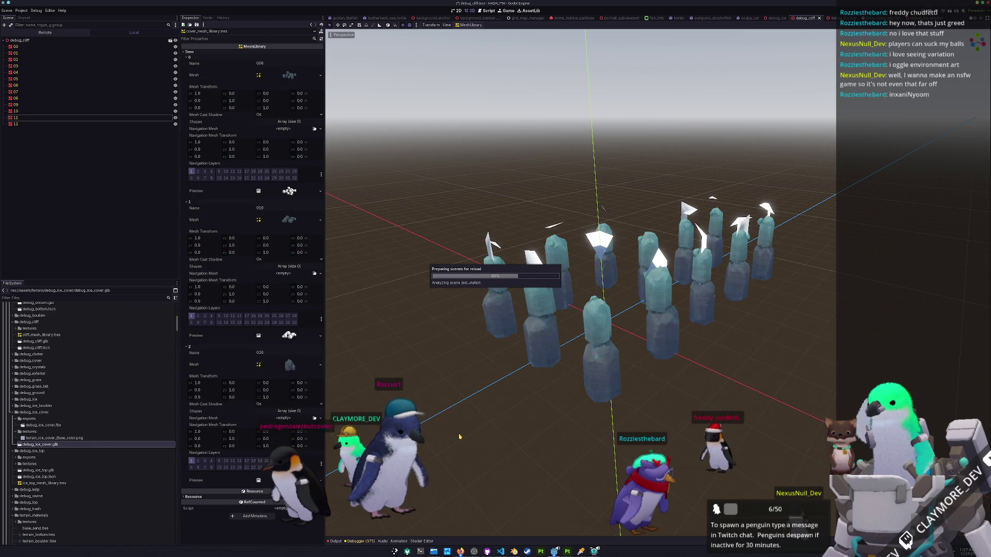
scroll(466, 432, down, 5)
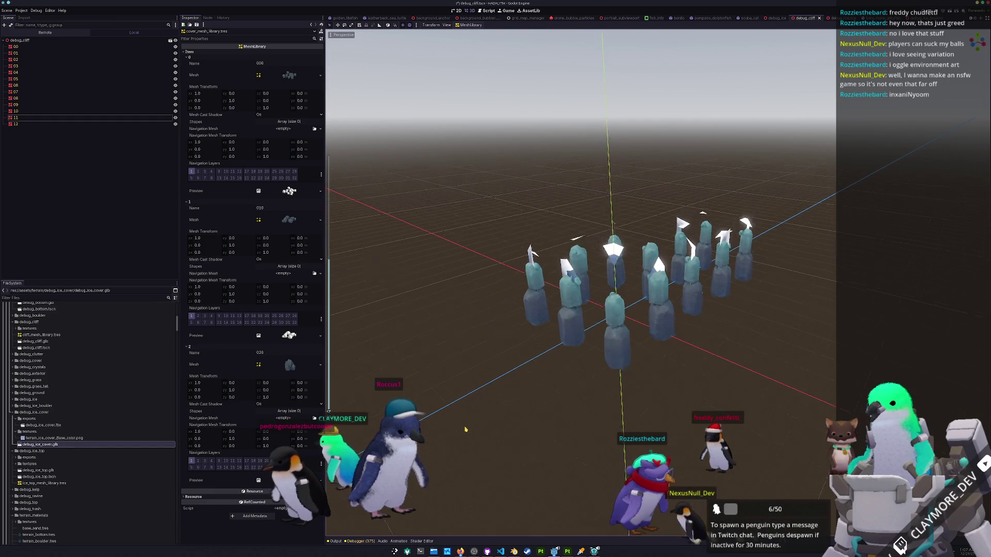
scroll(476, 410, up, 2)
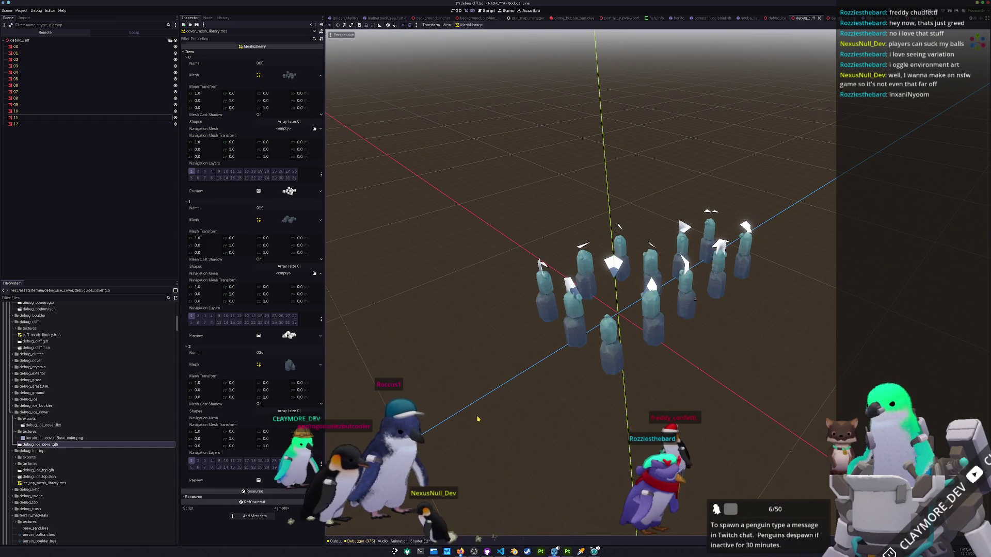
scroll(464, 418, up, 1)
click(52, 443)
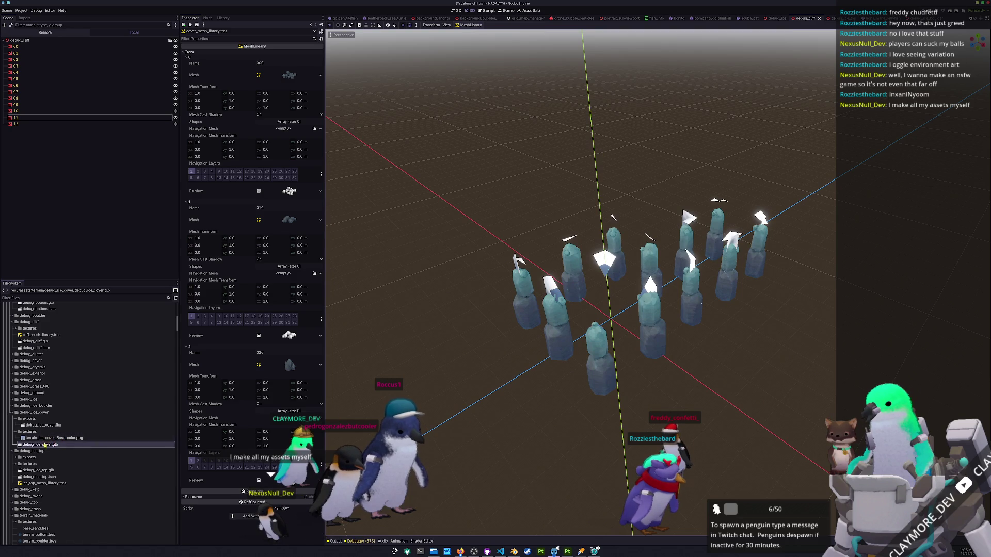
right_click(47, 447)
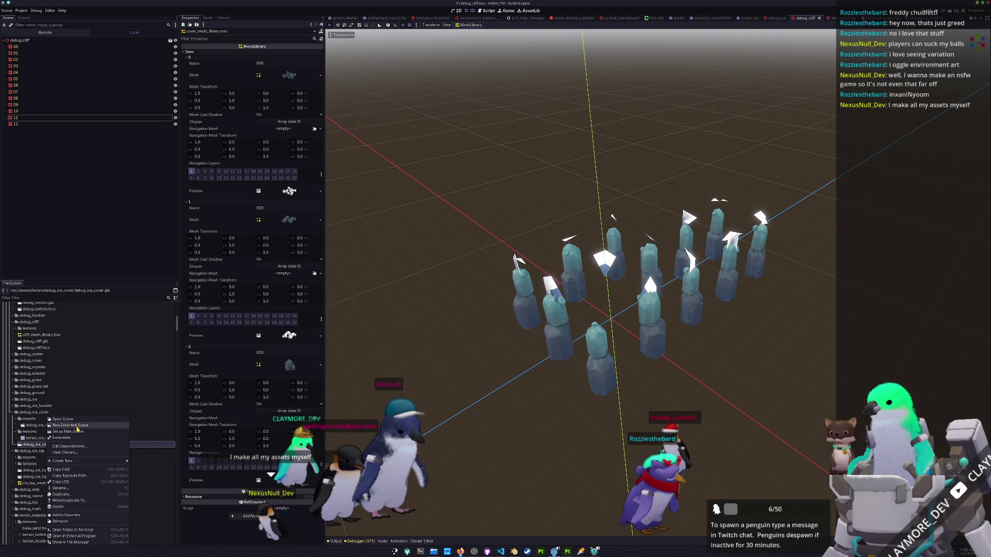
Create an inherited scene from debug_ice_cover.glb and save it as terrain/debug_ice_cover/debug_ice_cover.tscn.
click(77, 428)
key(ctrl+s)
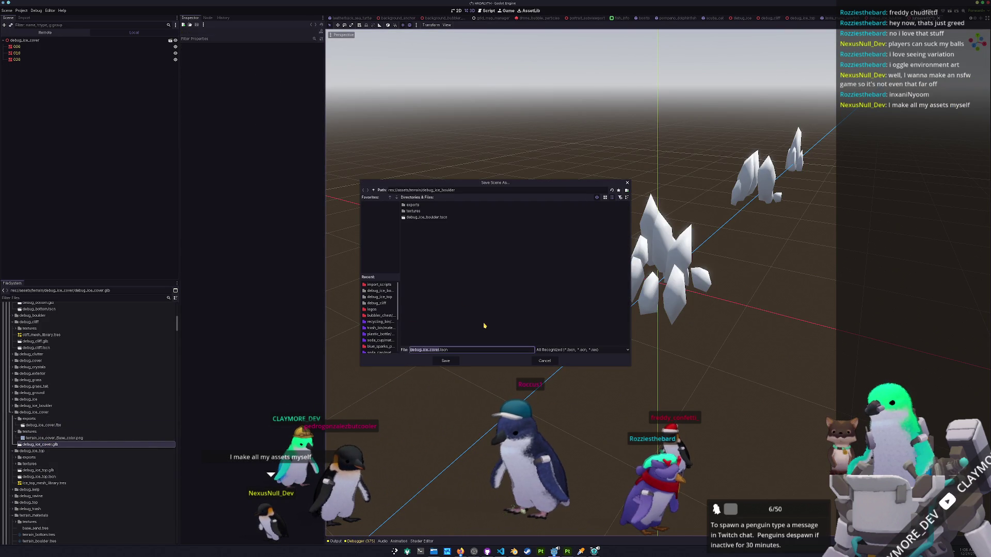
click(373, 191)
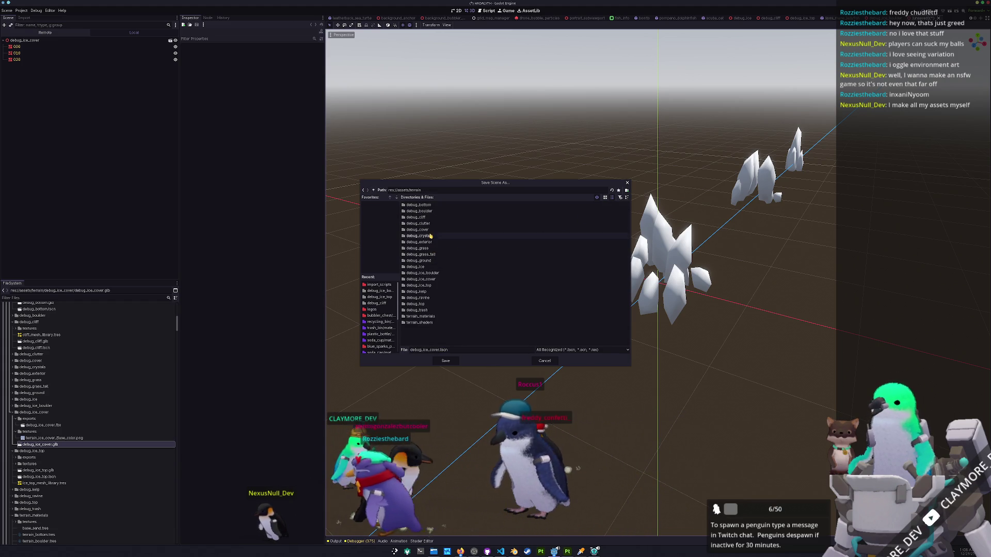
double_click(427, 279)
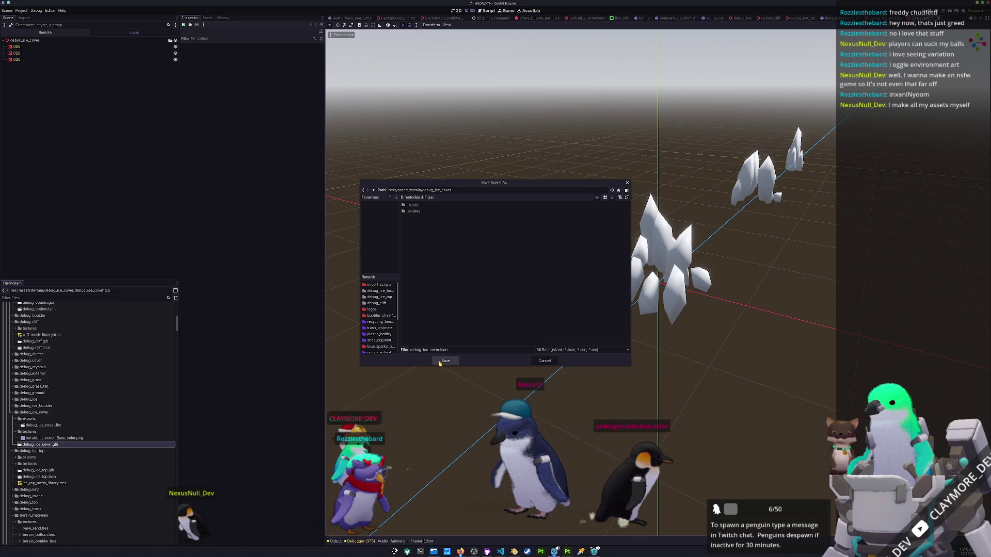
click(441, 361)
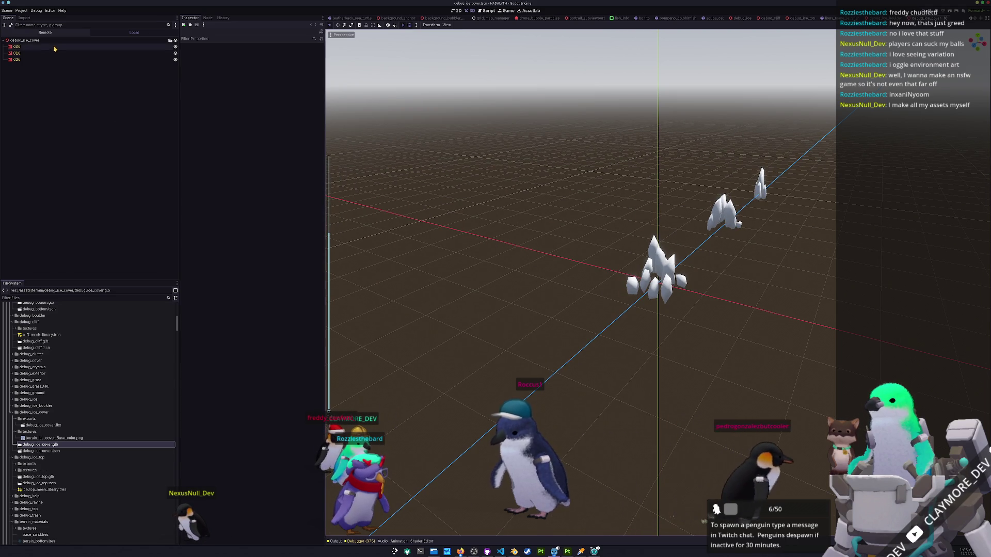
Select crystal nodes 000 to 020, then select the terrain_ice_top material file.
click(17, 47)
shift+click(16, 59)
key(shift+alt+o)
key(Escape)
scroll(37, 413, down, 5)
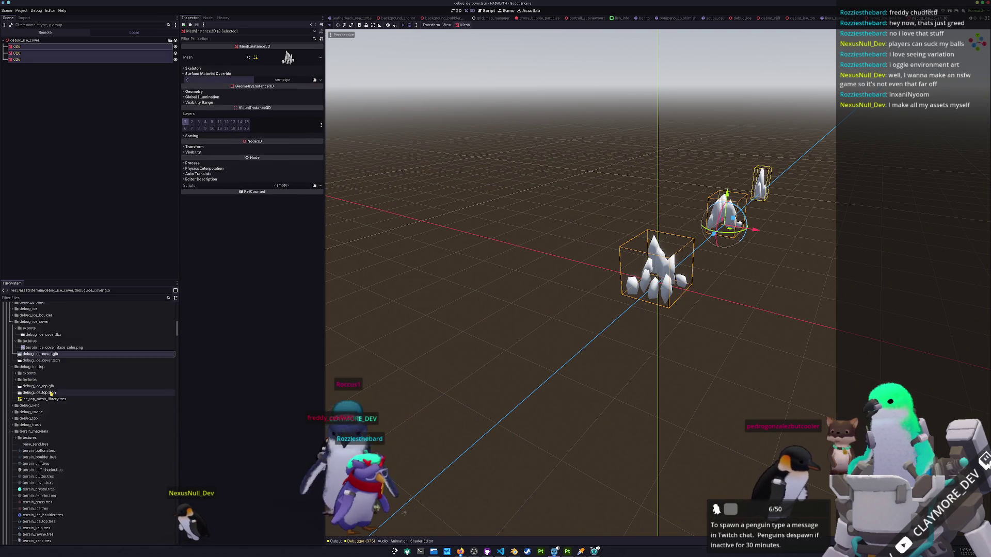
click(47, 431)
Duplicate terrain_ice_top.tres as terrain_ice_cover.tres.
key(ctrl+d)
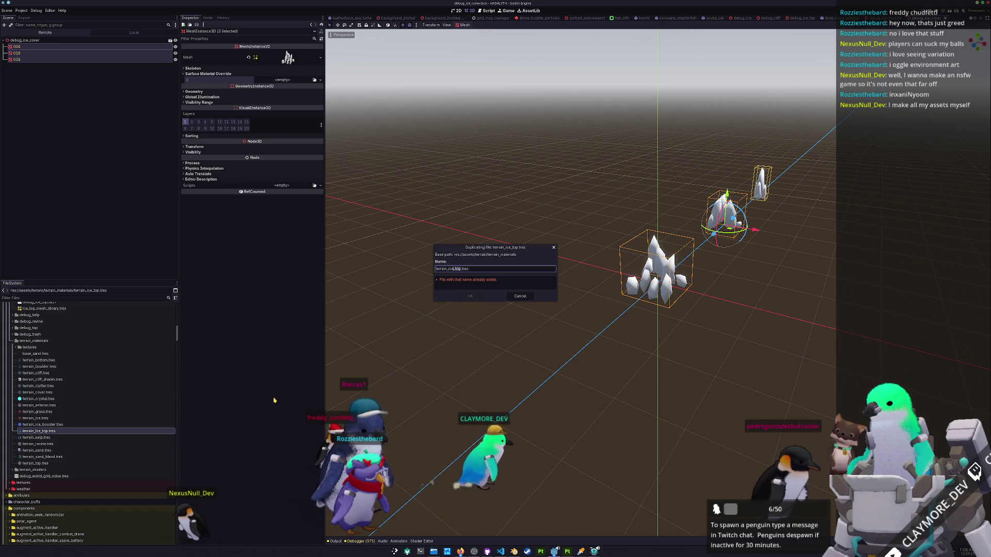
key(BackSpace)
key(BackSpace)
key(Delete)
text(cover)
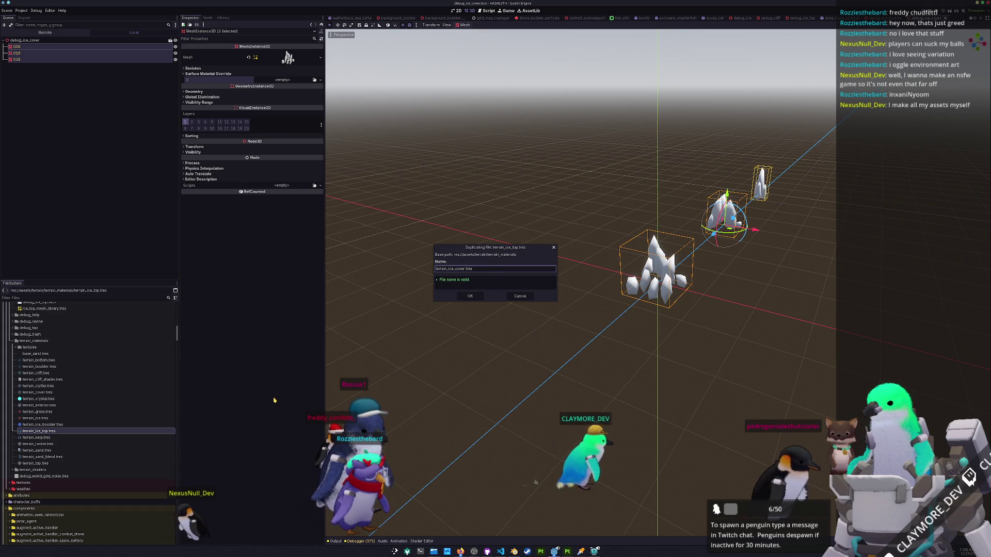
key(Return)
Quick-load the terrain_ice_cover texture as the new material's albedo texture.
click(53, 432)
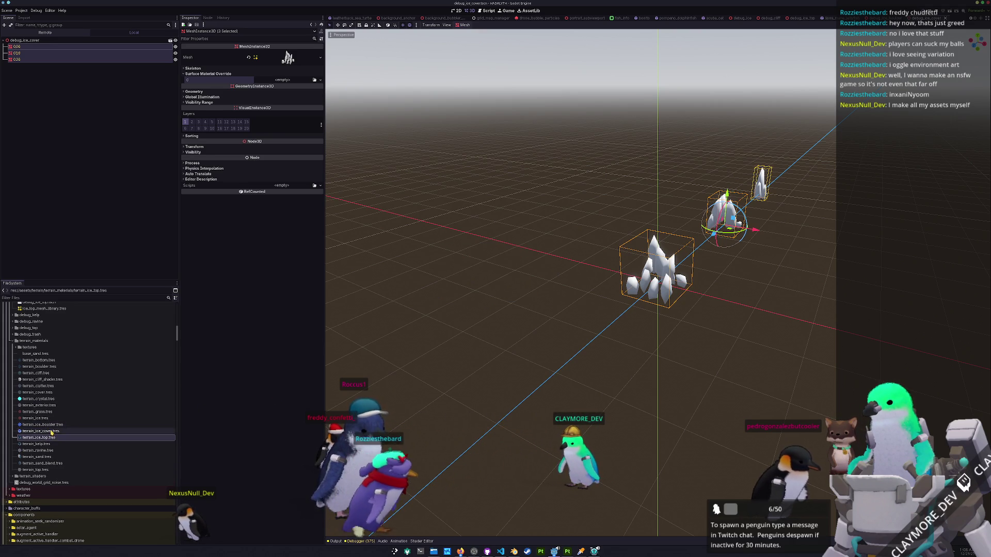
click(320, 166)
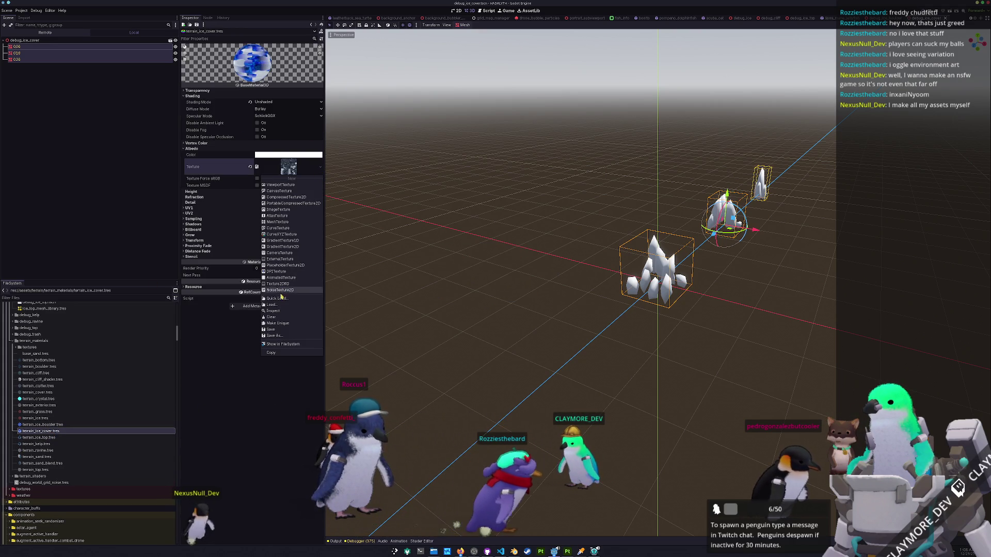
click(286, 302)
text(cover)
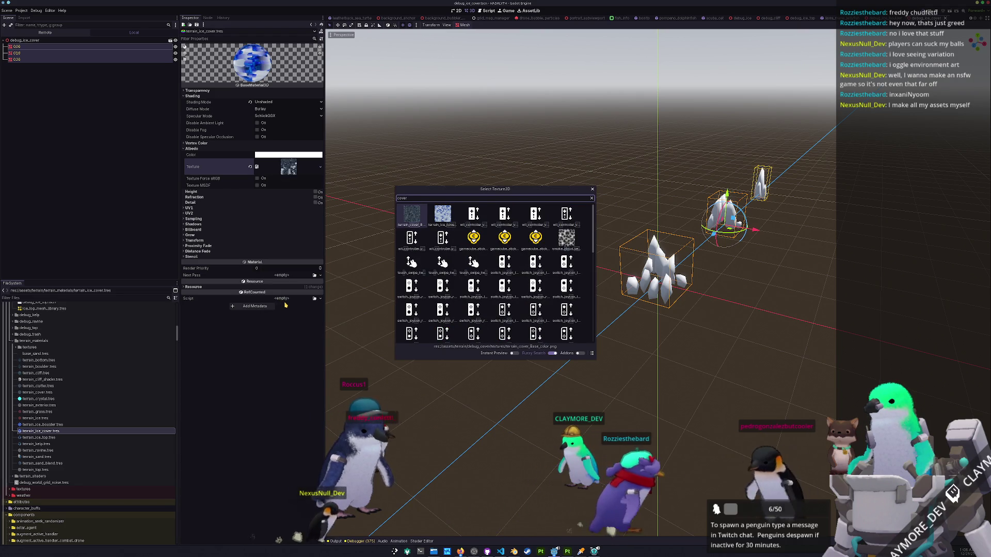
key(Return)
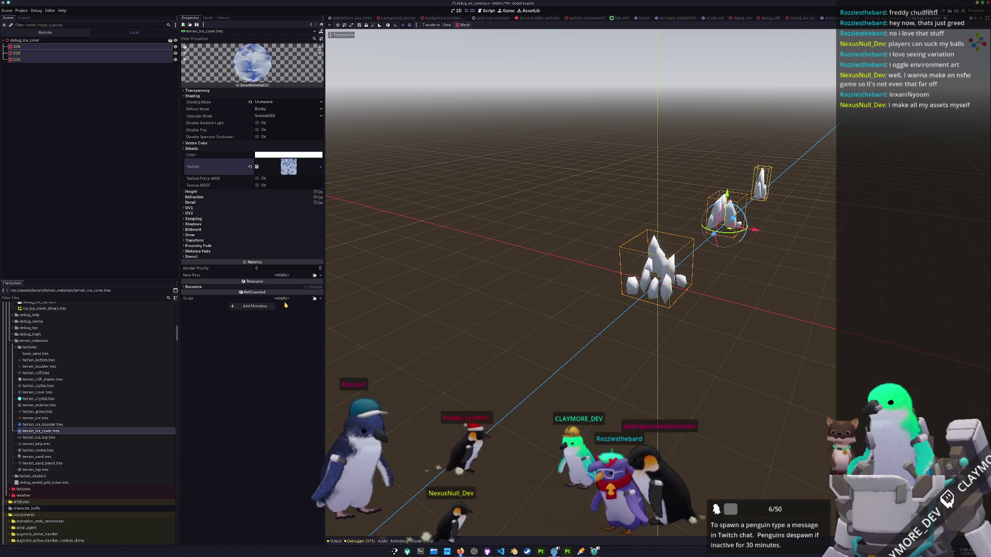
Assign terrain_ice_cover.tres to Surface Material Override slot 0 on all three crystal nodes.
click(77, 88)
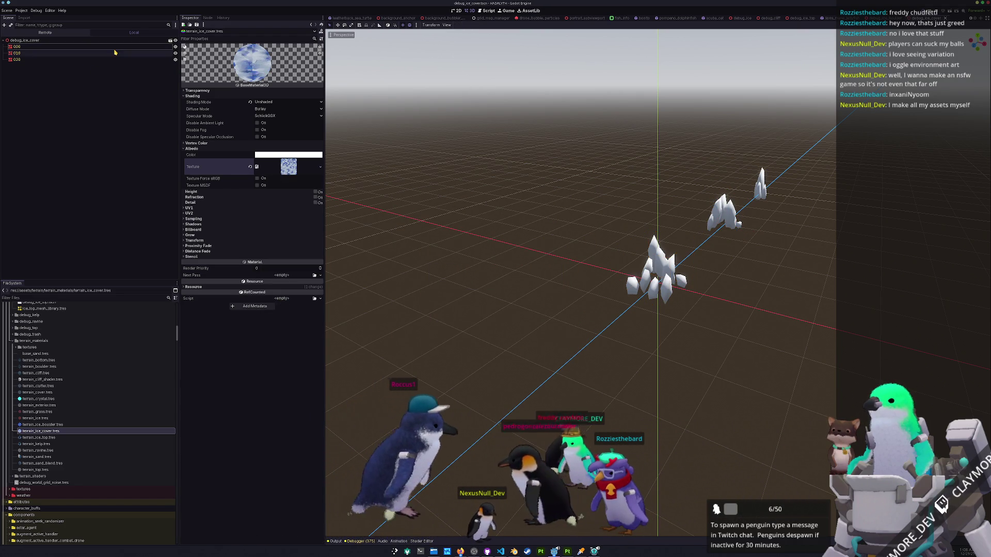
click(104, 46)
shift+click(125, 59)
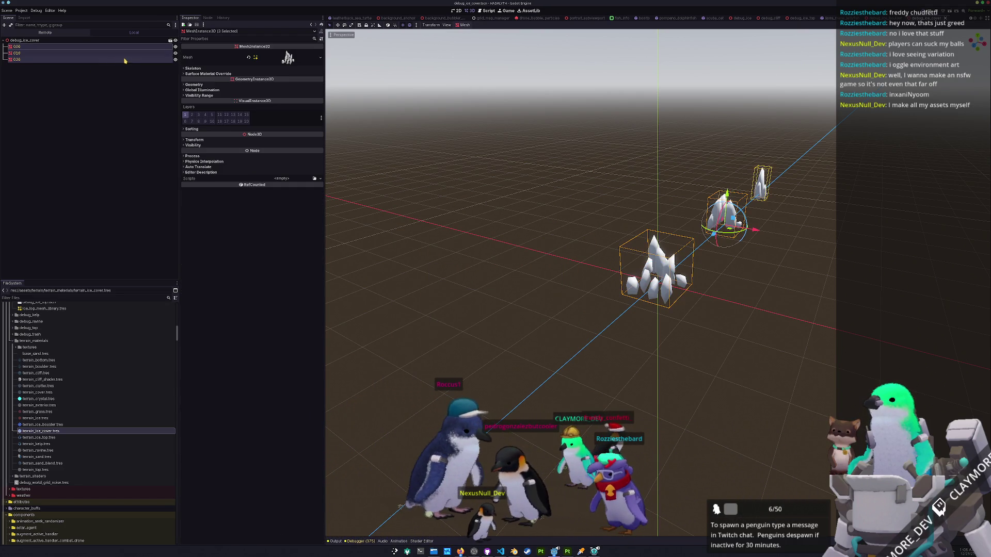
click(236, 75)
click(314, 79)
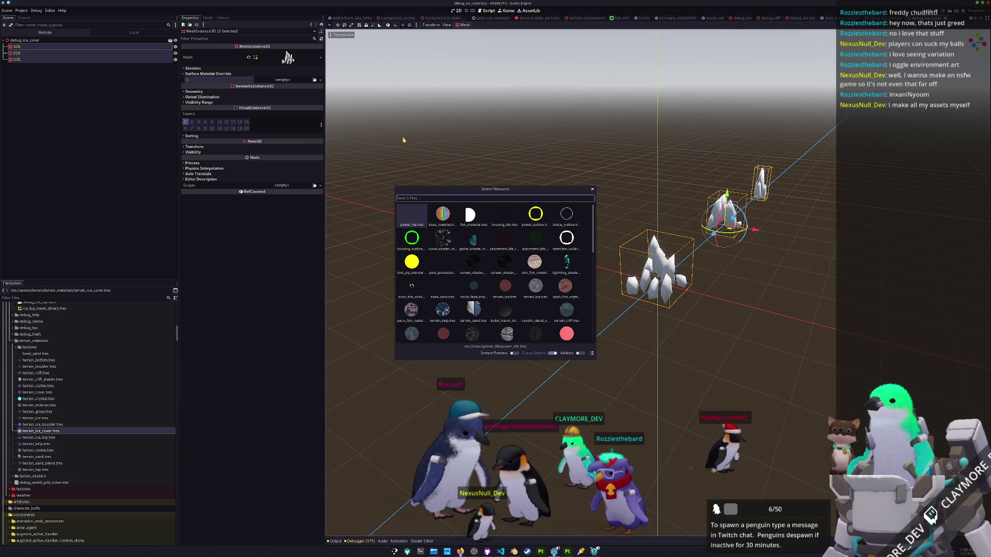
text(cover)
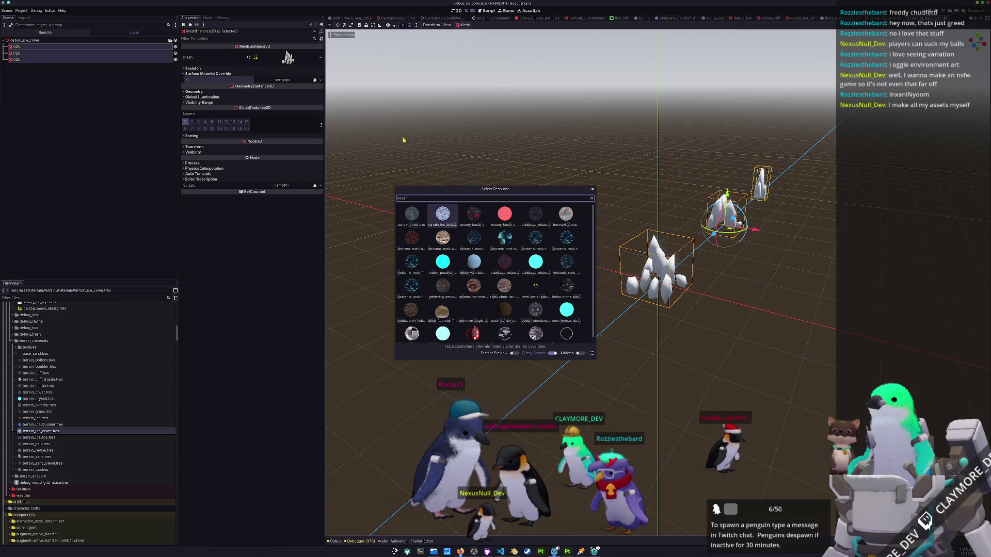
key(Return)
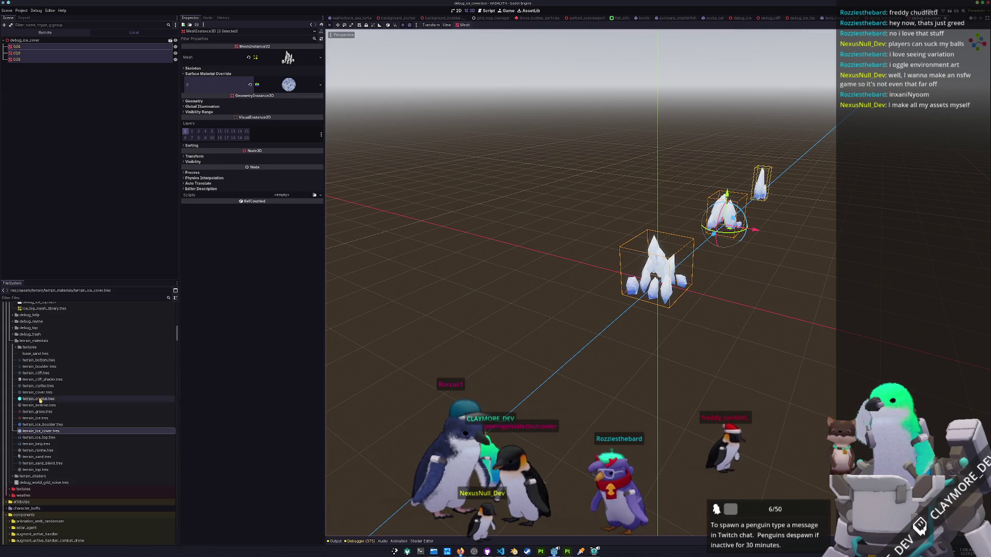
click(6, 11)
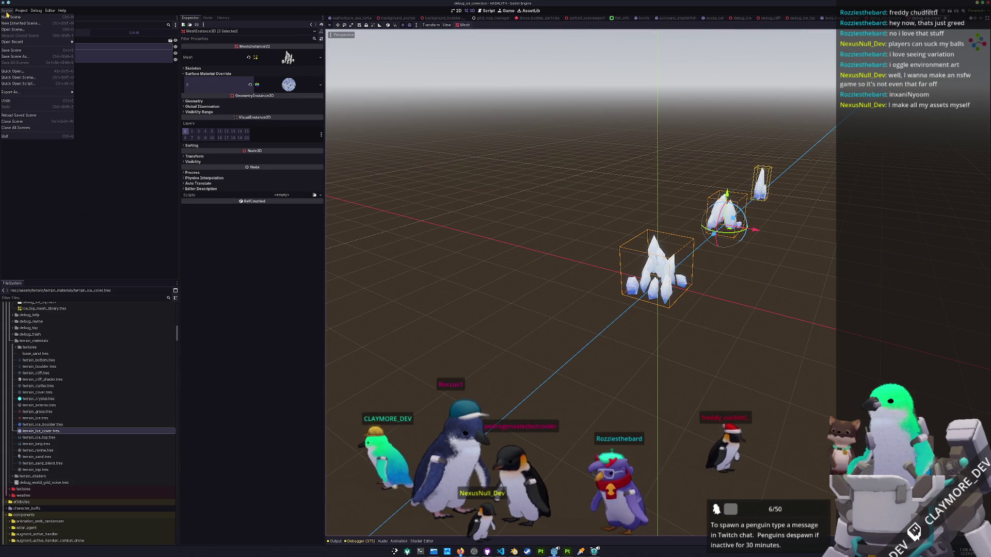
Export the scene as mesh library ice_cover_mesh_library.tres in the debug_ice_cover folder.
mouse_move(16, 93)
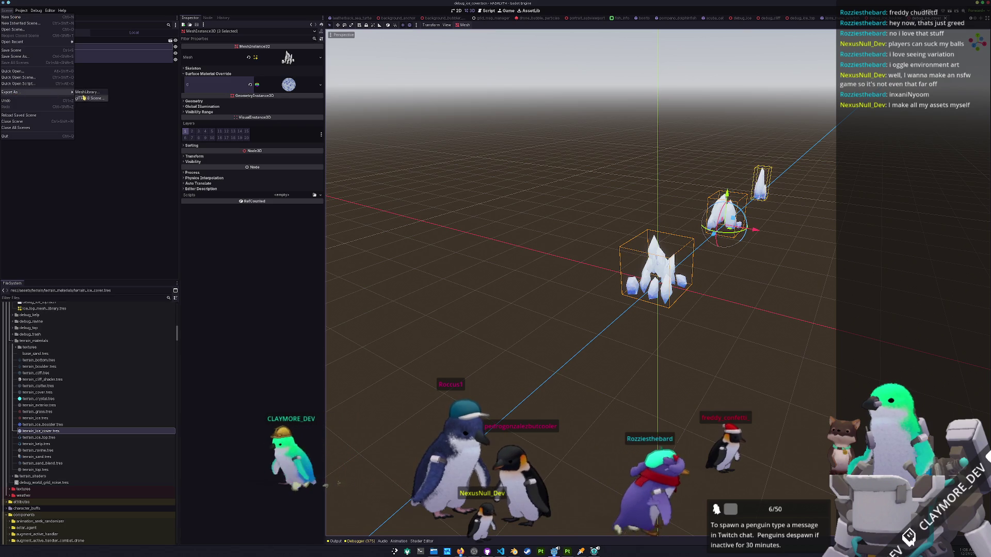
click(89, 93)
click(374, 191)
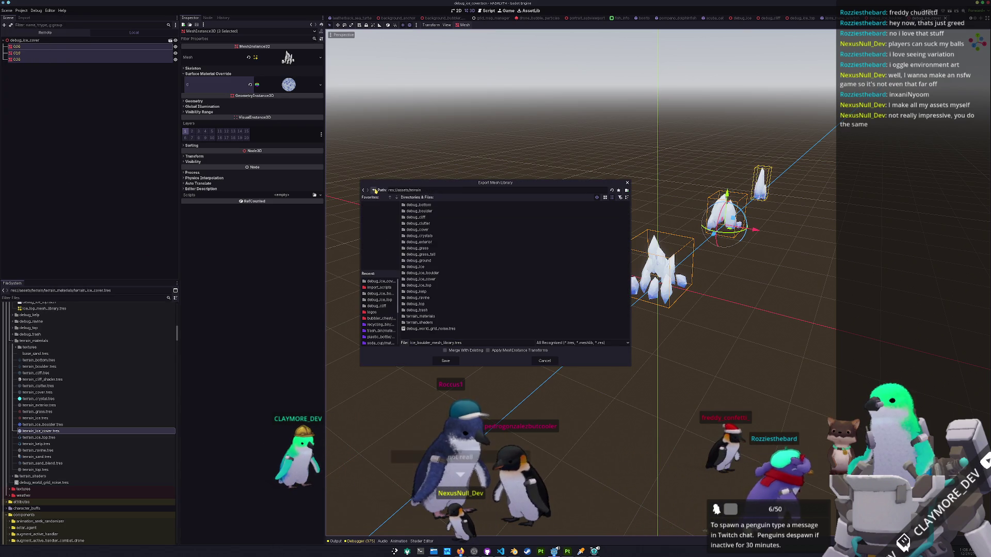
double_click(420, 280)
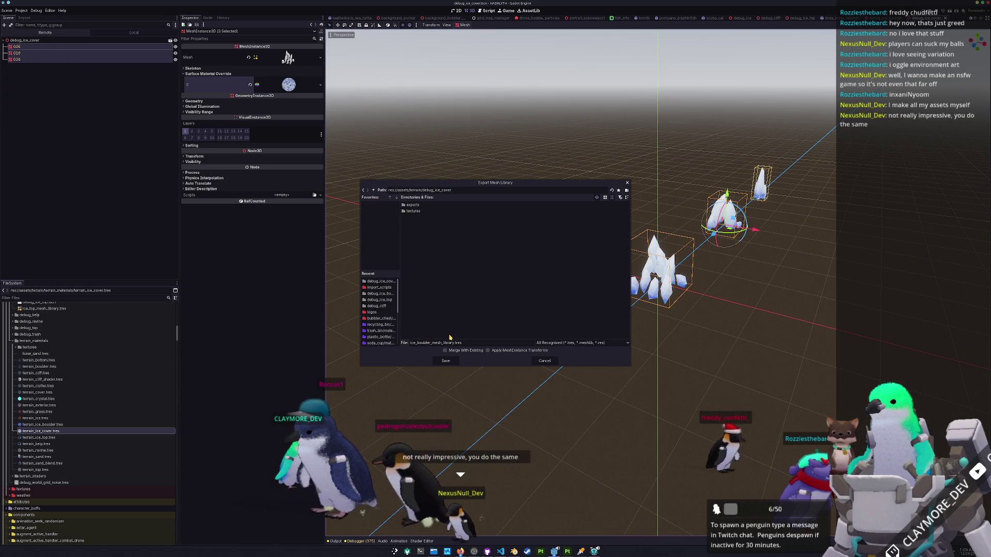
key(shift+Left)
key(shift+Left)
key(shift+Left)
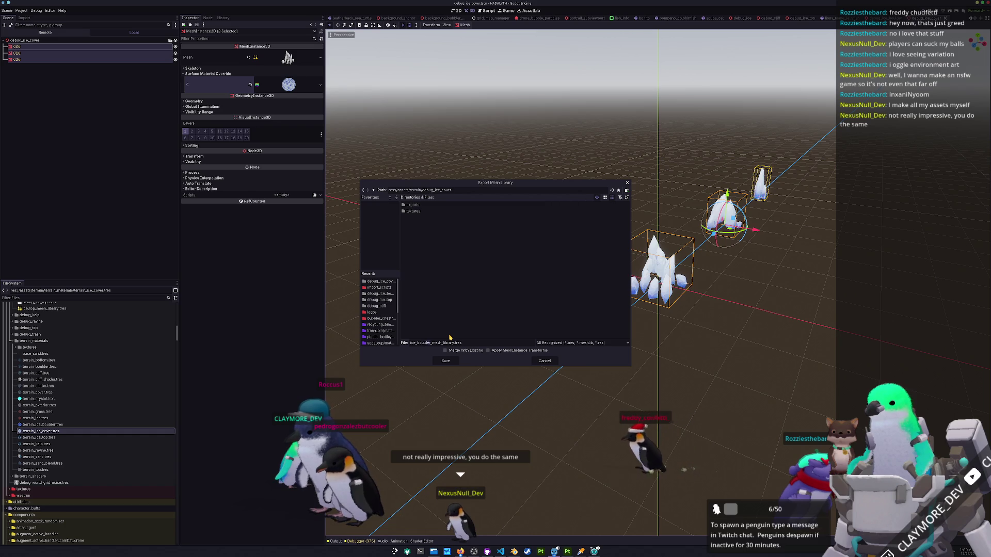
text(cover)
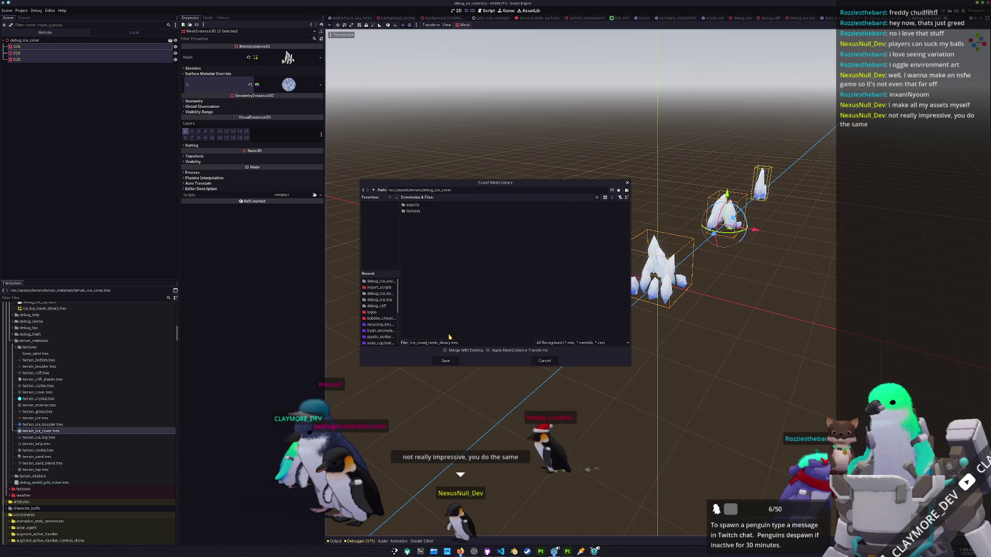
click(451, 363)
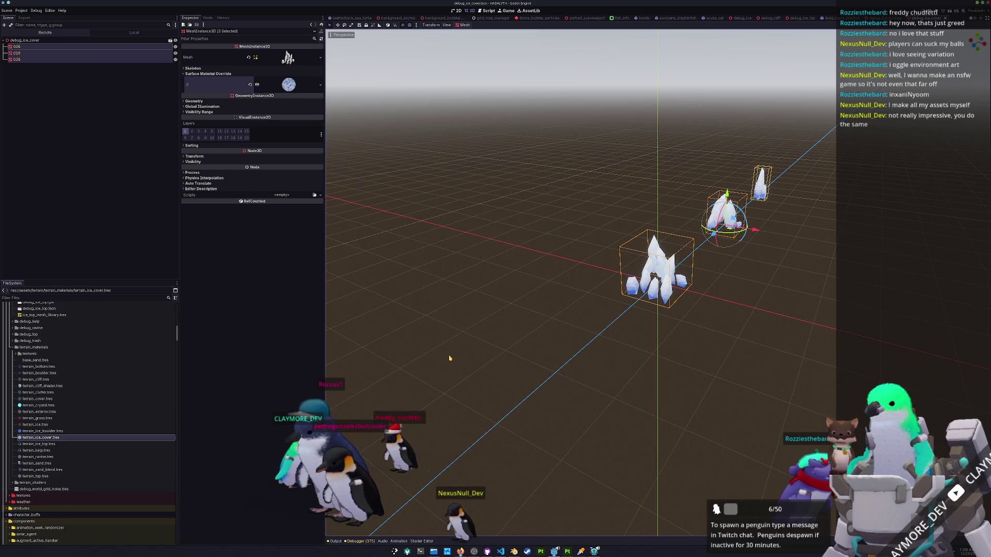
Inspect the terrain_ice_cover material, then open ice_cover_mesh_library.tres to review it.
double_click(66, 438)
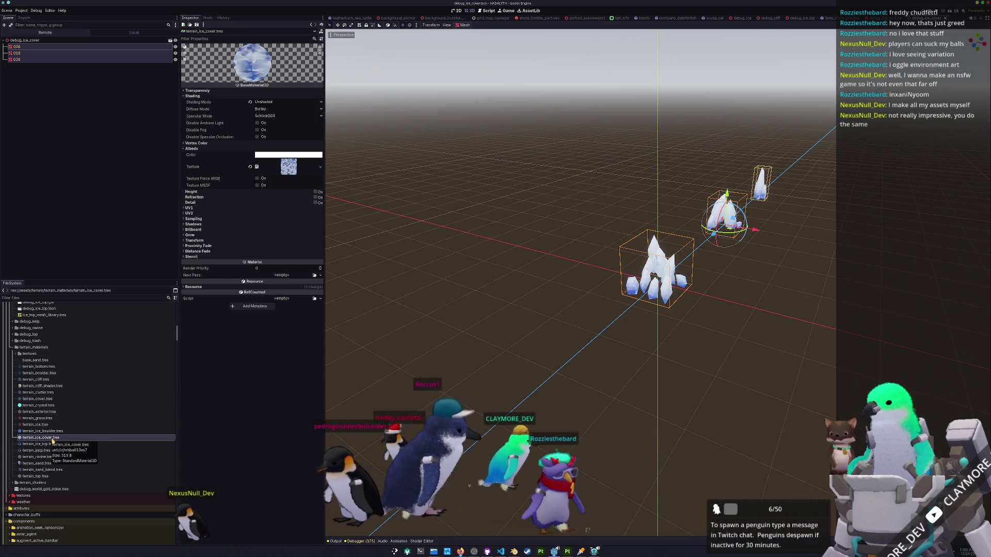
scroll(90, 414, up, 3)
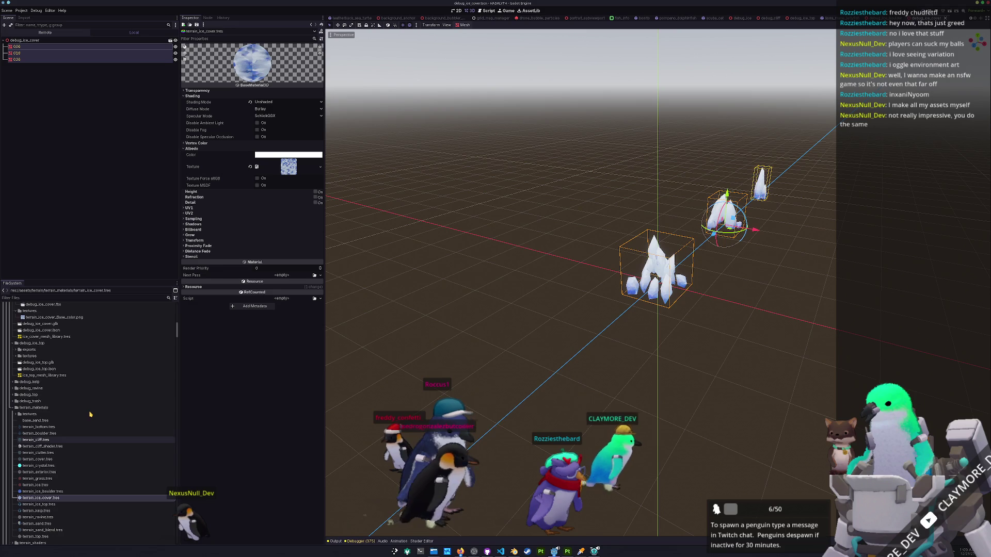
scroll(90, 415, up, 3)
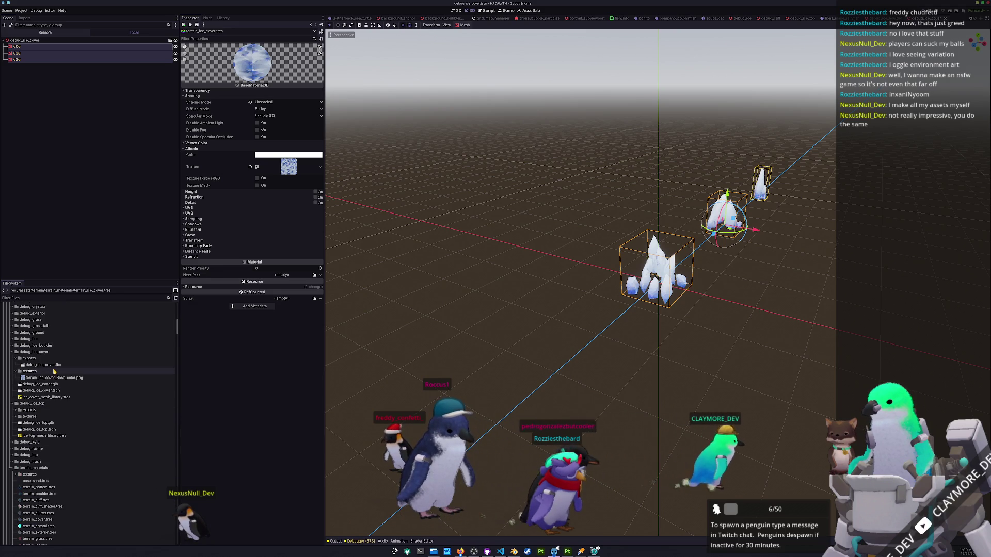
click(29, 358)
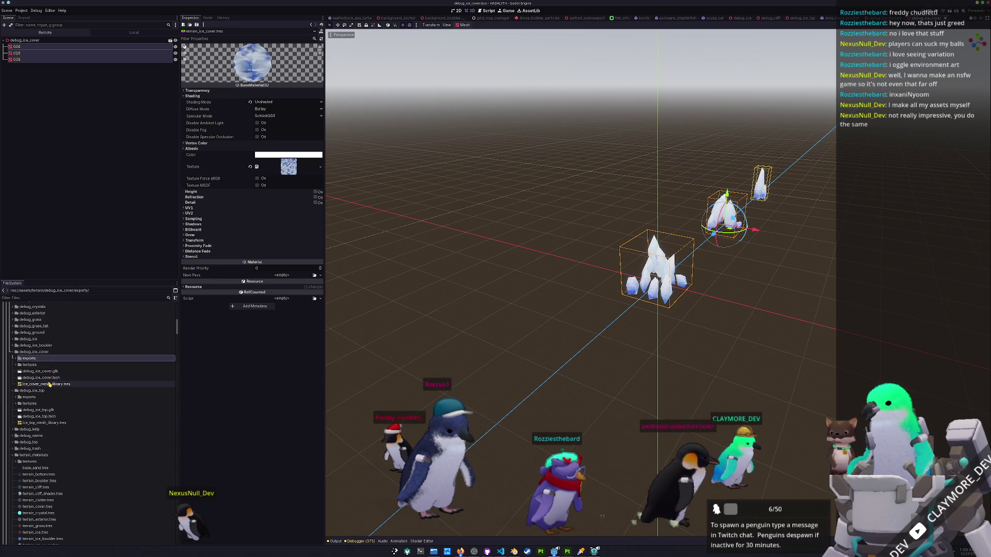
double_click(49, 384)
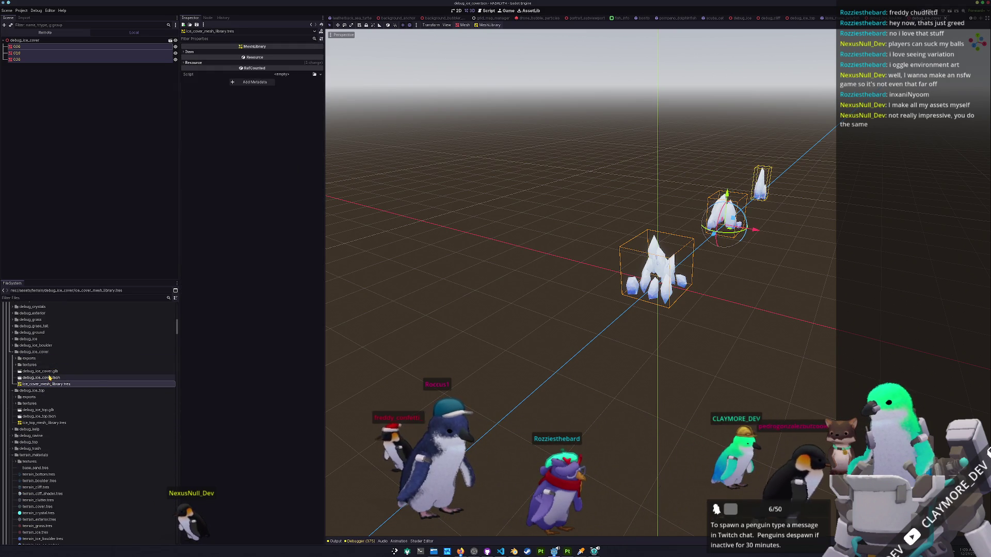
scroll(60, 388, down, 9)
drag(176, 341, 181, 543)
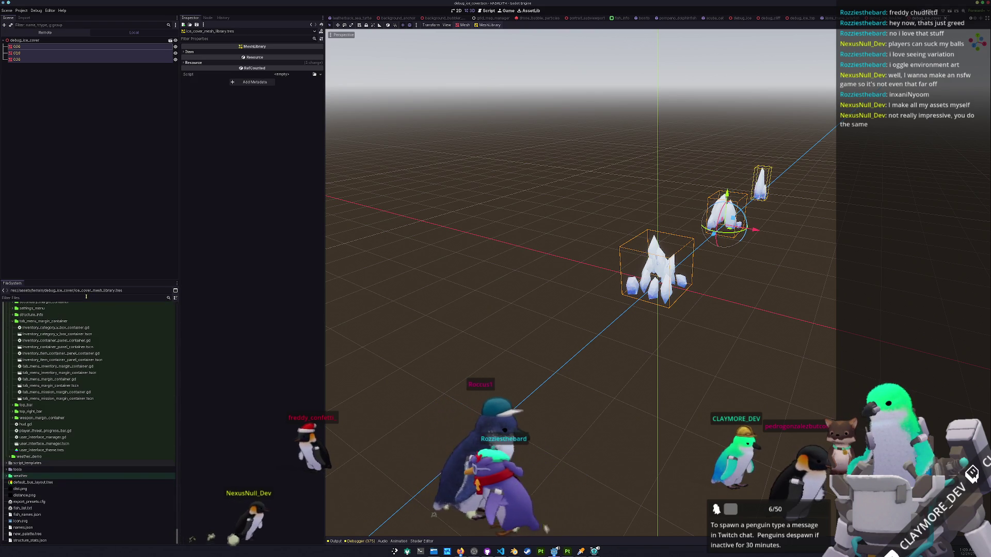
double_click(42, 321)
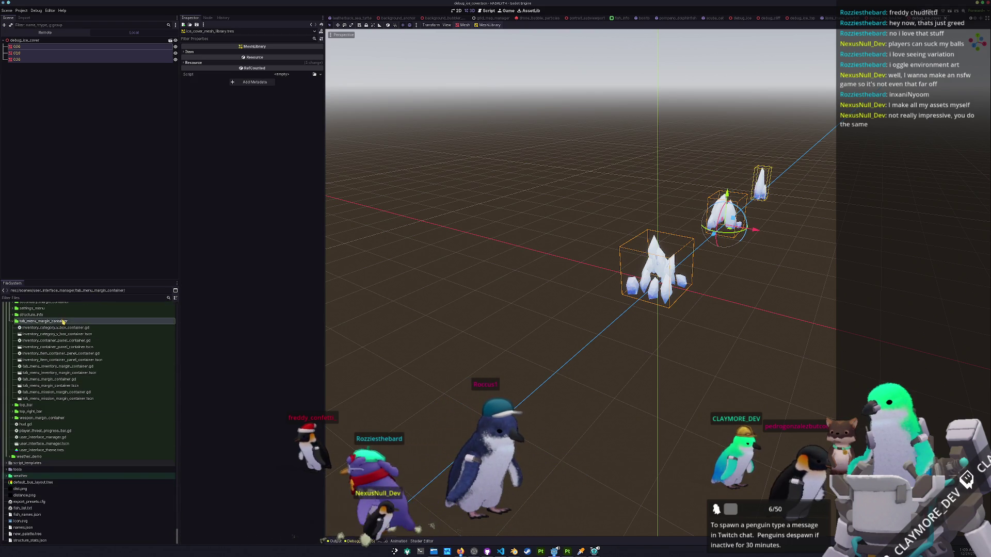
Filter files for 'mission_stats' and open mission_stats_testing.tres, checking its clutter mesh library.
scroll(66, 313, up, 5)
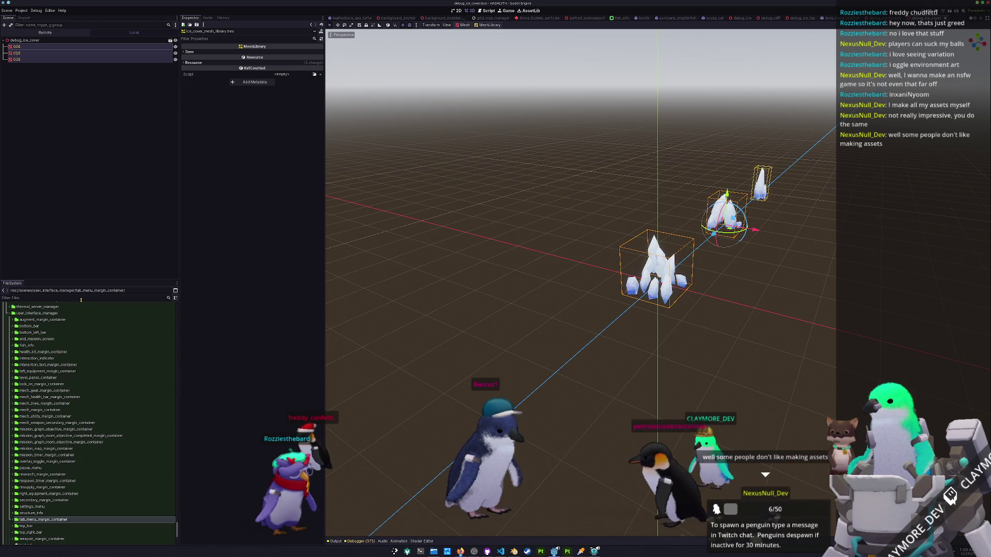
click(82, 299)
text(mission)
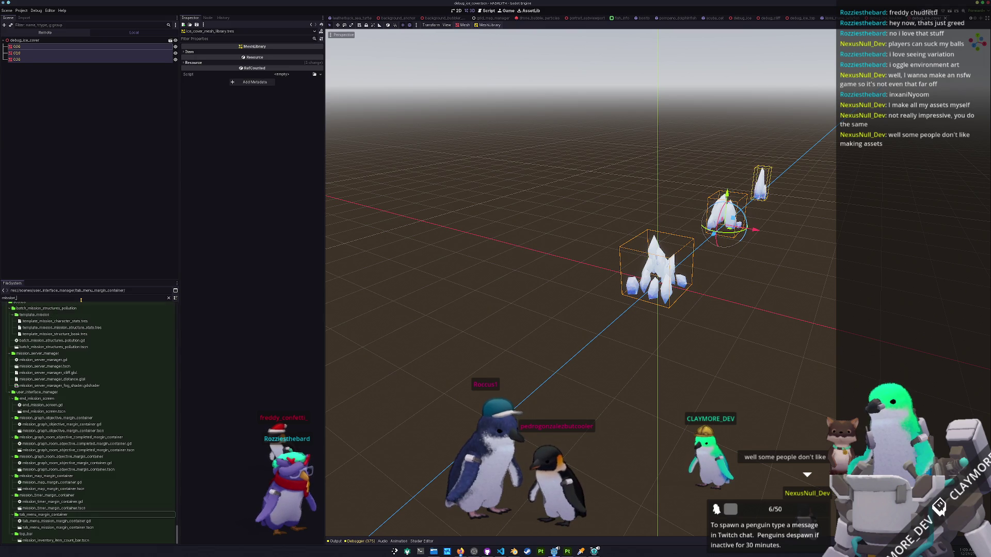
text(_stats)
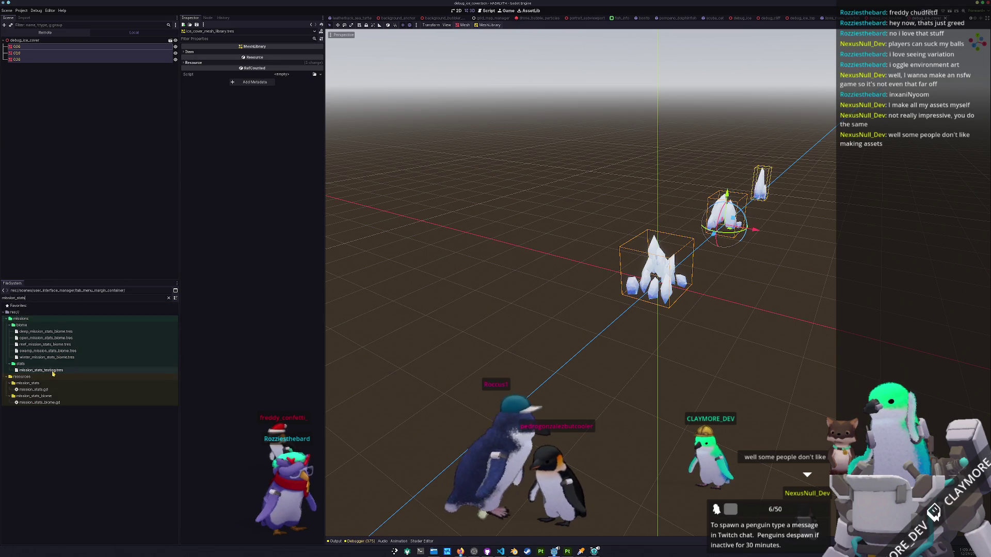
click(52, 370)
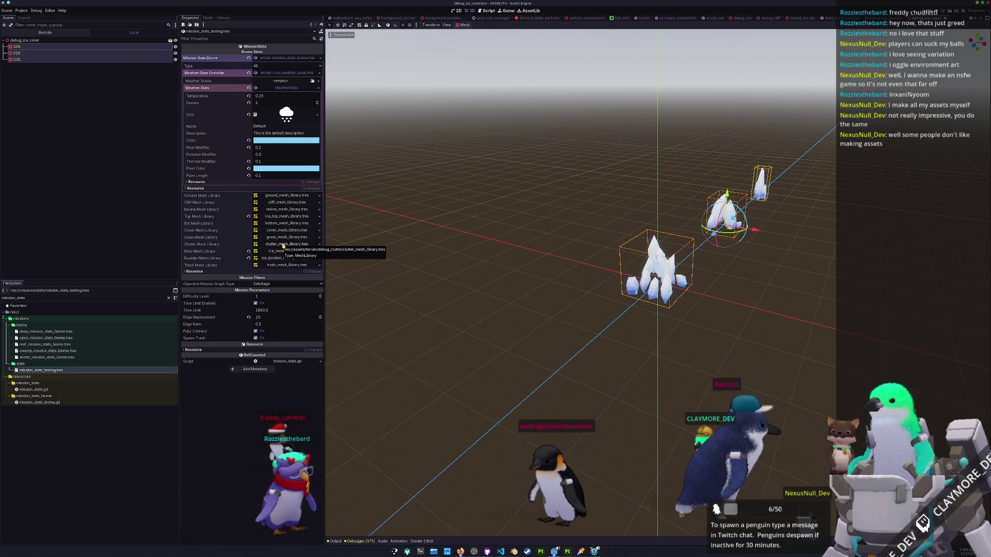
click(283, 245)
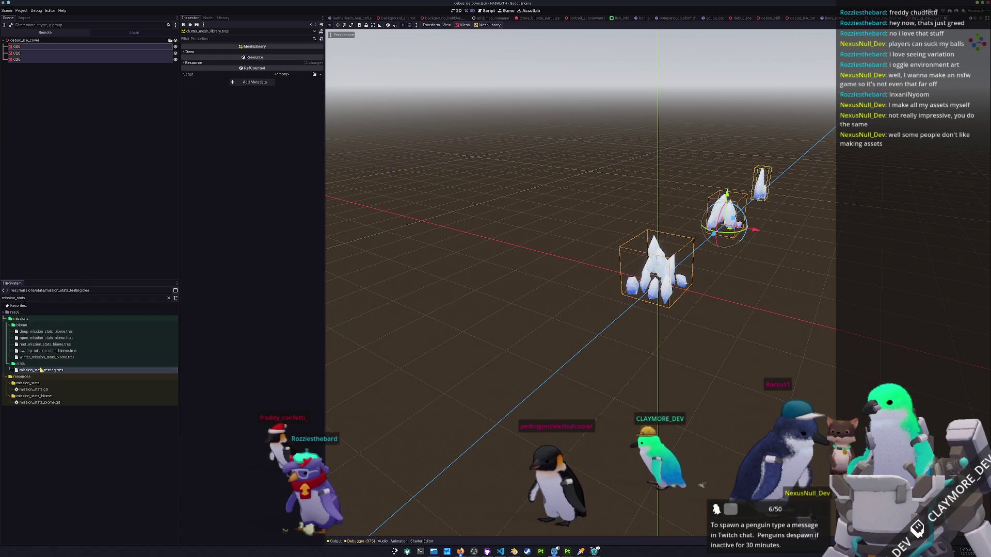
click(41, 370)
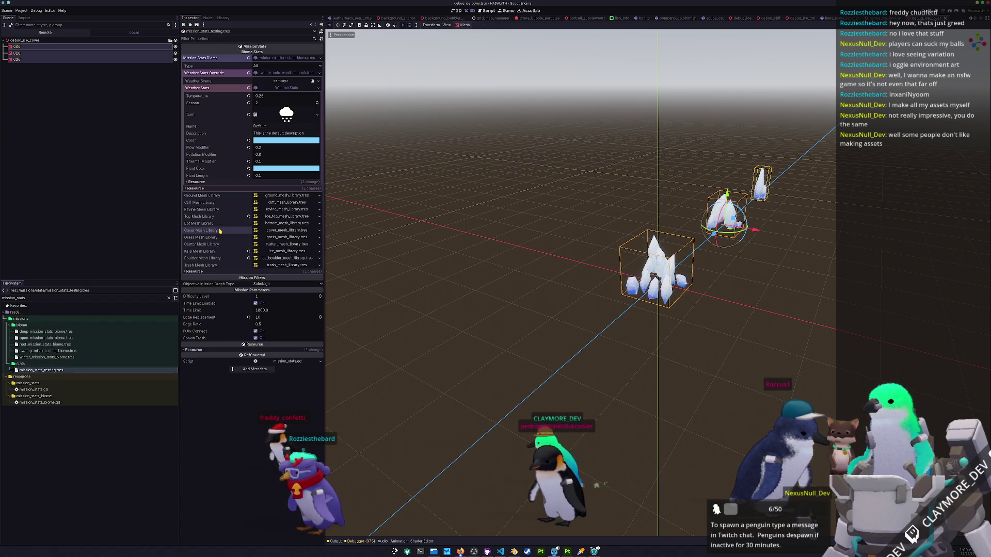
Quick-load ice_cover_mesh_library.tres into the Cover Mesh Library field.
click(319, 233)
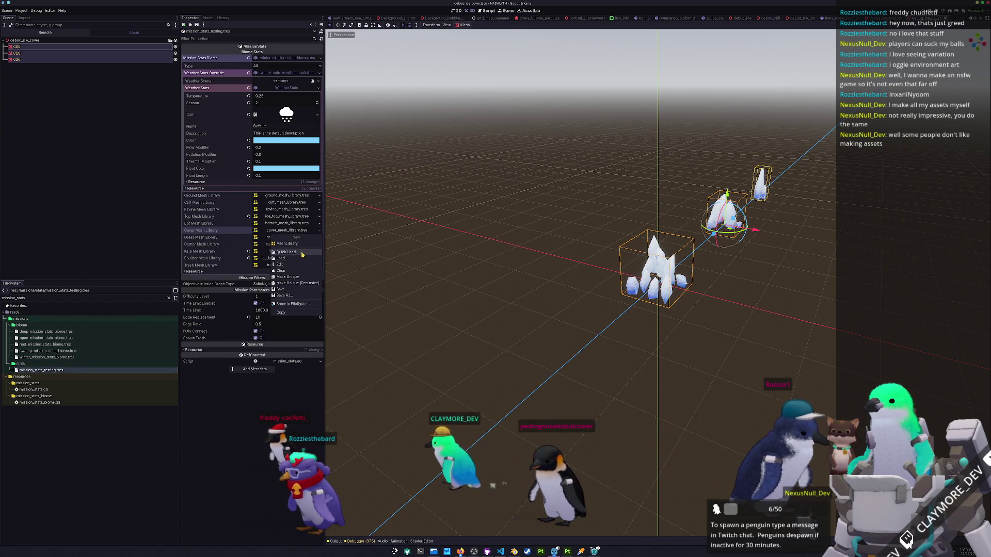
click(305, 255)
text(ice)
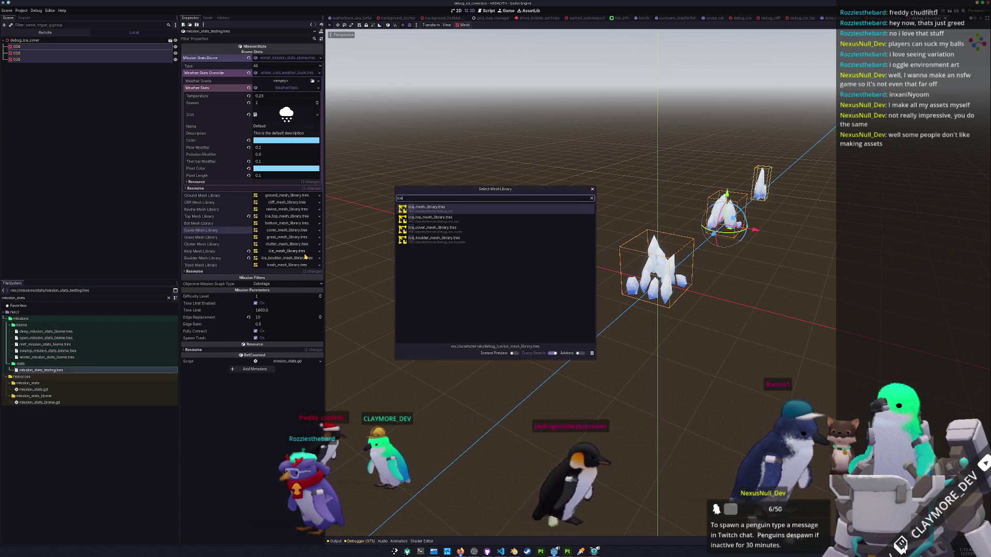
text(_cover)
key(Return)
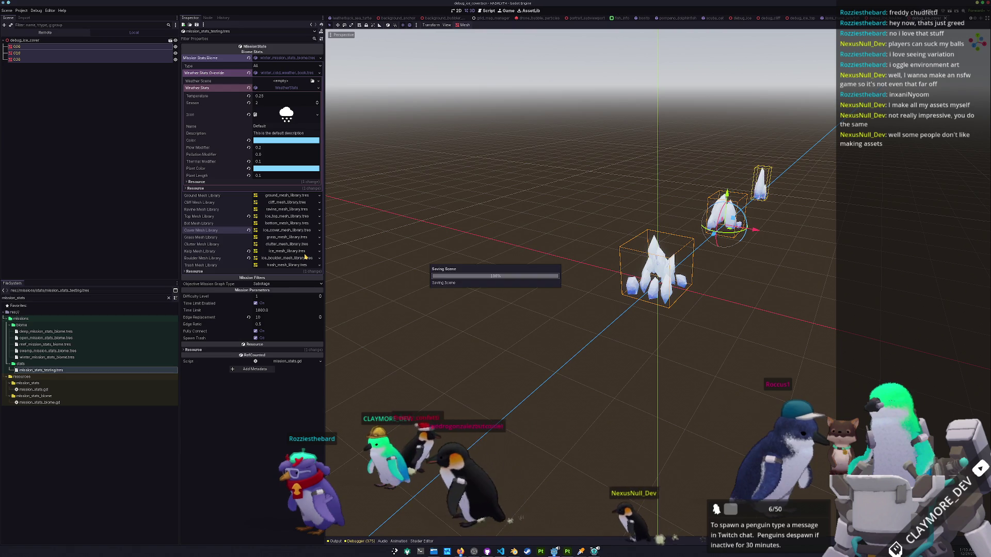
key(alt+o)
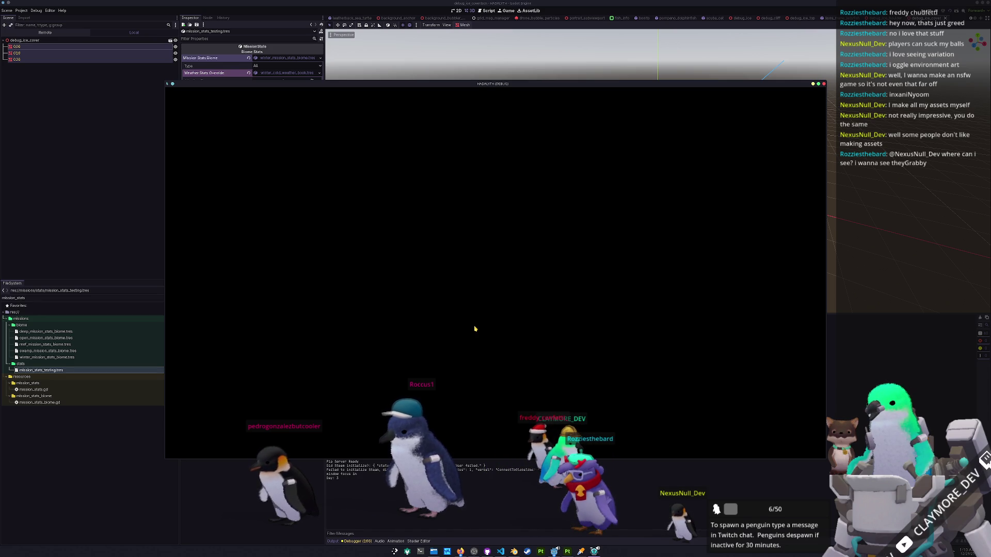
Restart the game, load save slot 1 and deploy into the snowy Sabotage mission.
key(alt+Tab)
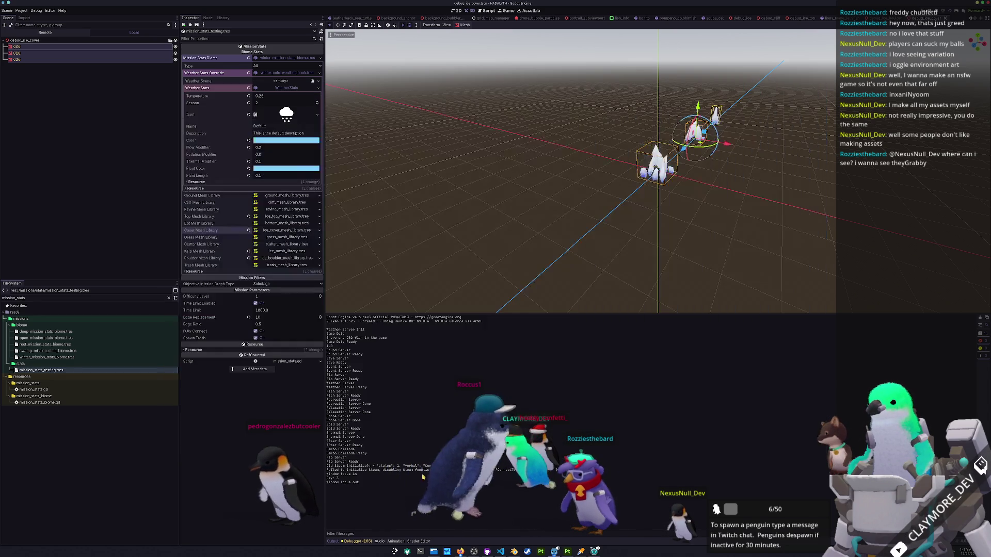
key(F5)
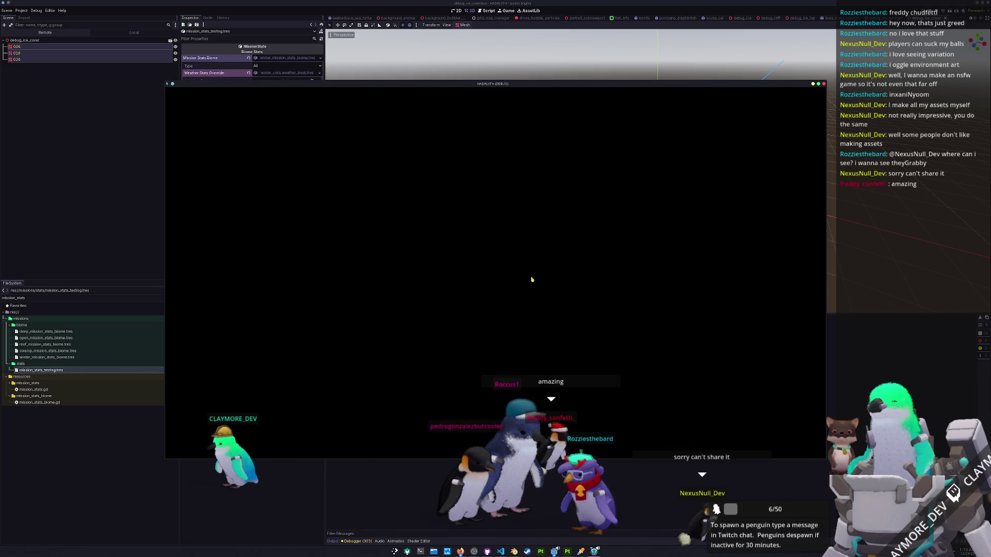
click(486, 309)
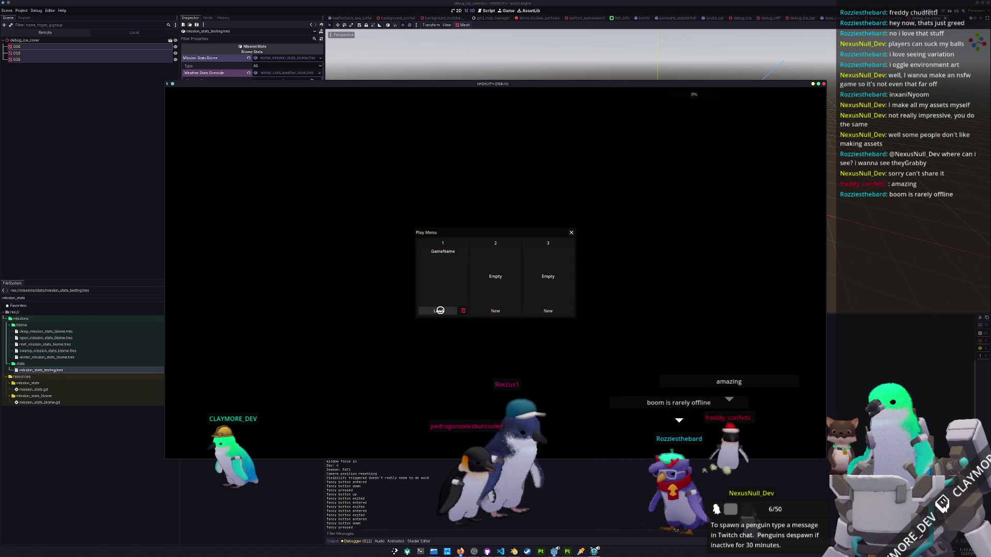
click(440, 311)
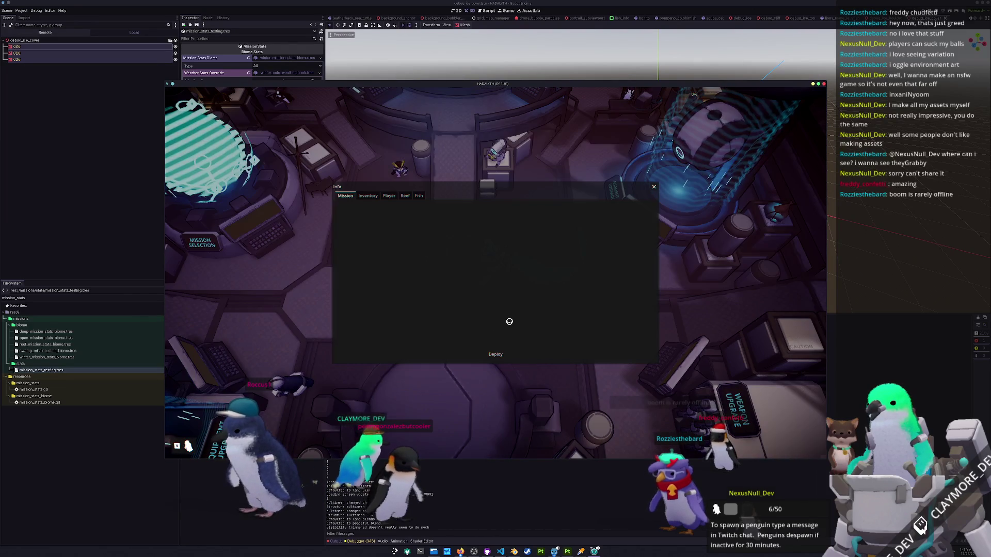
click(482, 357)
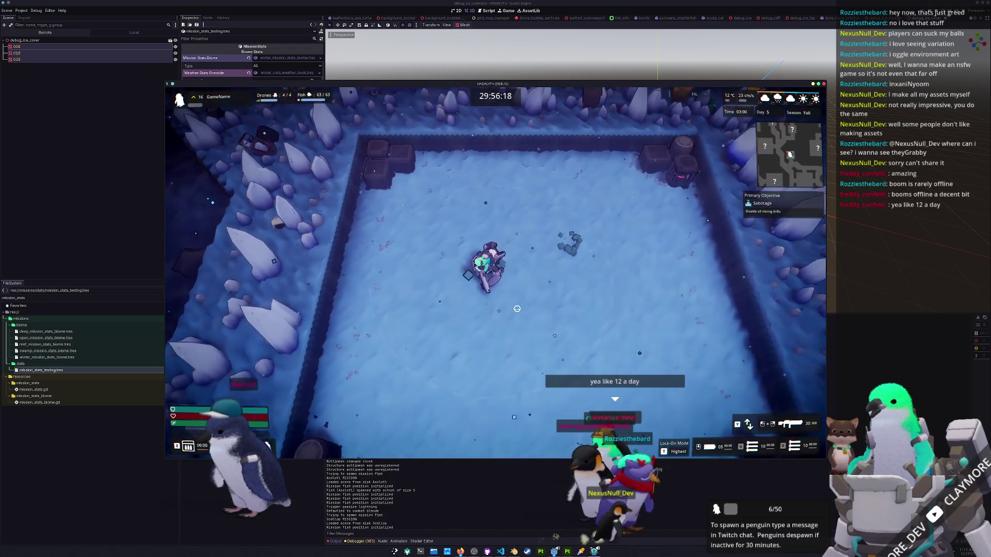
Walk the character around the icy arena, then pause and stop the game.
key(a)
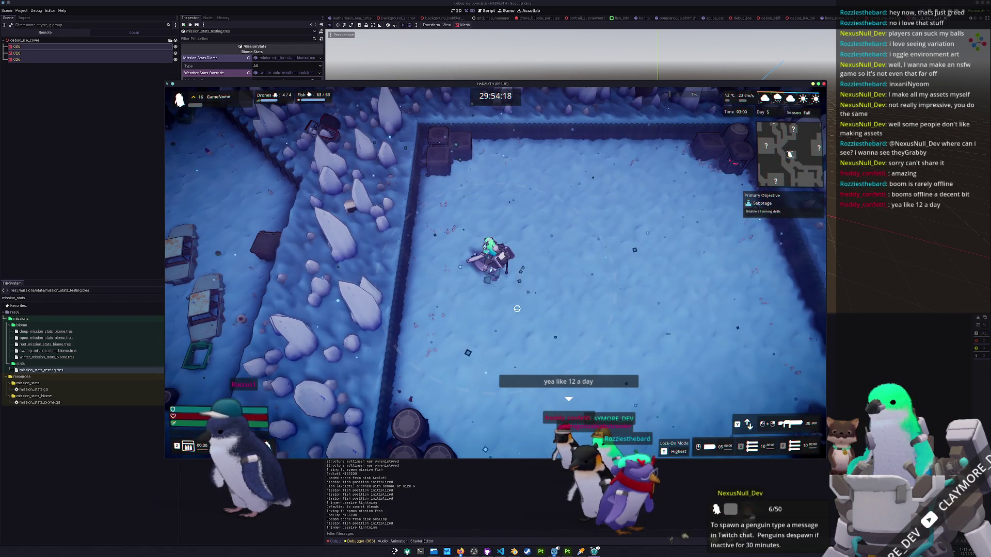
key(w)
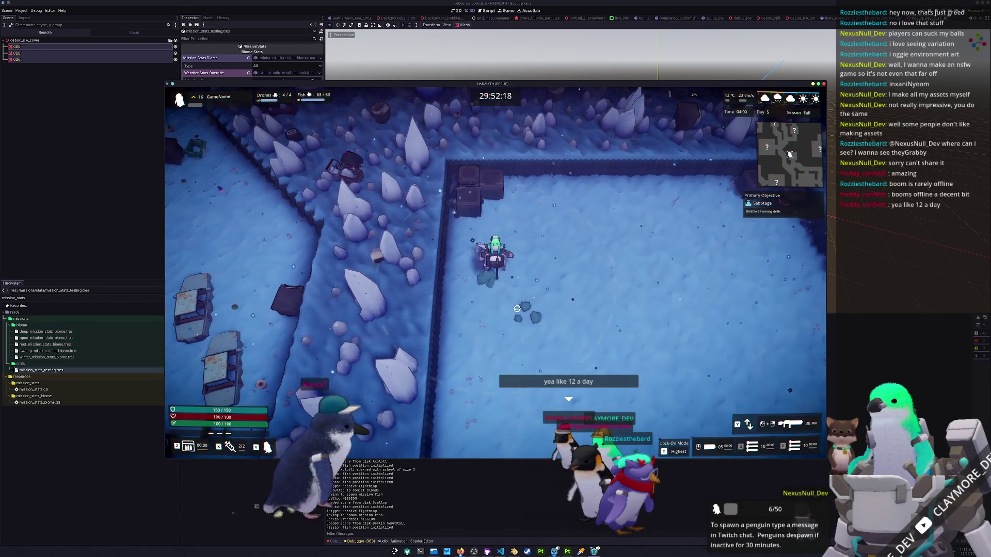
key(w)
key(d)
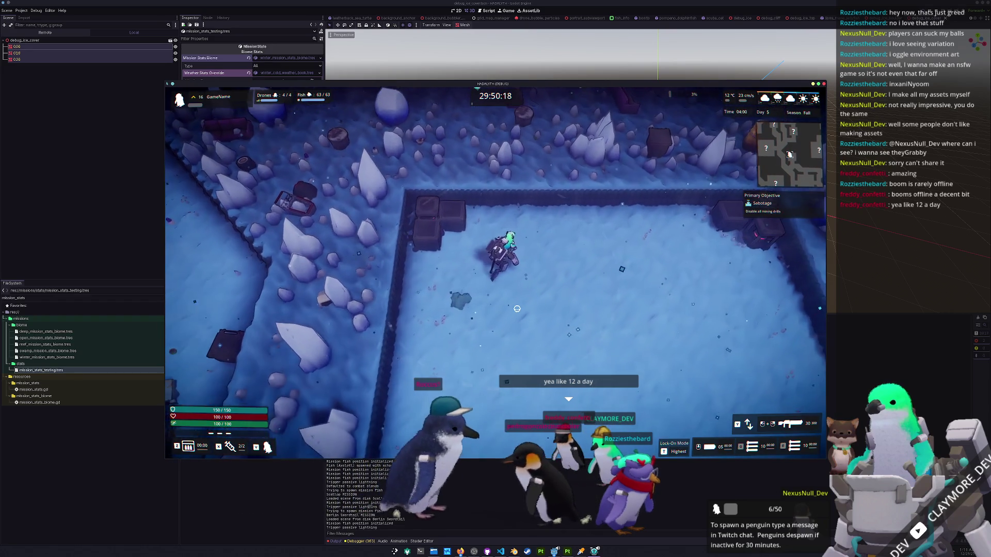
key(d)
key(s)
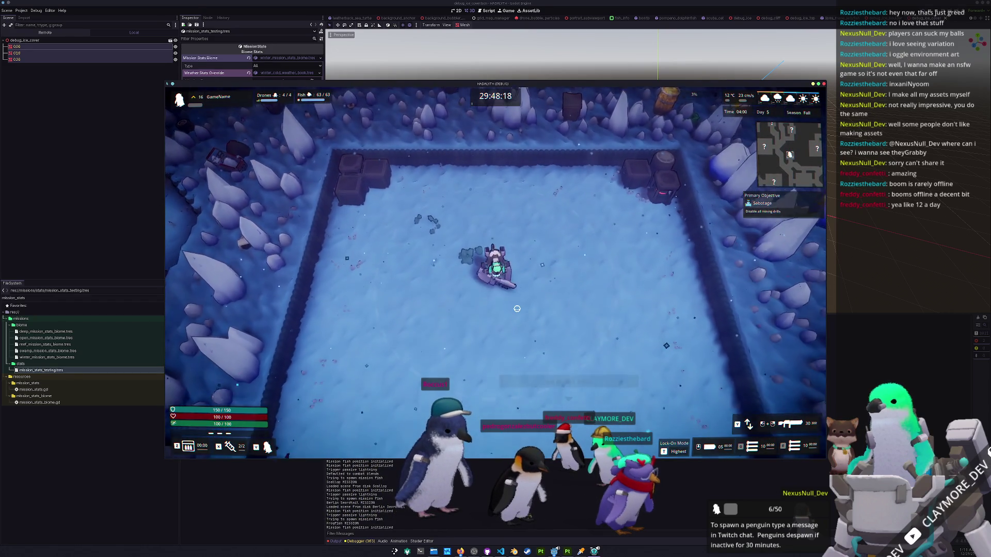
key(s)
key(d)
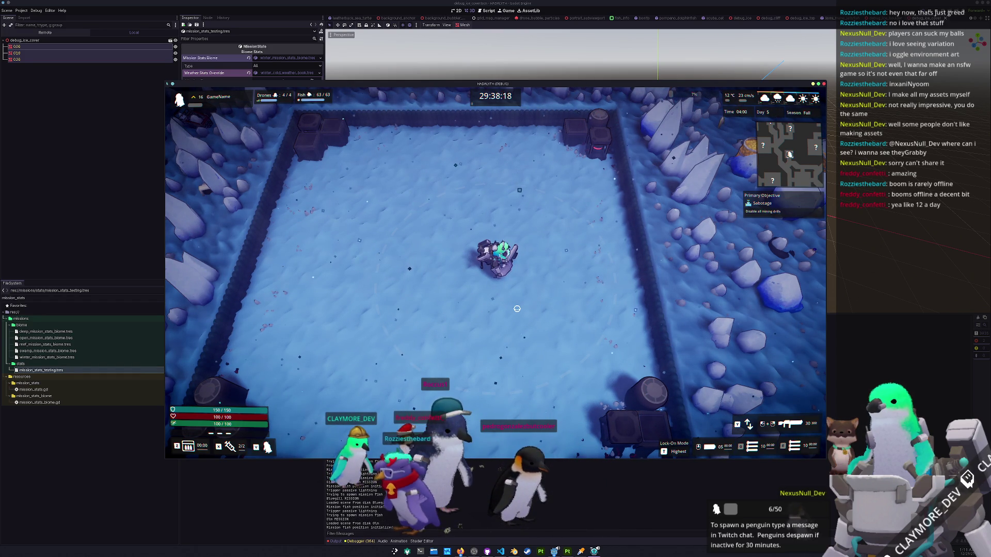
key(Escape)
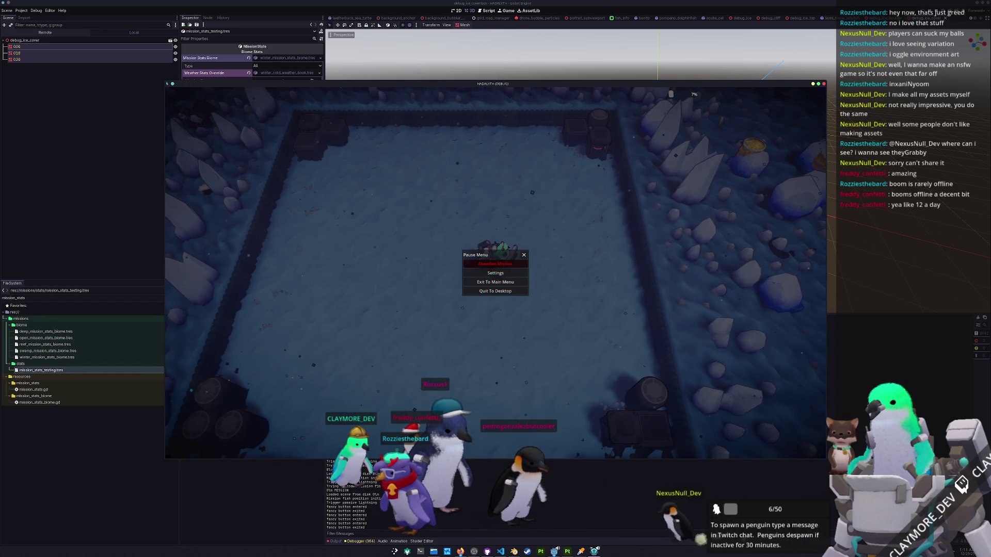
key(F8)
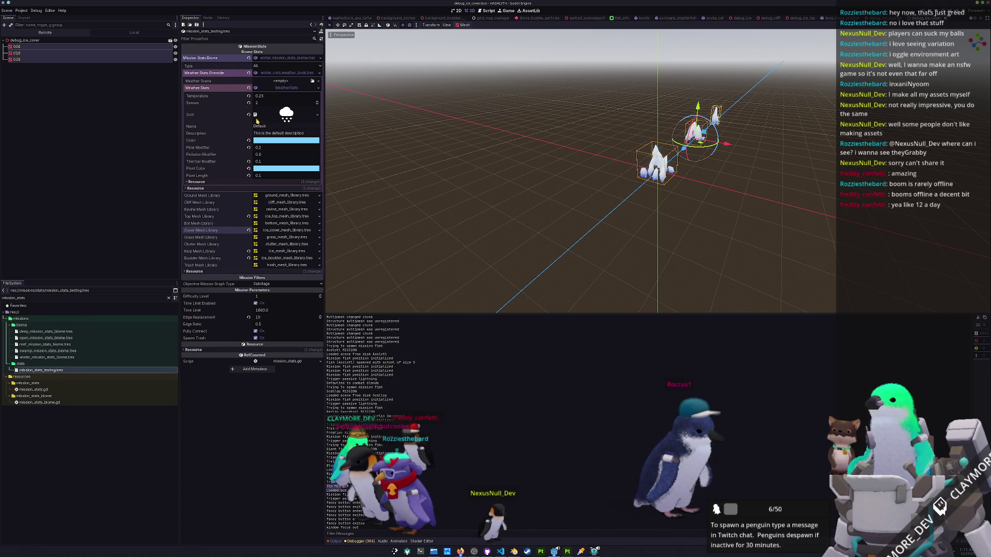
Relaunch and walk north through the wall gap, then restart and return to the editor.
key(F5)
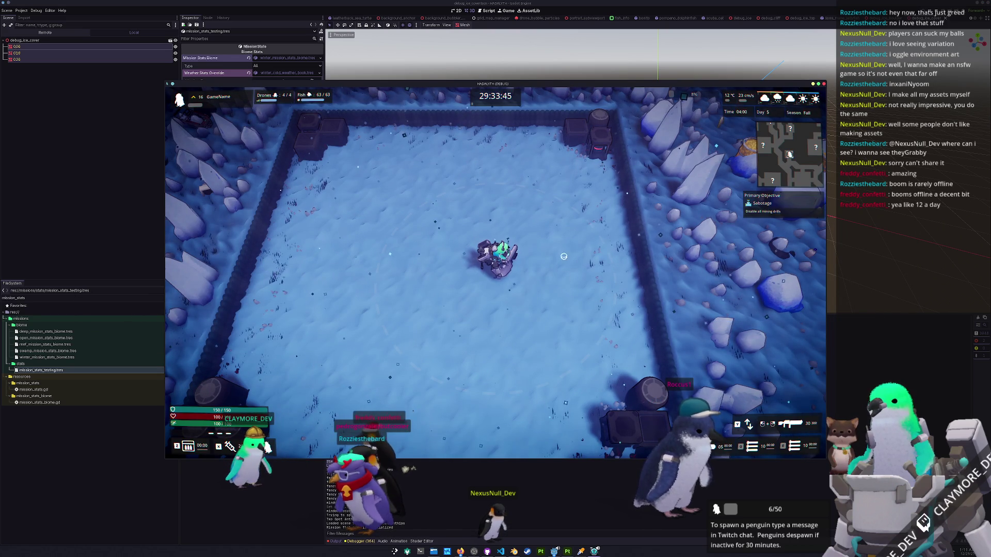
key(w)
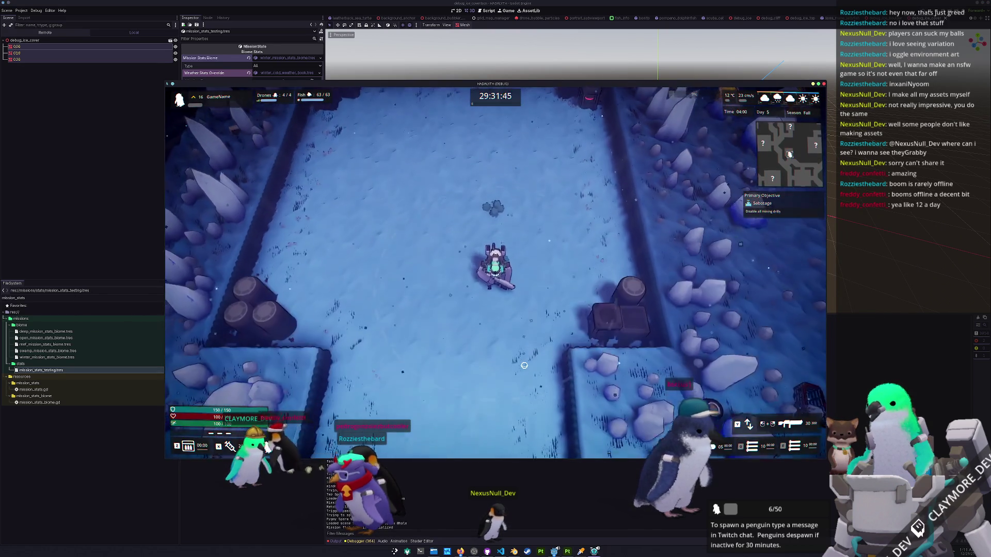
key(d)
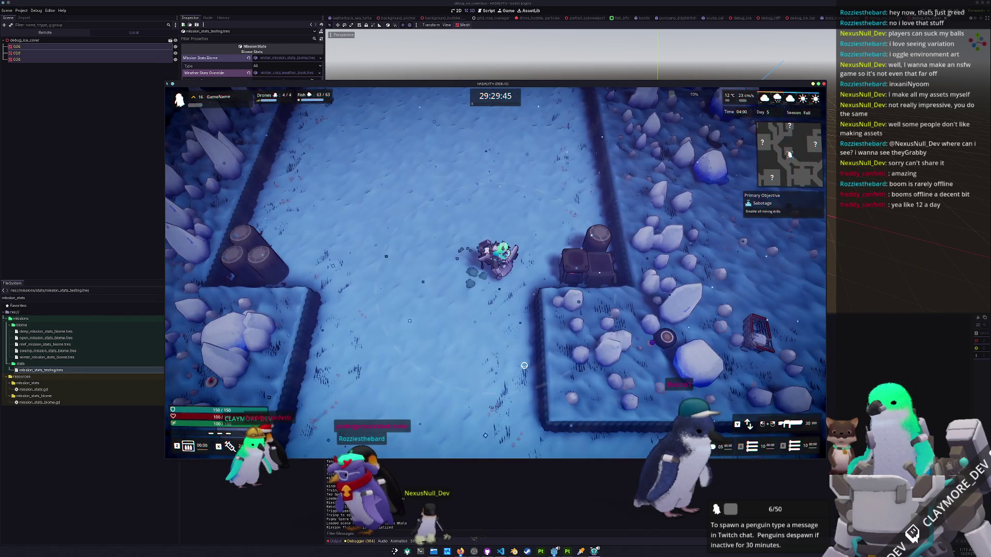
key(w)
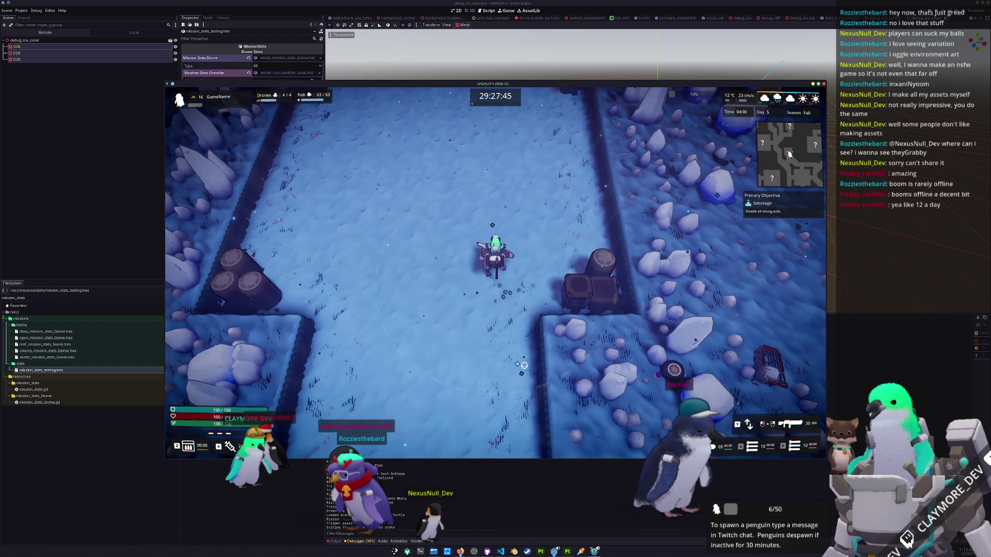
key(w)
key(d)
key(w)
key(a)
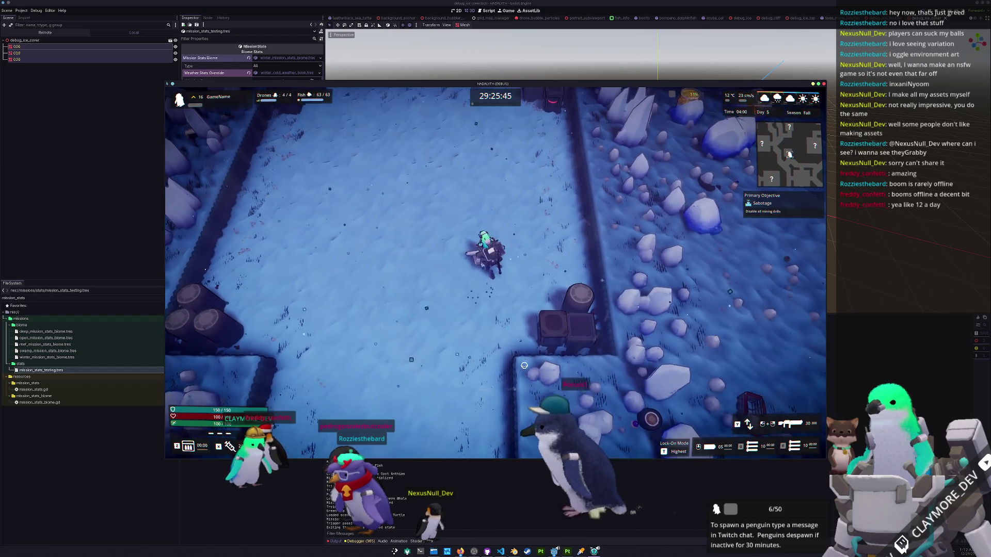
key(Escape)
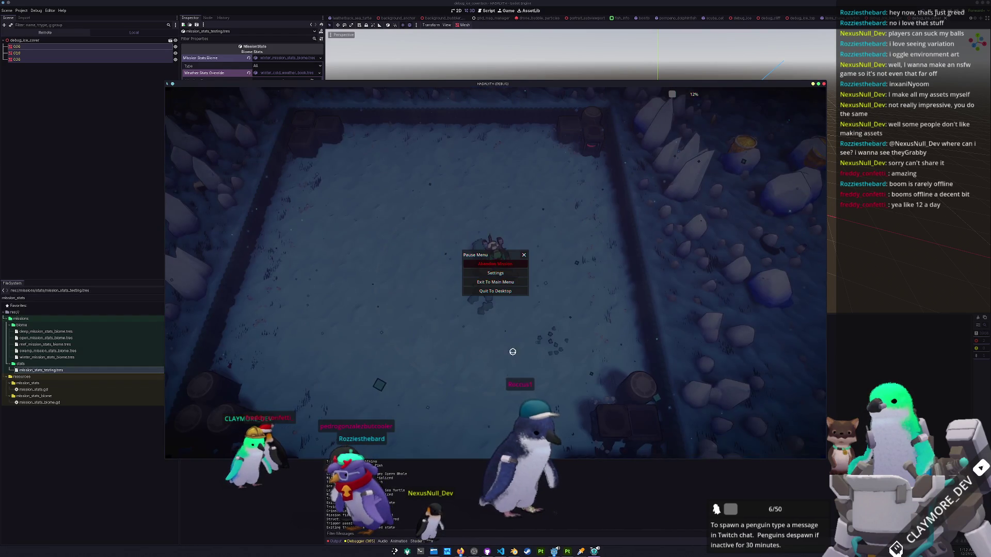
key(F8)
key(F5)
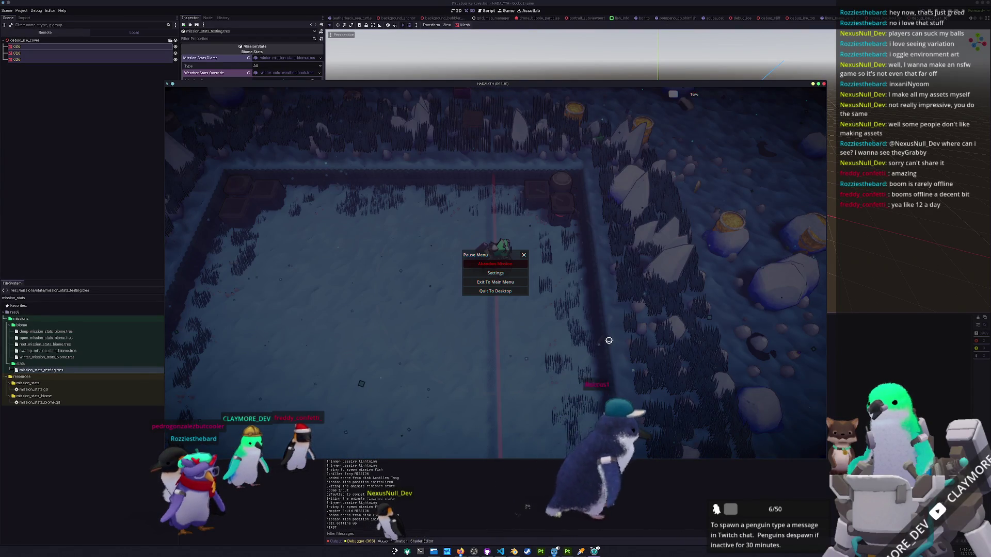
key(alt+Tab)
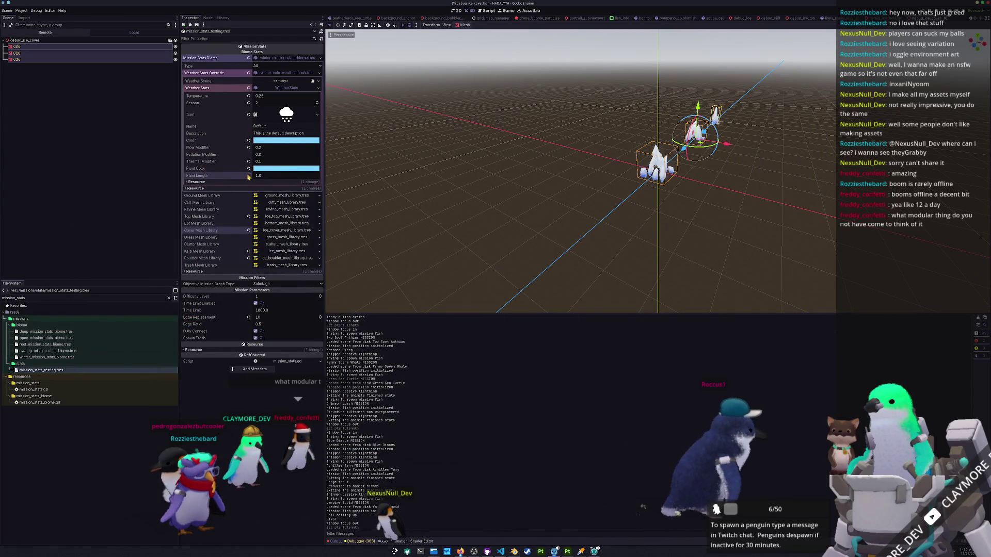
Walk south to shoot locked-on enemies, head north past the parked cars, then stop the game.
key(alt+Tab)
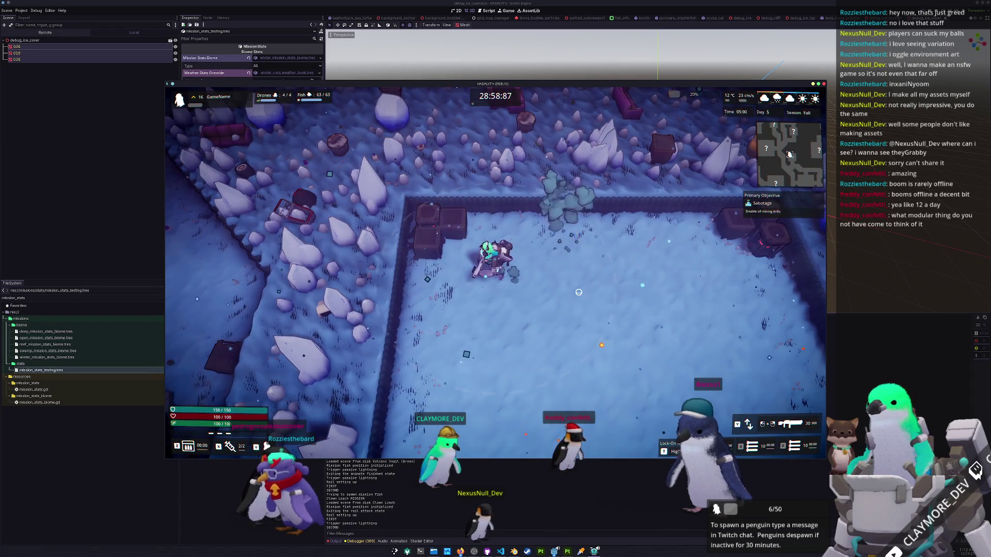
key(s)
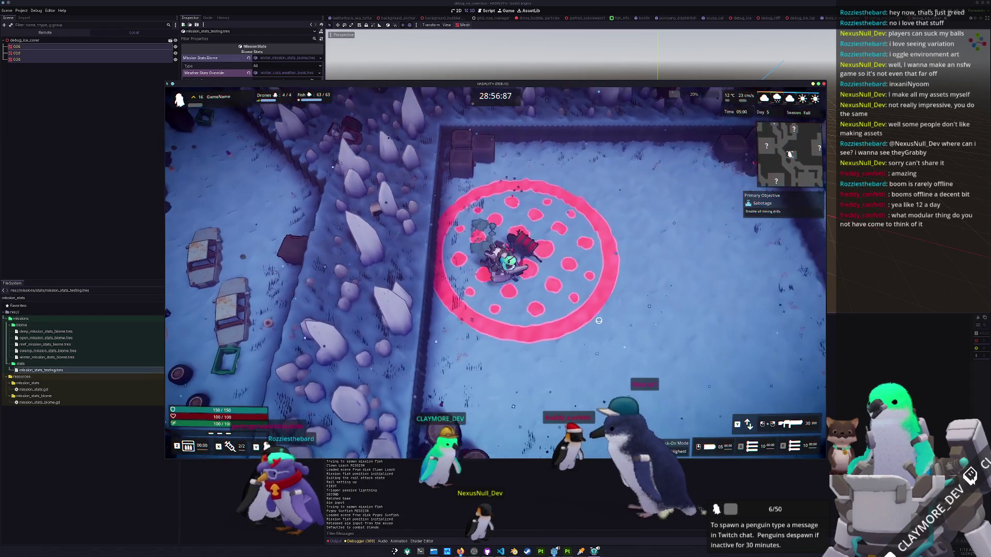
key(s)
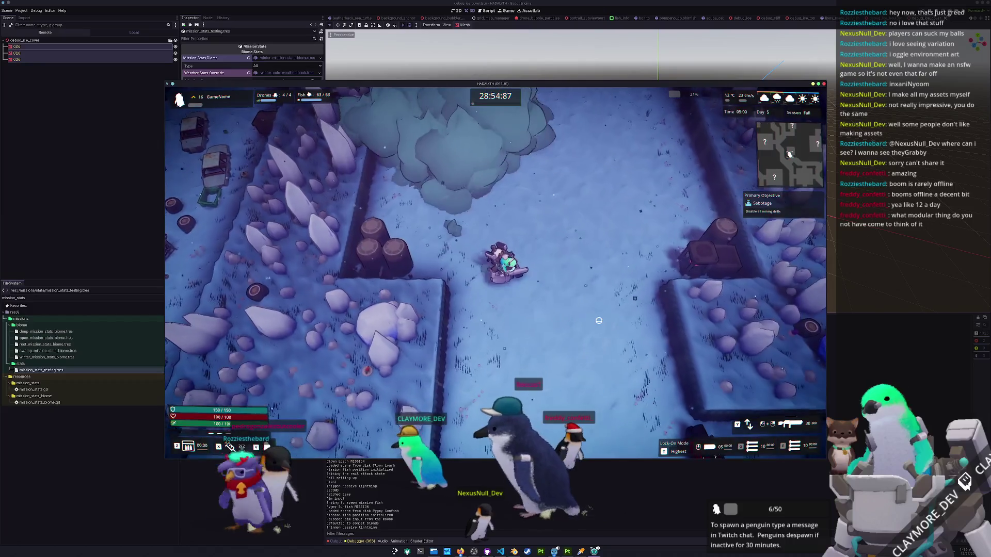
click(526, 345)
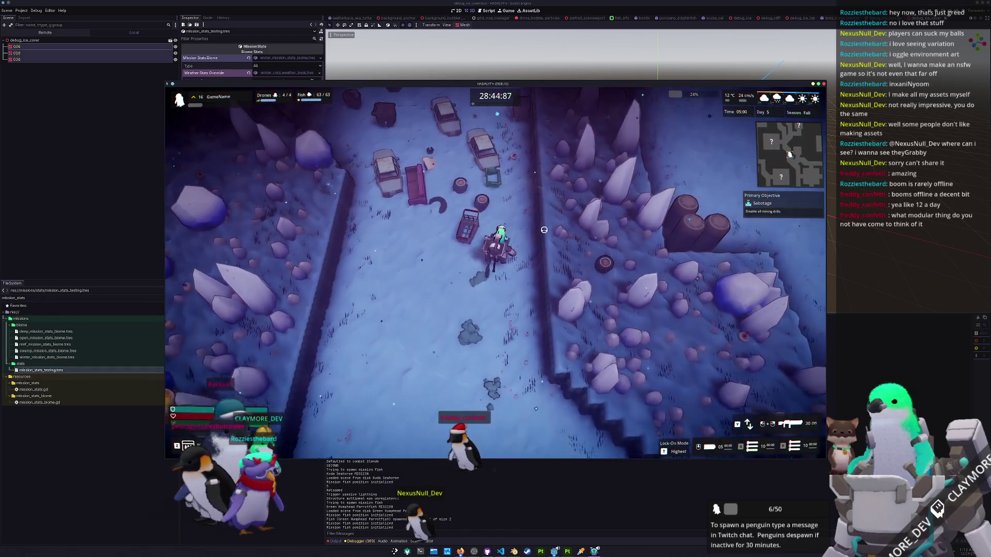
key(w)
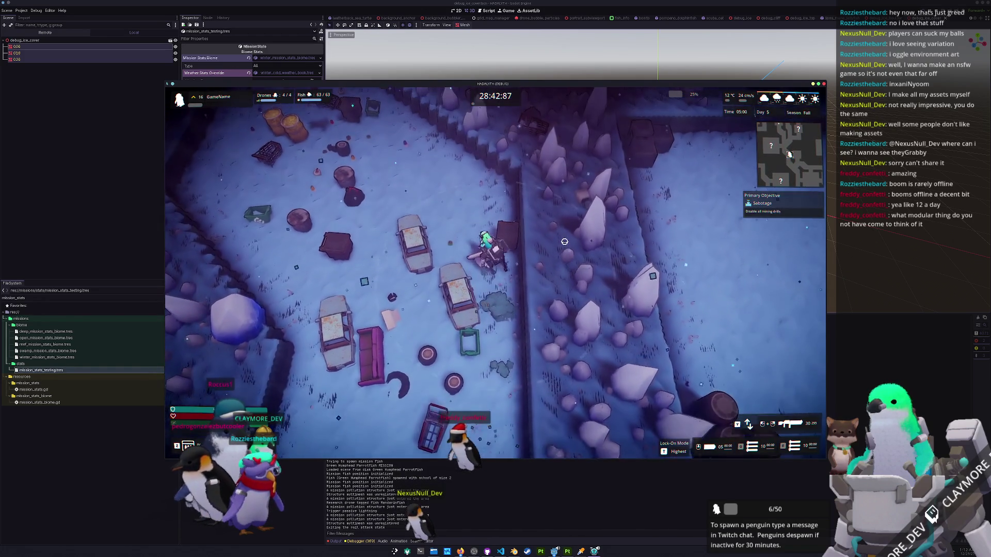
key(w)
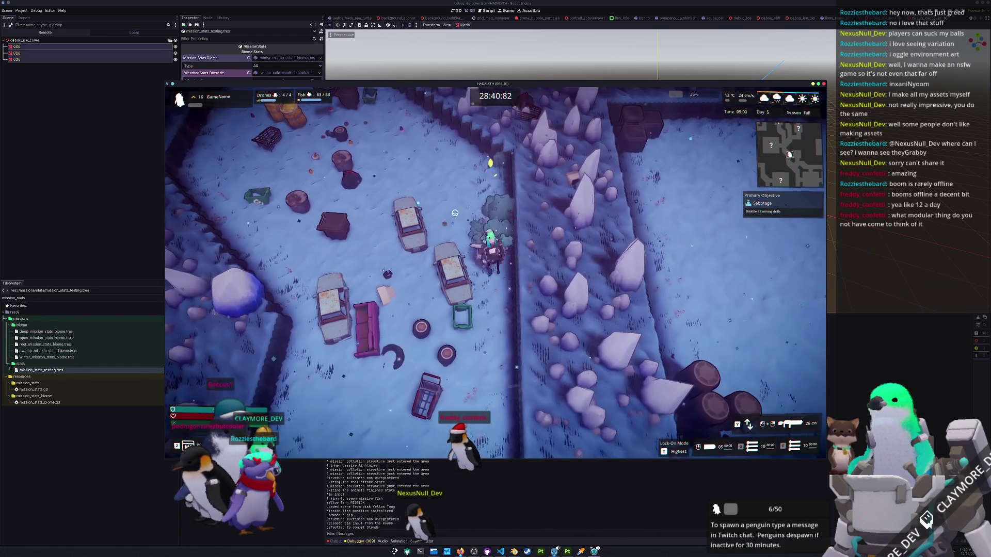
click(540, 341)
key(F8)
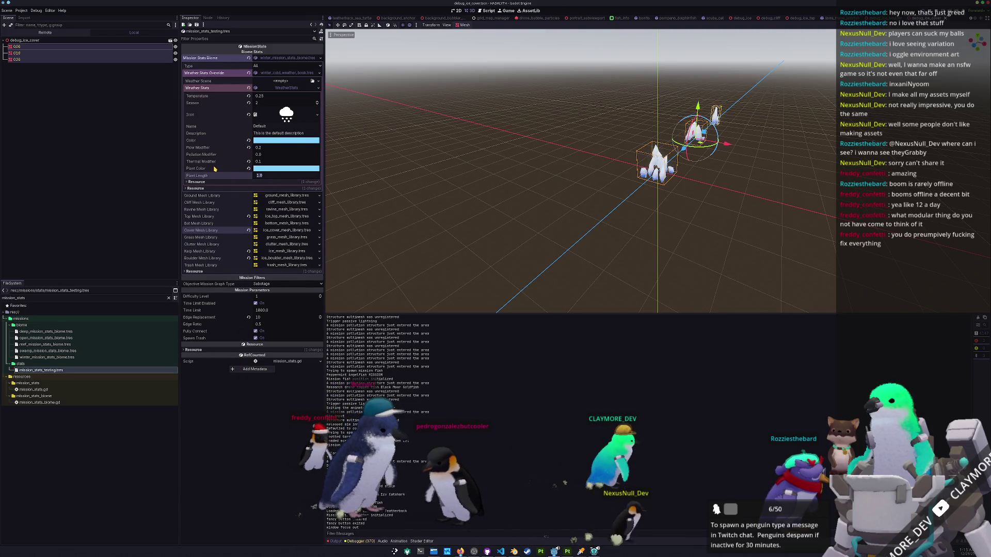
Try Plant Length 1.745, revert it to 0.1, and save the scene.
drag(394, 190, 397, 189)
click(420, 223)
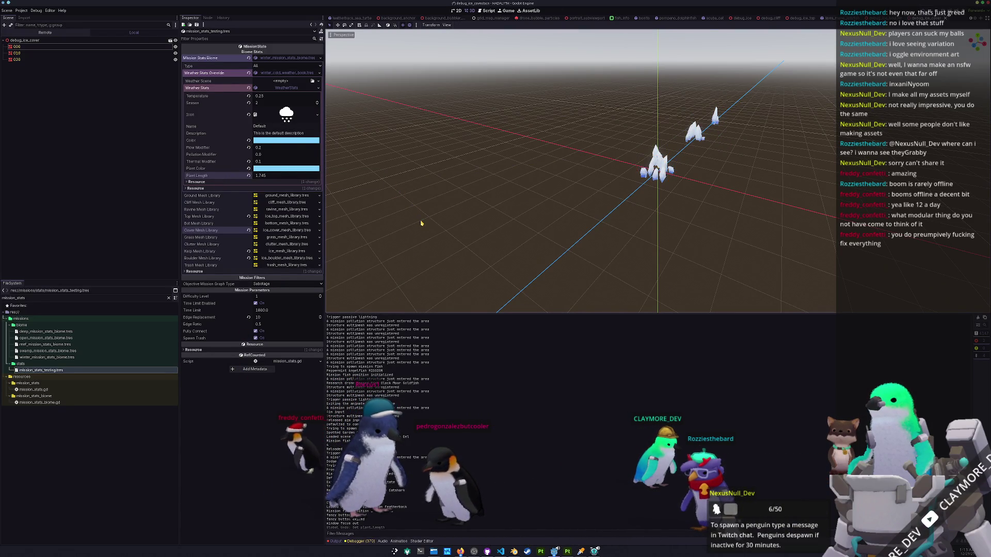
key(ctrl+z)
key(ctrl+z)
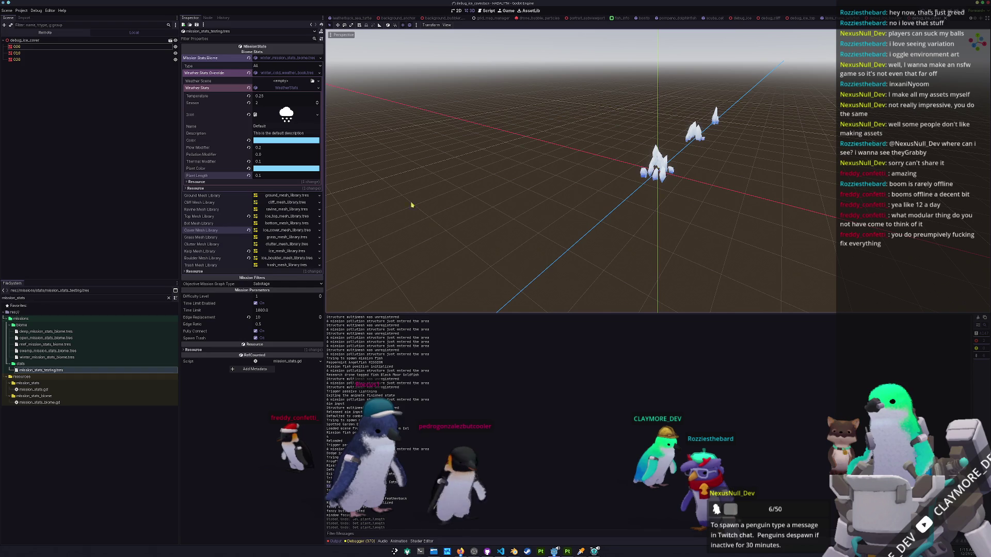
key(ctrl+s)
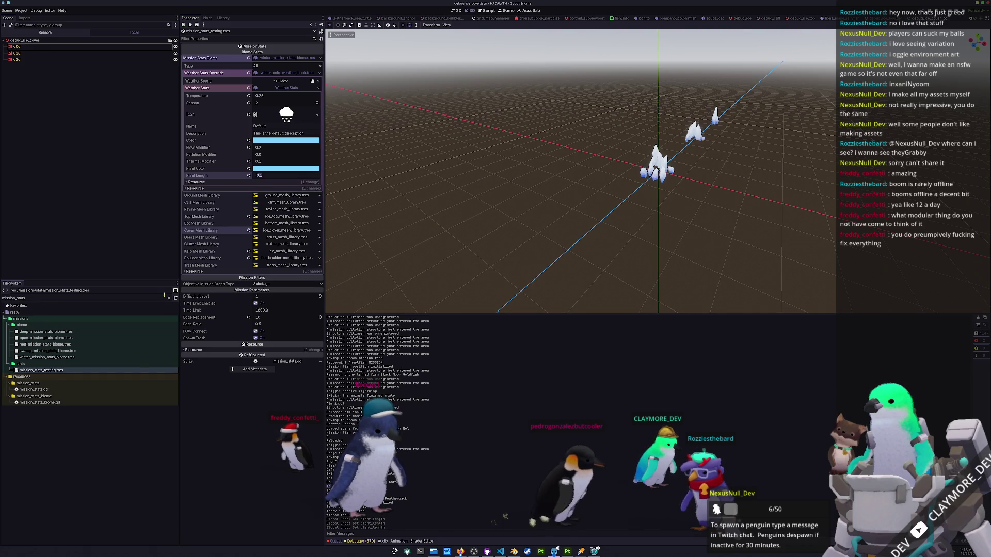
Clear the FileSystem filter and collapse the expanded manager folders, including mission_server_manager.
click(169, 299)
scroll(110, 370, down, 10)
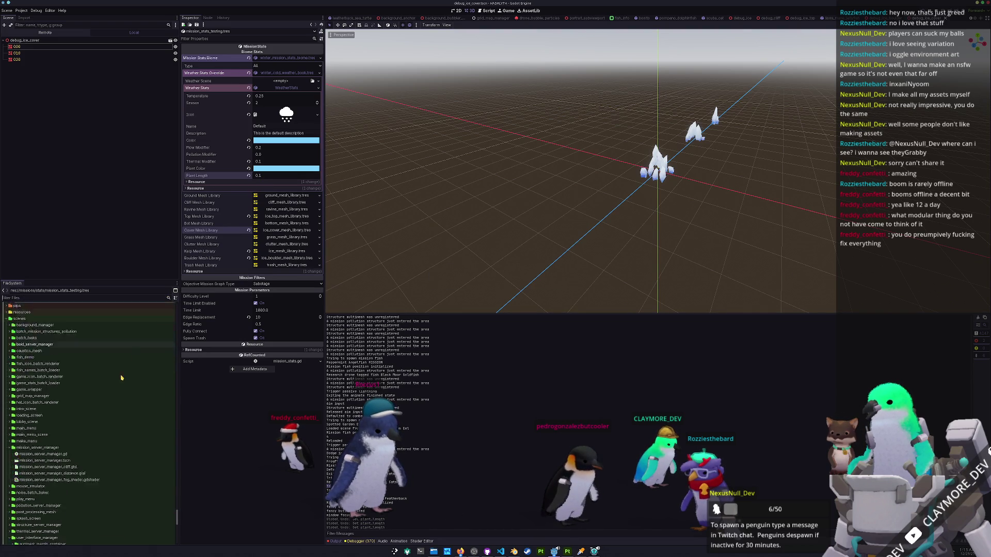
scroll(52, 415, up, 5)
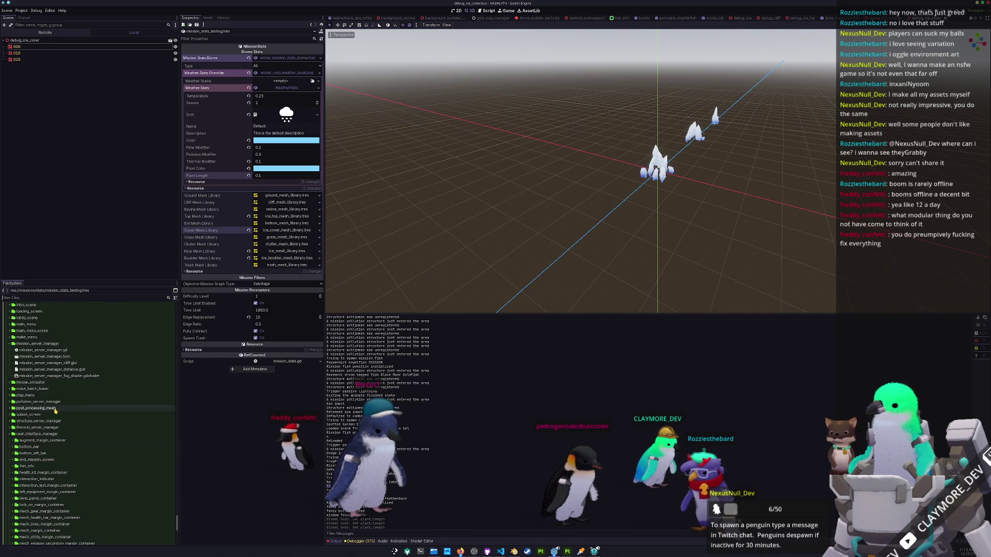
double_click(37, 434)
double_click(37, 360)
scroll(37, 390, up, 3)
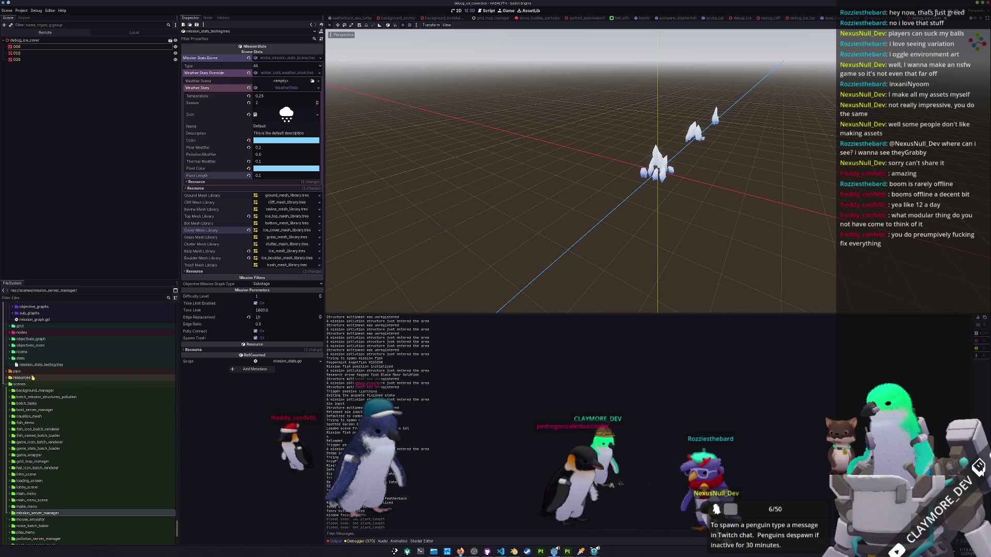
scroll(35, 384, up, 5)
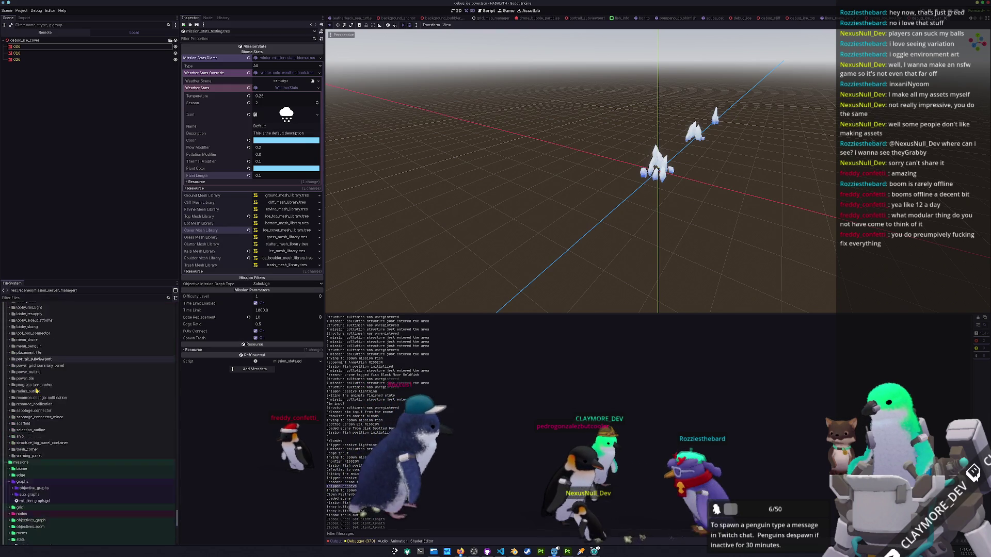
scroll(41, 416, down, 3)
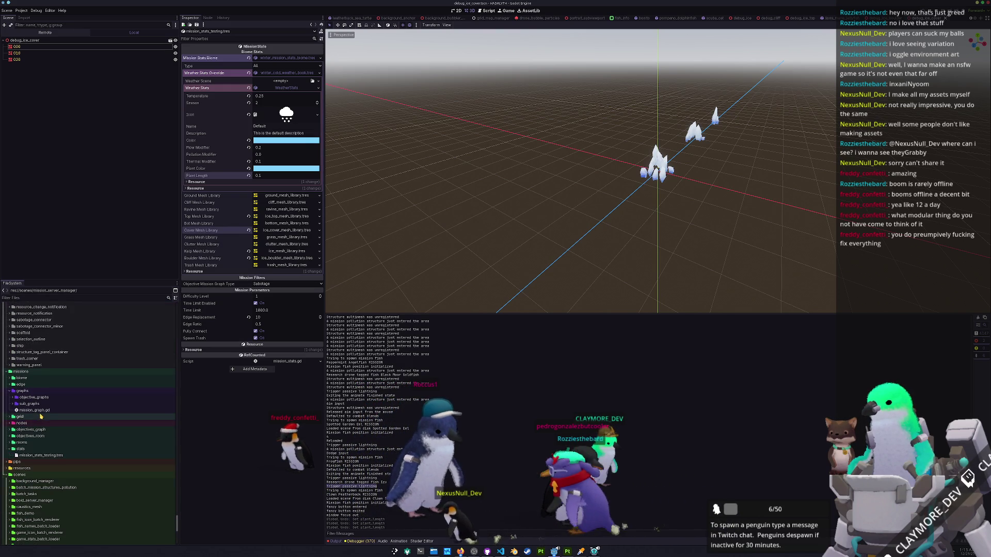
Filter for 'weather', then expand weather/seasons/winter and open winter_hot_weather_book.tres.
click(59, 299)
text(weather)
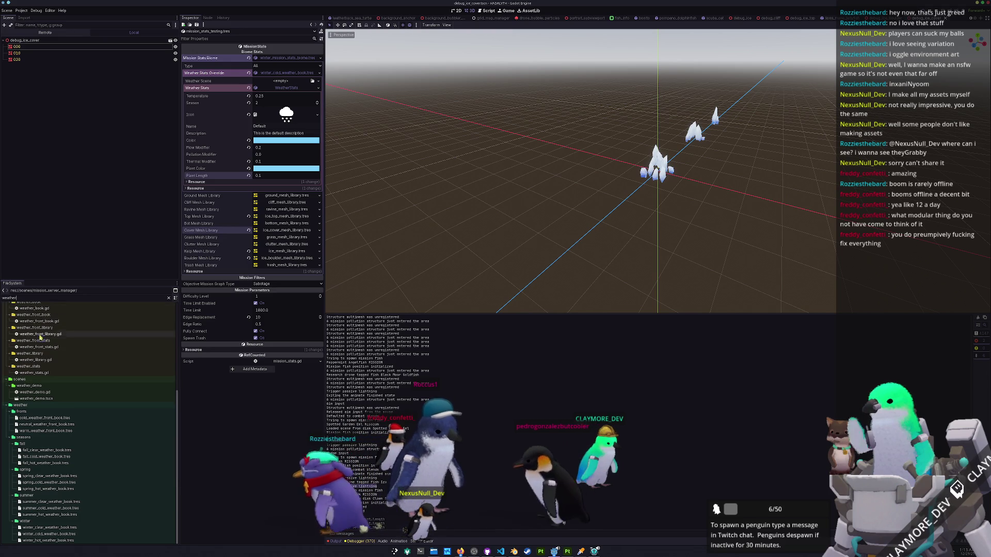
click(77, 412)
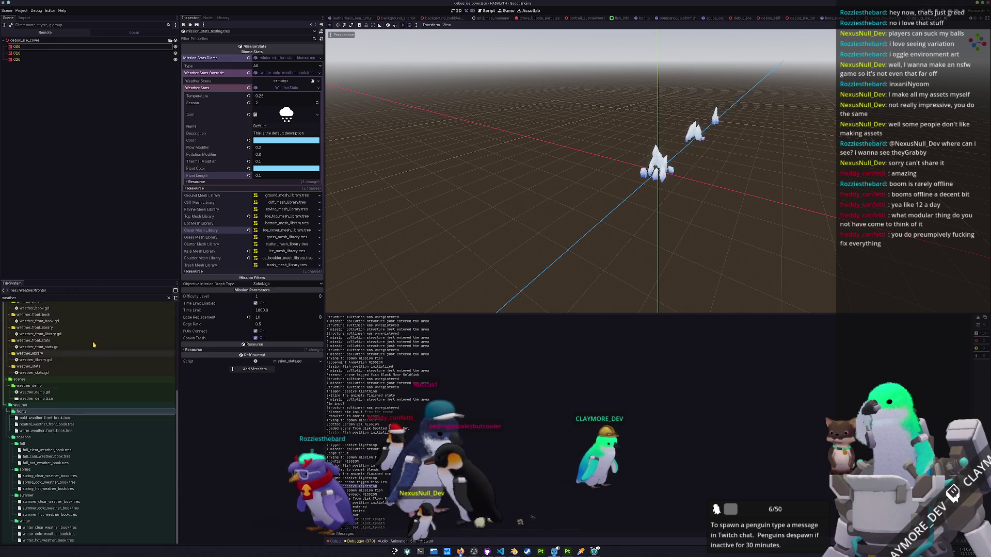
click(169, 299)
scroll(68, 415, down, 5)
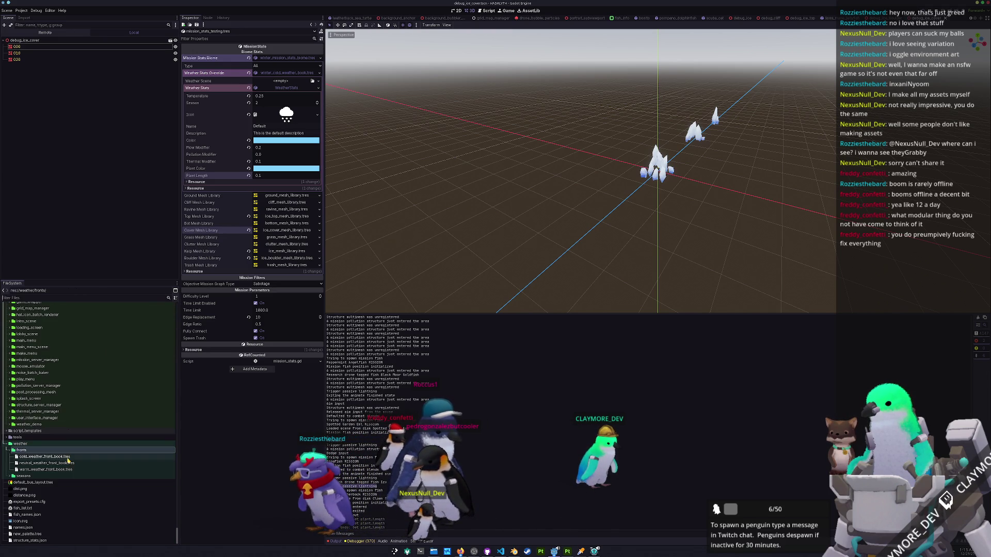
double_click(46, 476)
scroll(46, 475, down, 2)
double_click(26, 476)
scroll(32, 463, down, 2)
double_click(41, 476)
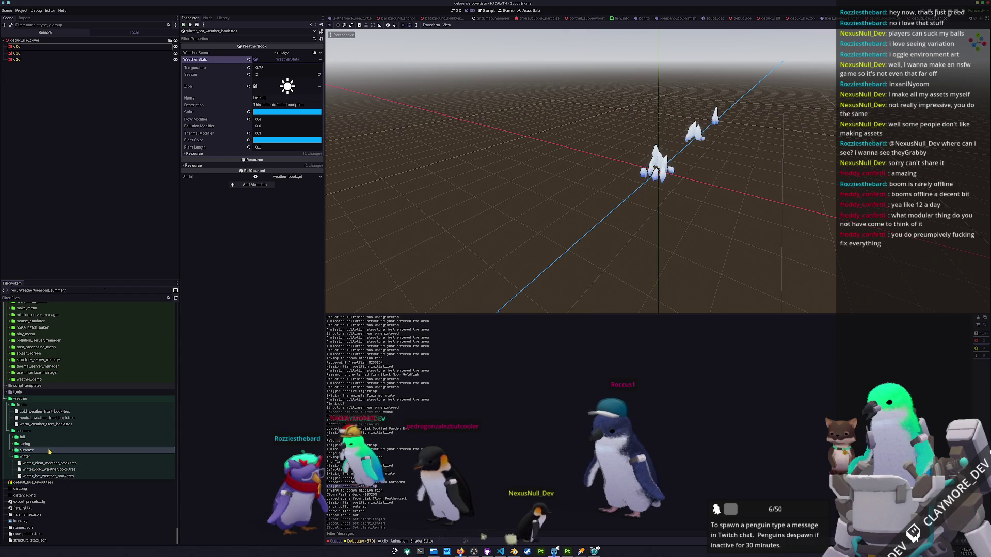
Open the summer hot and summer clear weather books from the summer seasons folder.
double_click(26, 450)
click(50, 470)
double_click(50, 471)
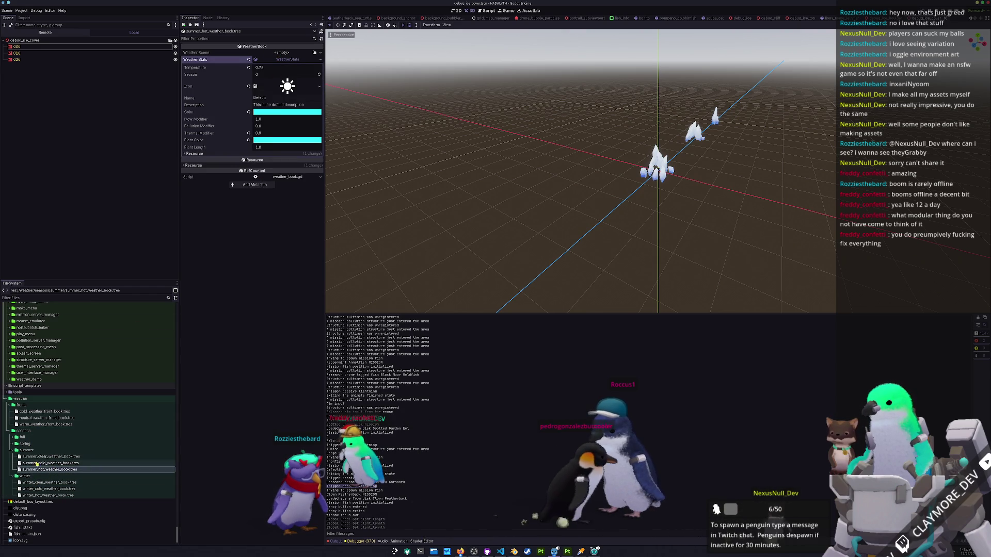
double_click(51, 457)
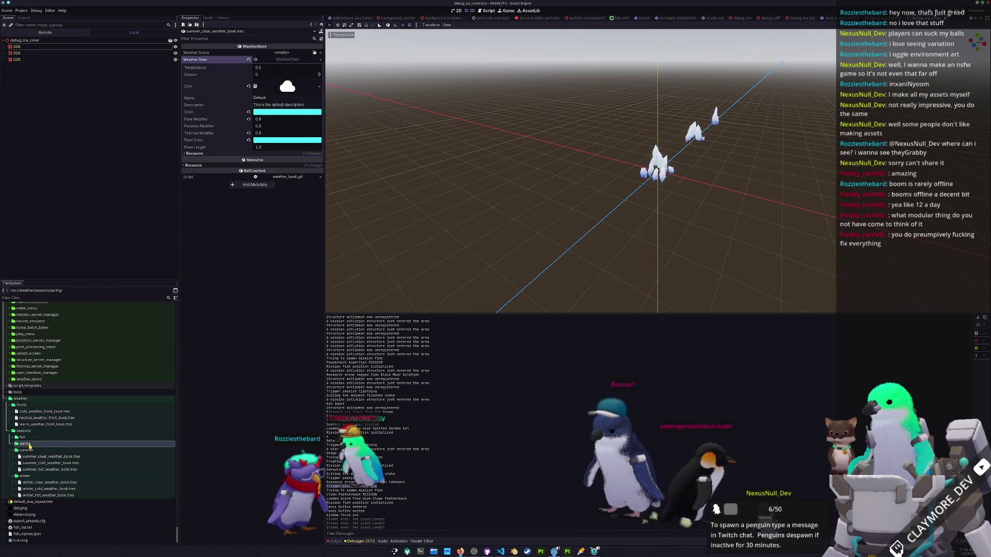
Open spring_hot_weather_book.tres from the spring seasons folder.
double_click(25, 444)
click(40, 463)
double_click(40, 463)
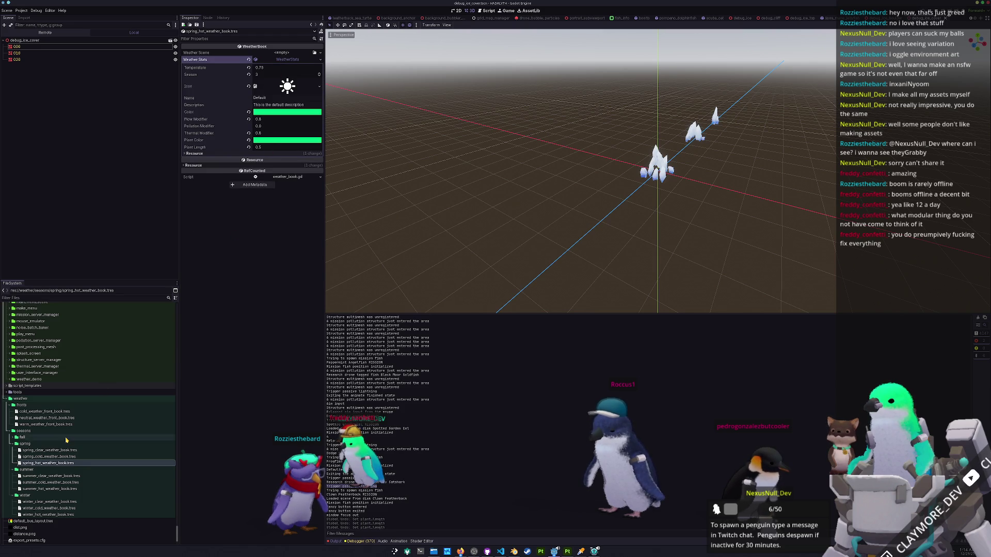
scroll(67, 438, down, 2)
shift+click(78, 420)
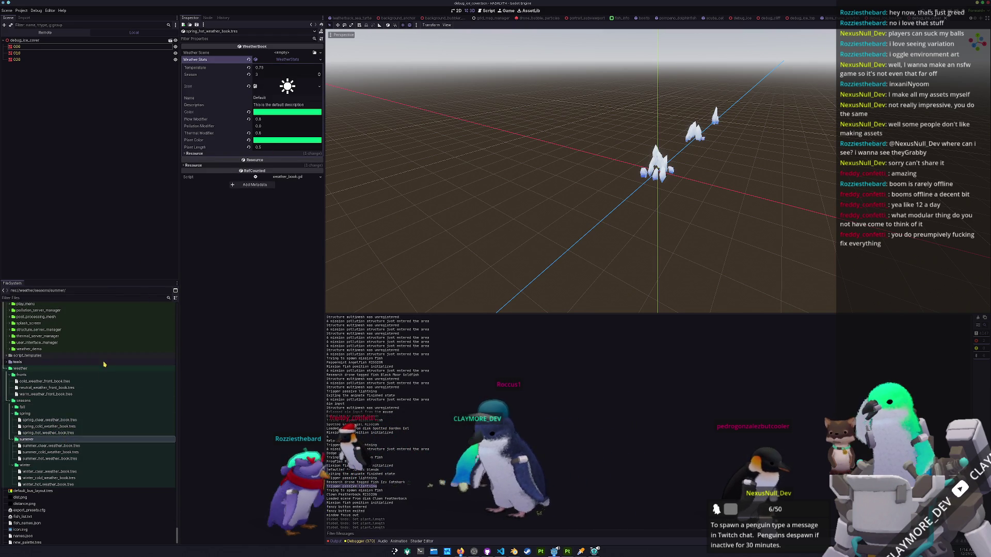
click(49, 433)
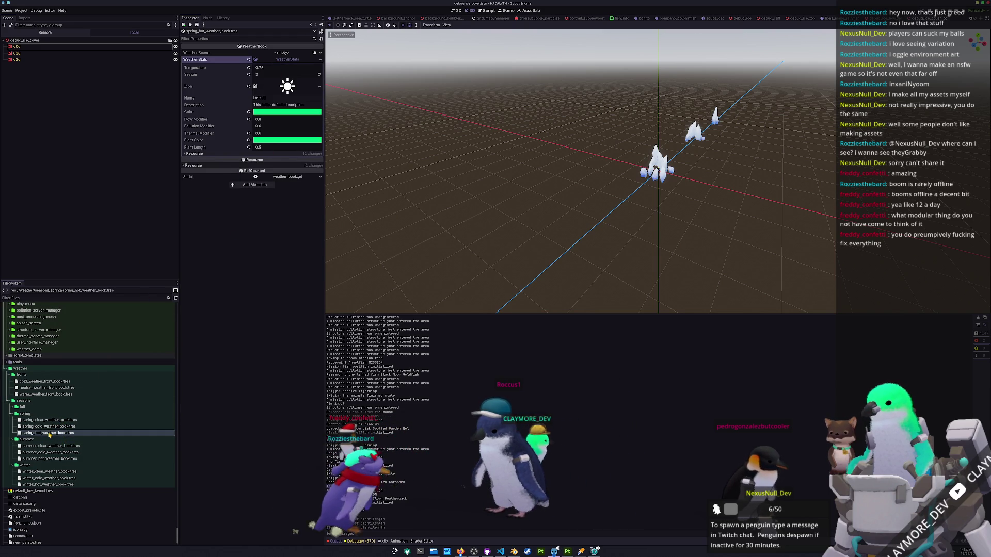
Set spring_hot's Plant Length to 0.8.
click(274, 147)
text(0.75)
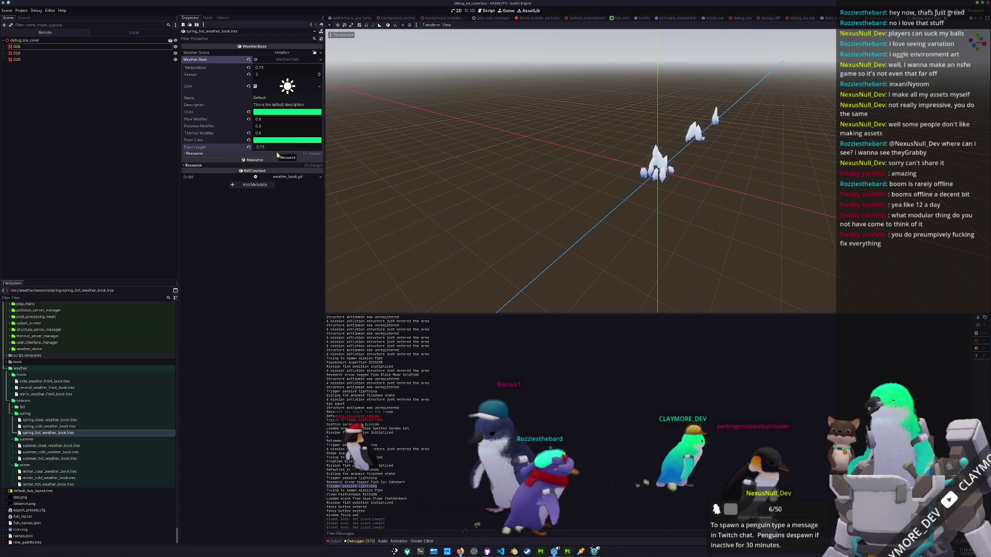
key(Return)
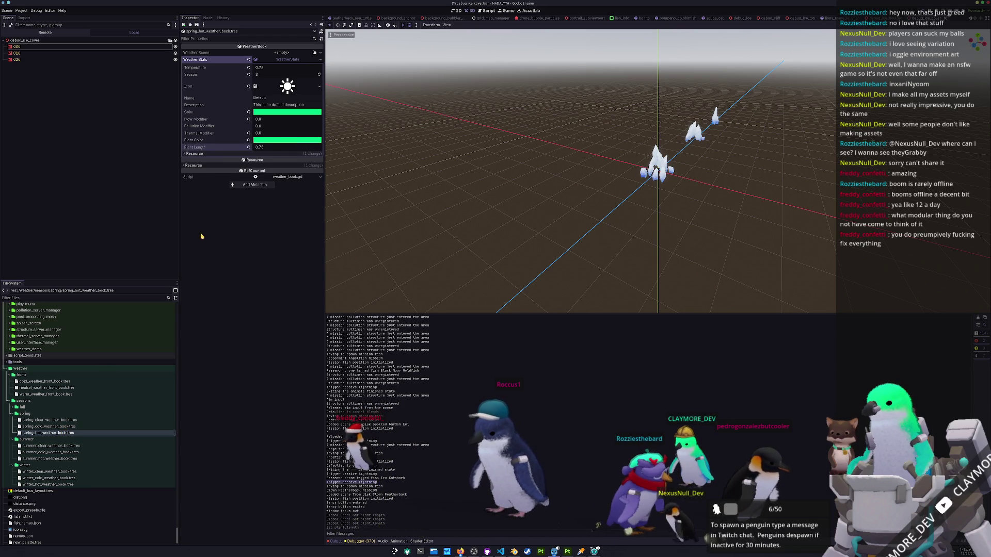
click(272, 148)
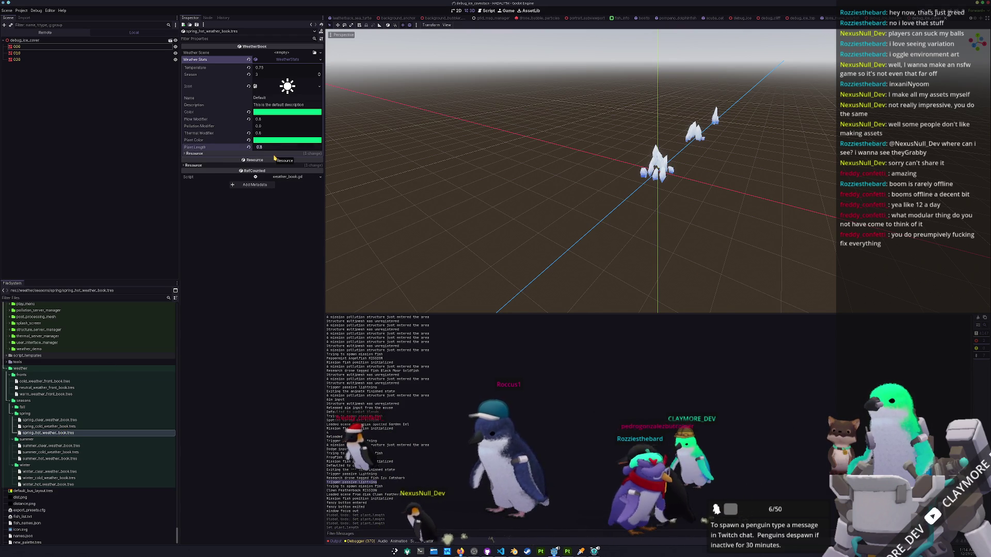
key(Return)
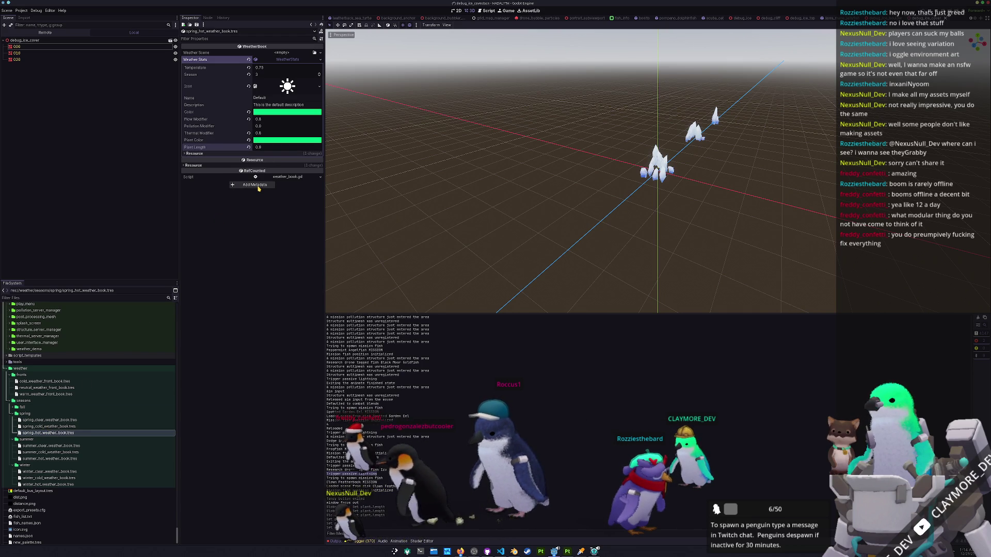
Set Plant Length to 0.9 in spring_cold and spring_clear, then open fall_clear_weather_book.tres.
click(49, 426)
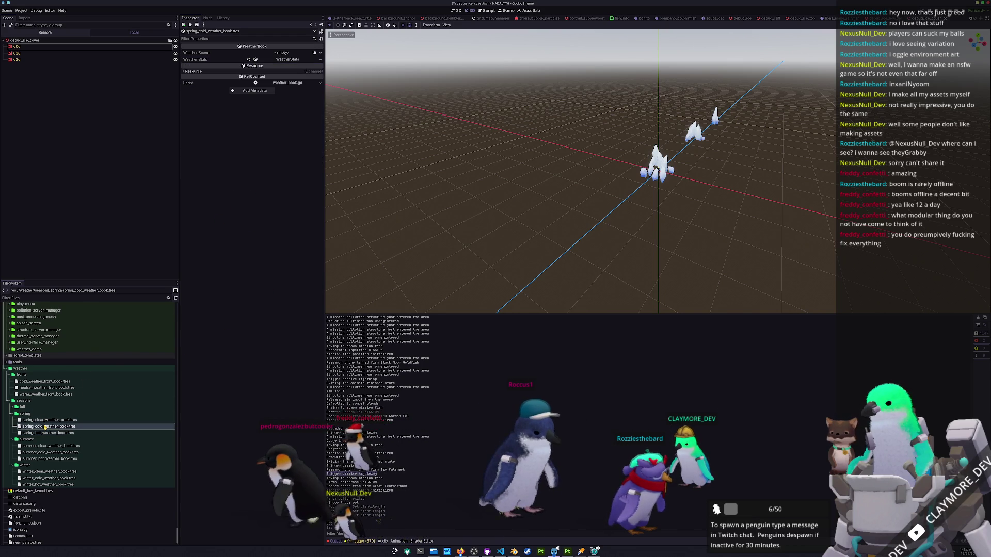
click(284, 60)
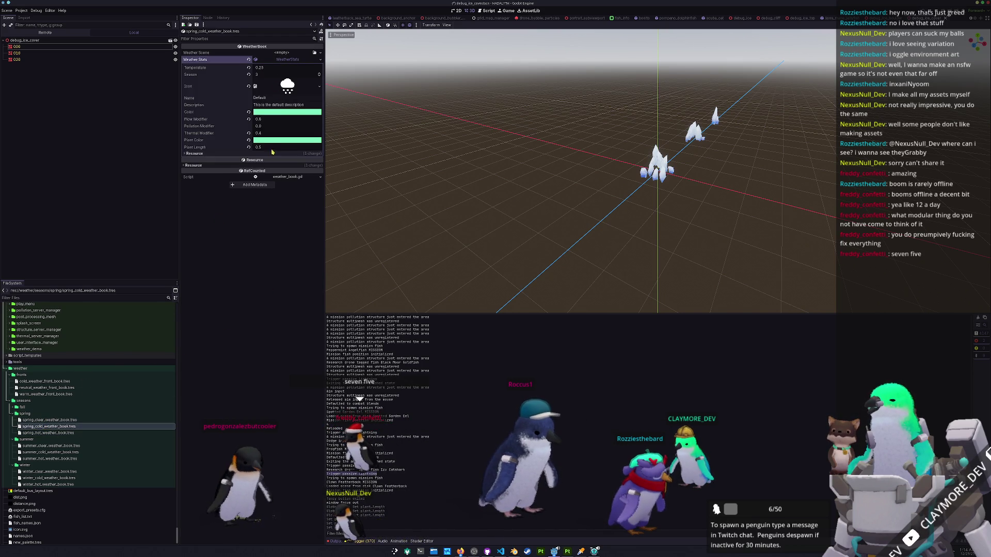
text(0.9)
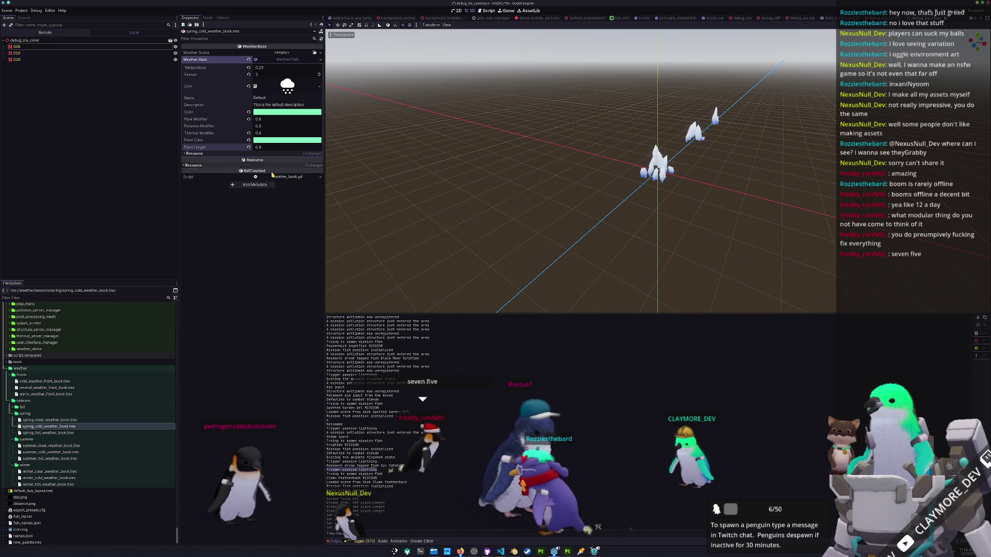
click(60, 421)
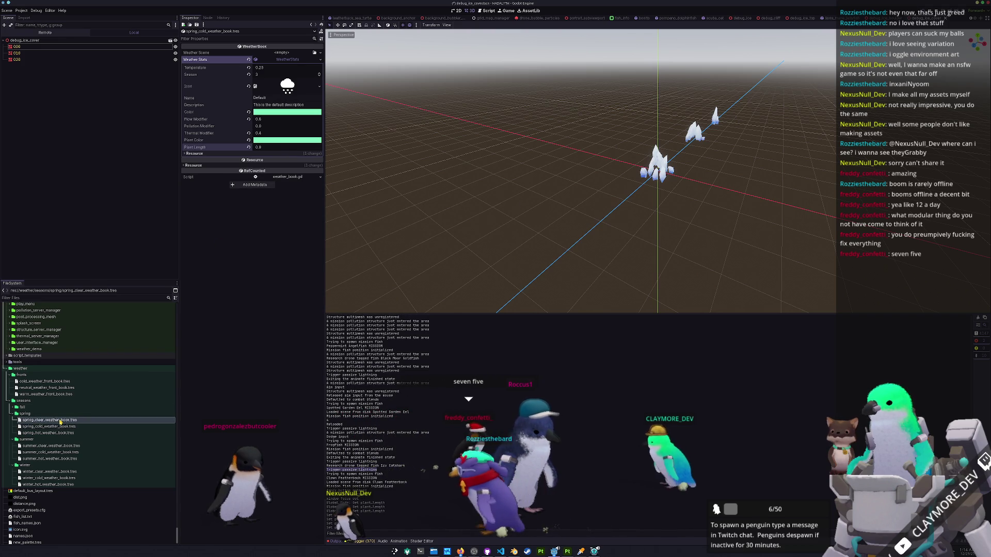
click(284, 59)
click(274, 149)
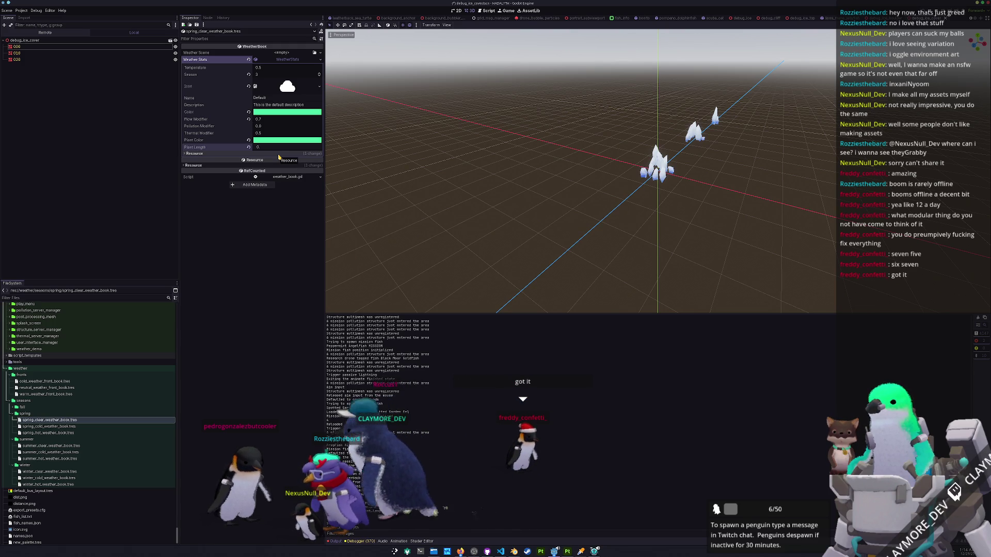
text(9)
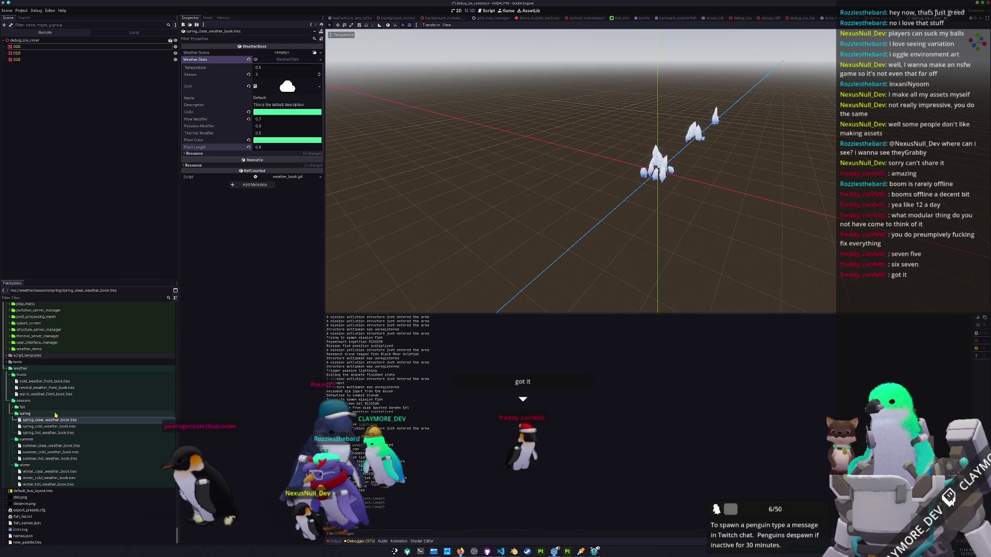
double_click(31, 407)
click(51, 413)
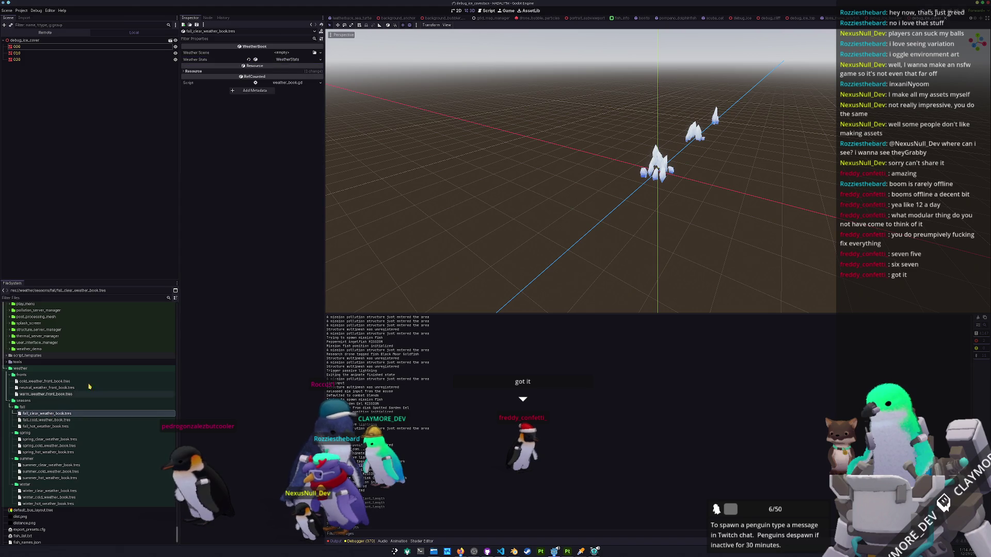
Set Plant Length to 0.9 in the fall_clear and fall_cold weather books.
click(299, 60)
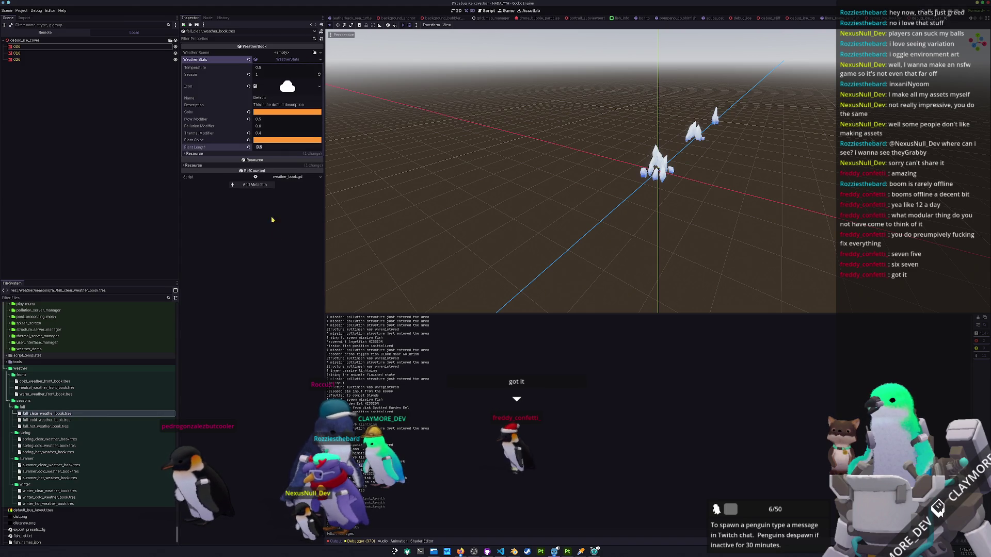
key(BackSpace)
text(9)
key(Return)
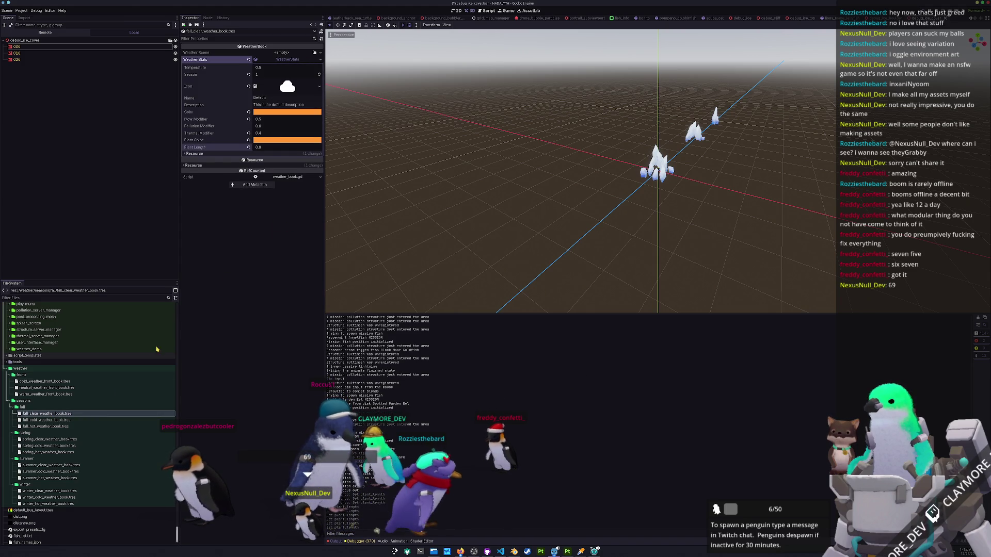
click(46, 420)
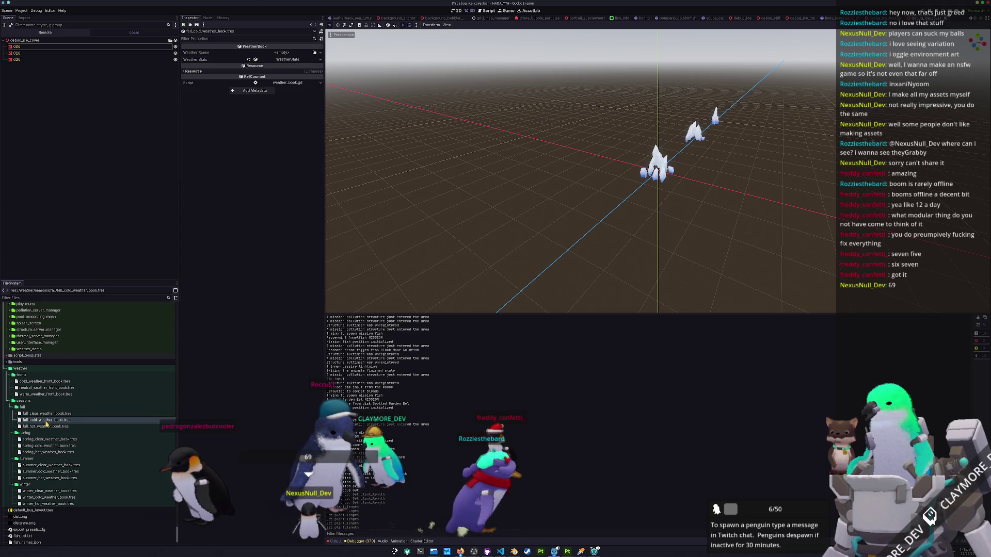
click(287, 60)
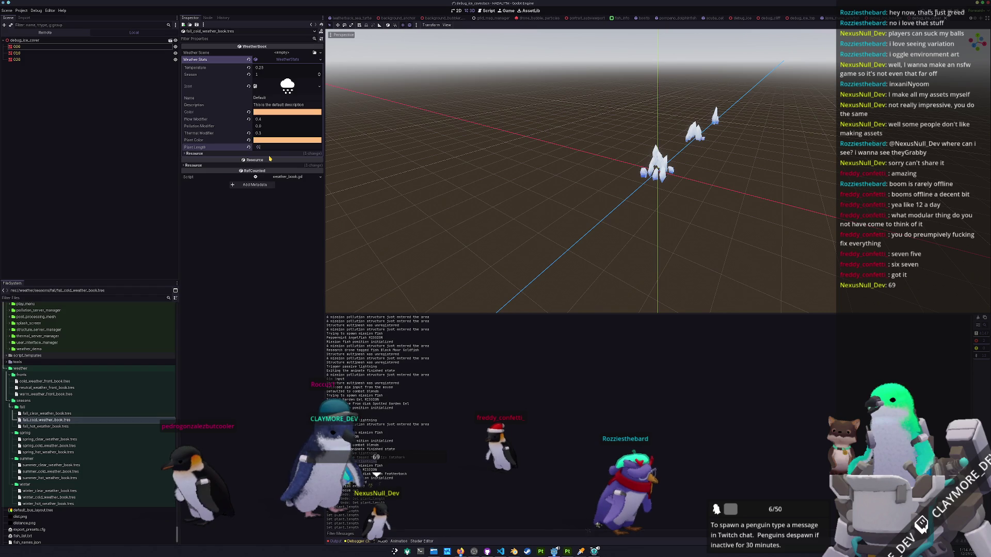
key(BackSpace)
text(9)
key(Return)
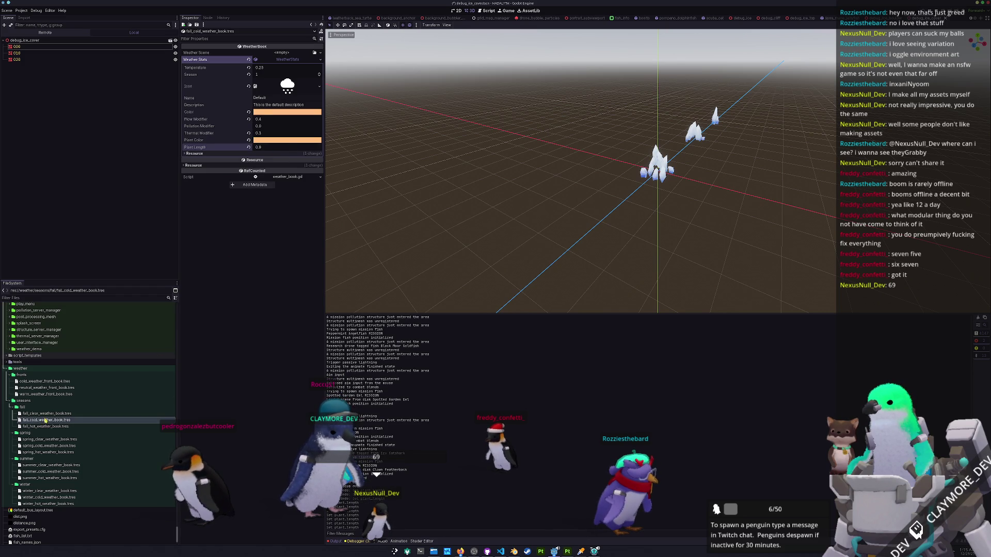
Set fall_hot's Plant Length to 0.9 and save the weather books.
click(52, 426)
click(288, 60)
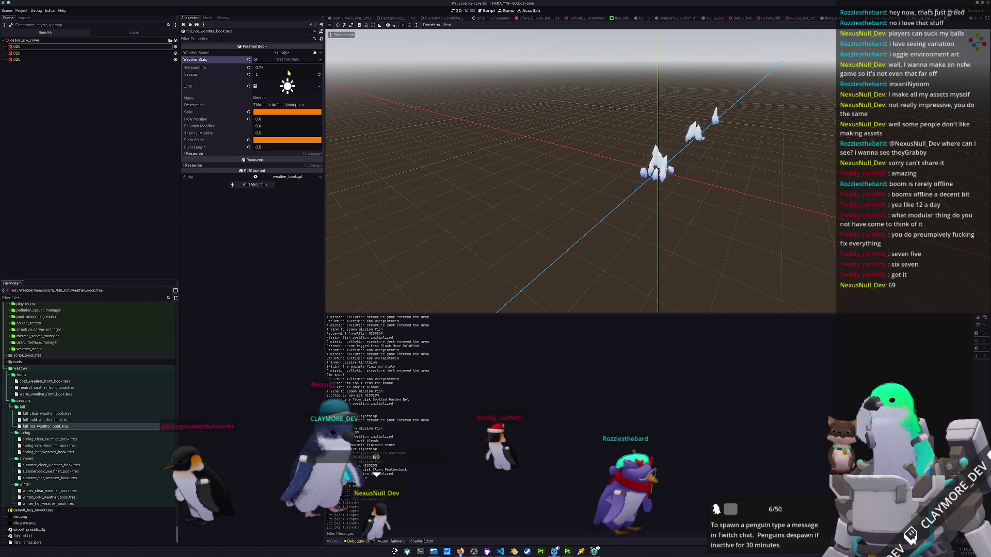
text(0.9)
key(Return)
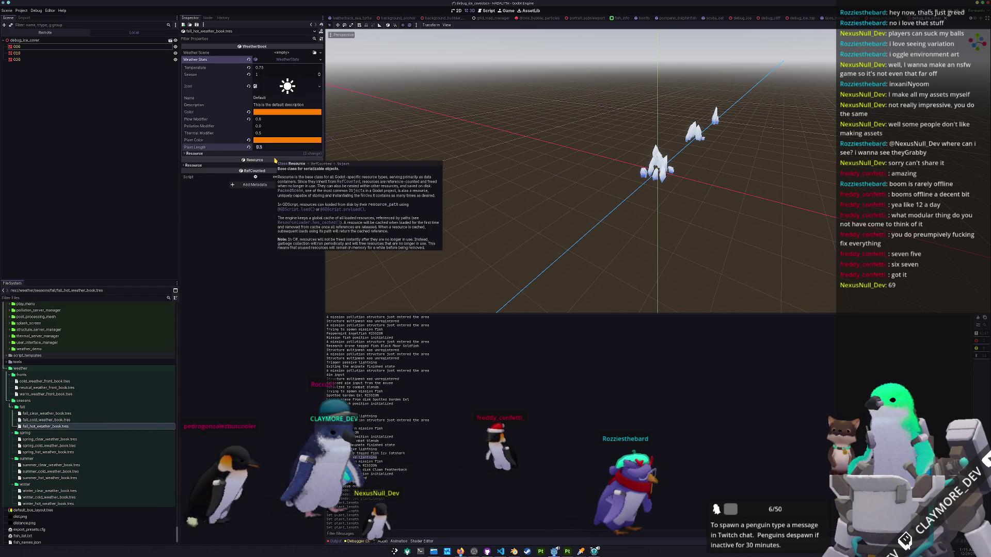
key(ctrl+s)
Open winter_clear_weather_book.tres and select its Plant Length field.
scroll(51, 439, down, 2)
click(43, 463)
double_click(43, 465)
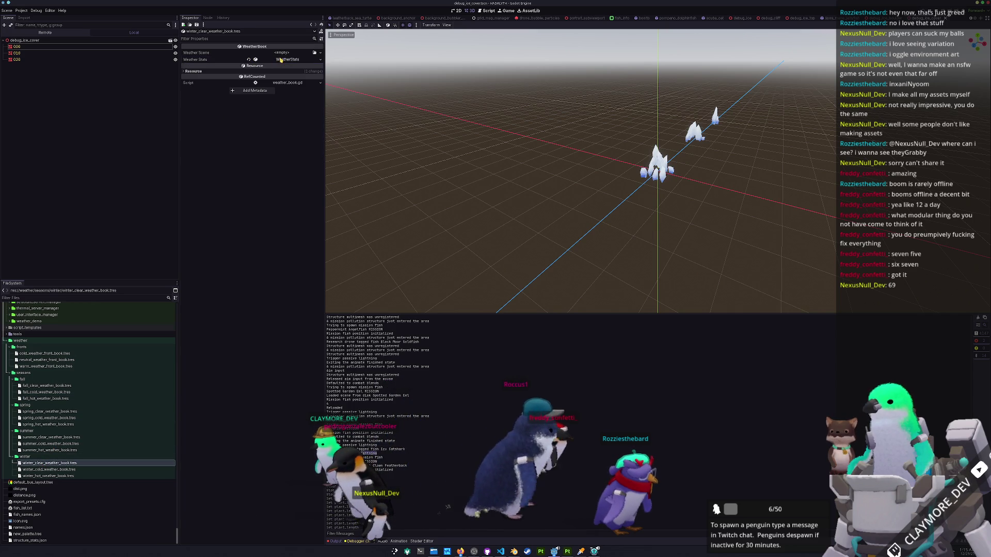
click(269, 149)
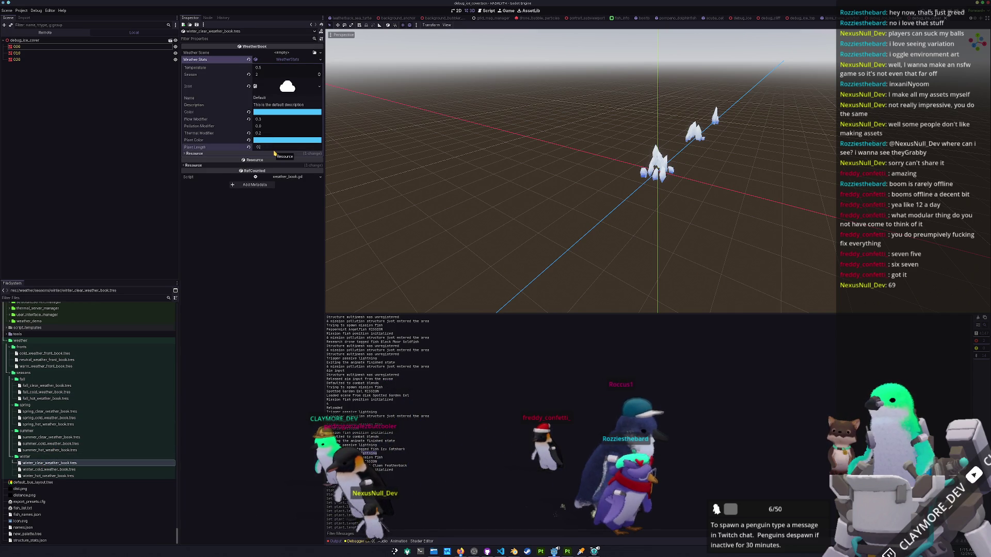
Set winter_cold's Plant Length to 0.8, then open winter_hot_weather_book.tres.
double_click(62, 469)
click(269, 147)
text(0)
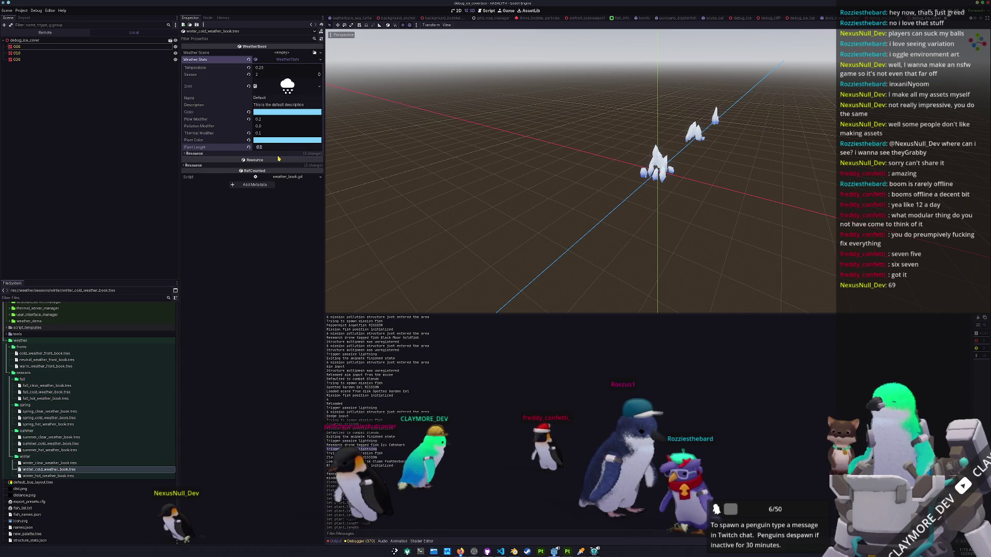
text(.8)
key(Return)
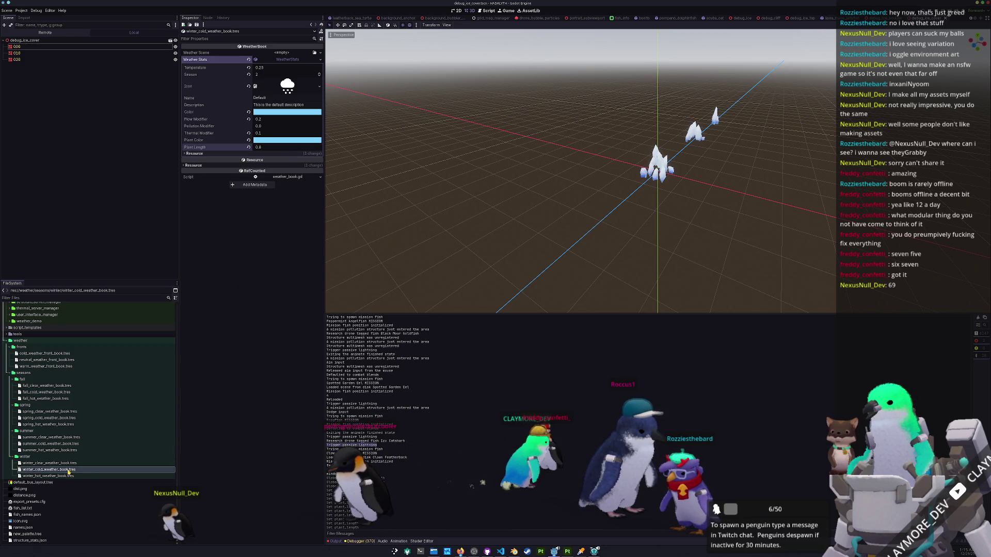
click(61, 476)
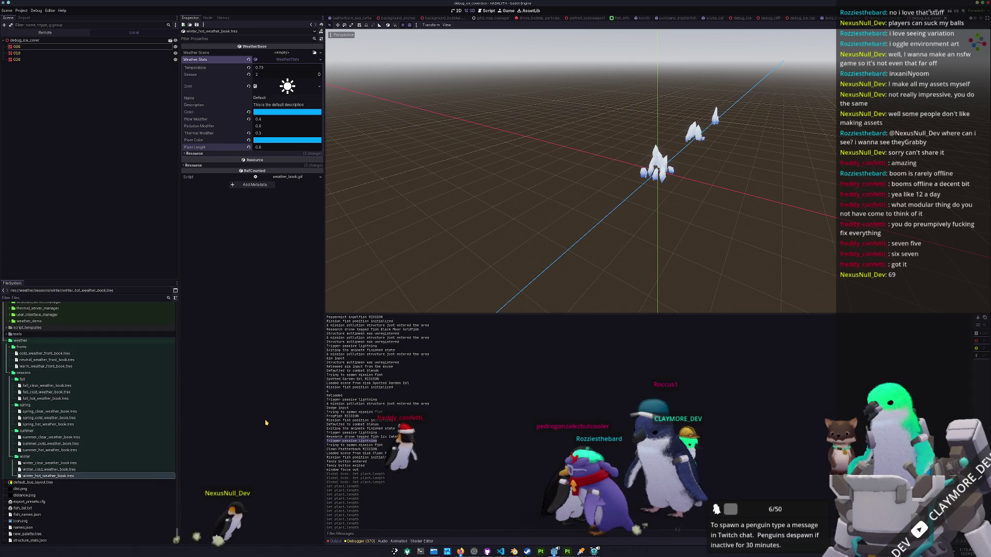
Collapse the scenes folder and open mission_stats_testing.tres.
scroll(73, 468, up, 5)
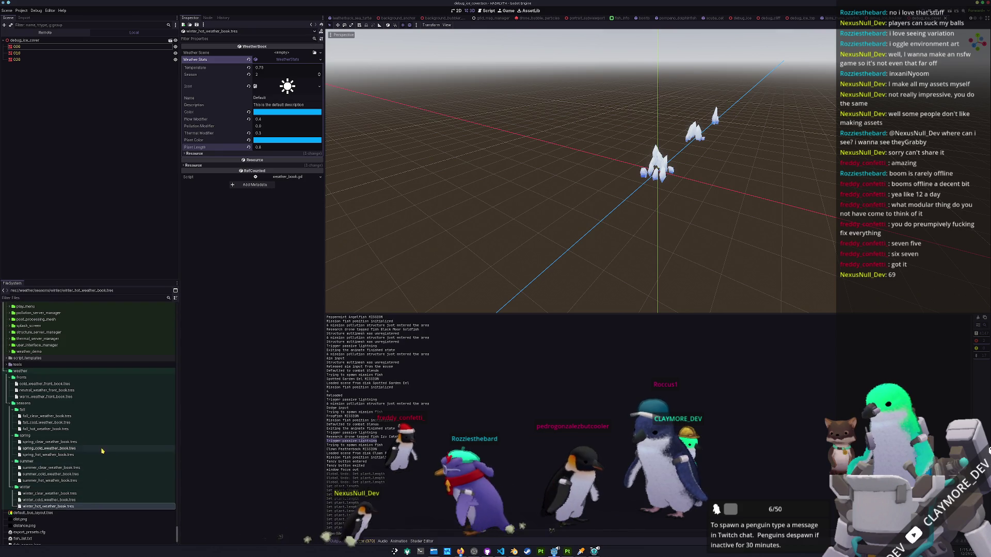
scroll(102, 465, down, 5)
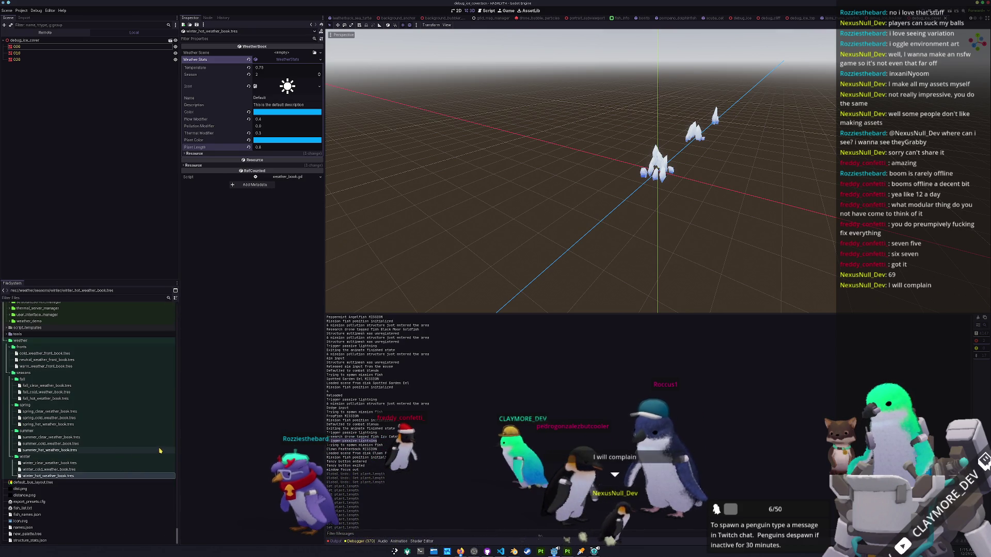
scroll(131, 451, up, 1)
scroll(133, 455, up, 8)
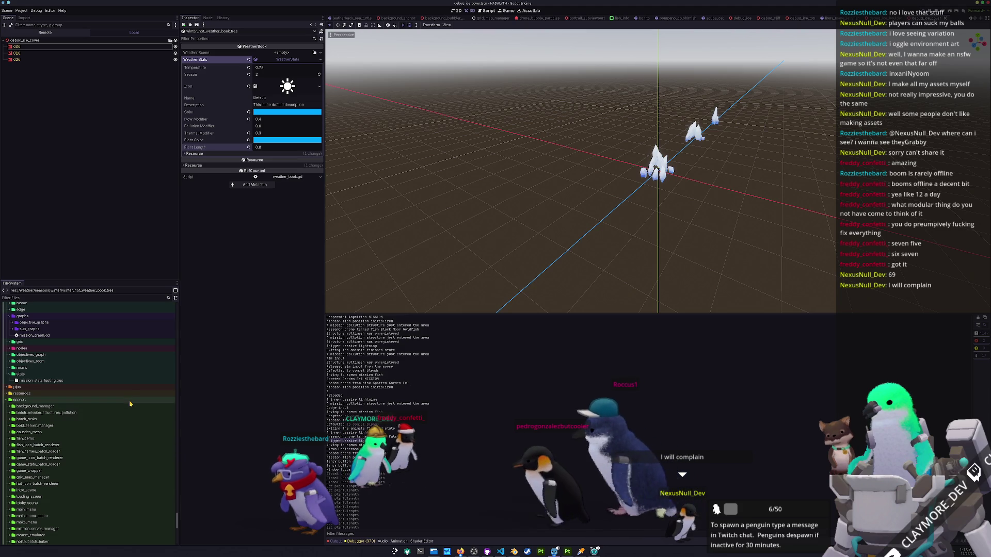
double_click(131, 402)
click(104, 381)
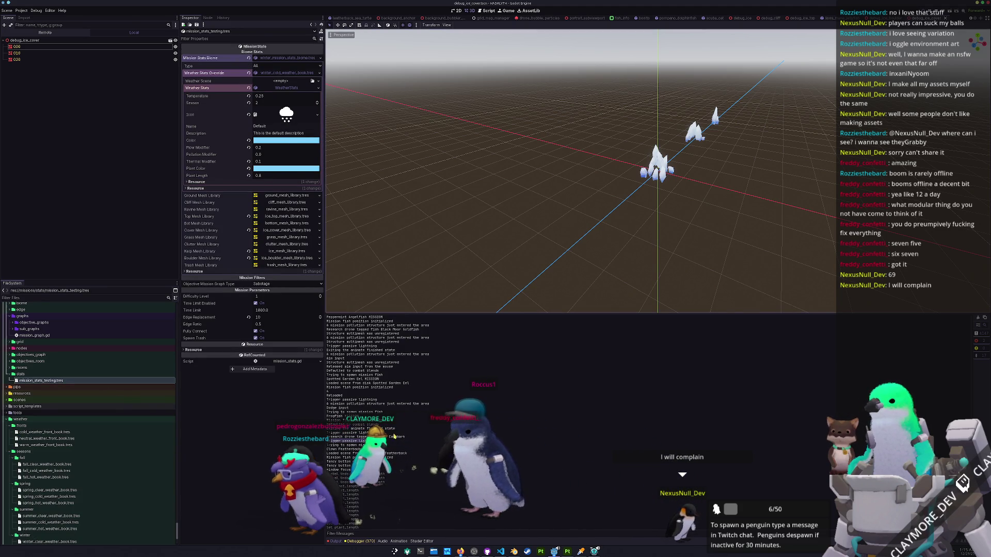
Filter the FileSystem for 'terrain_san' and open terrain_sand.tres.
scroll(92, 429, up, 8)
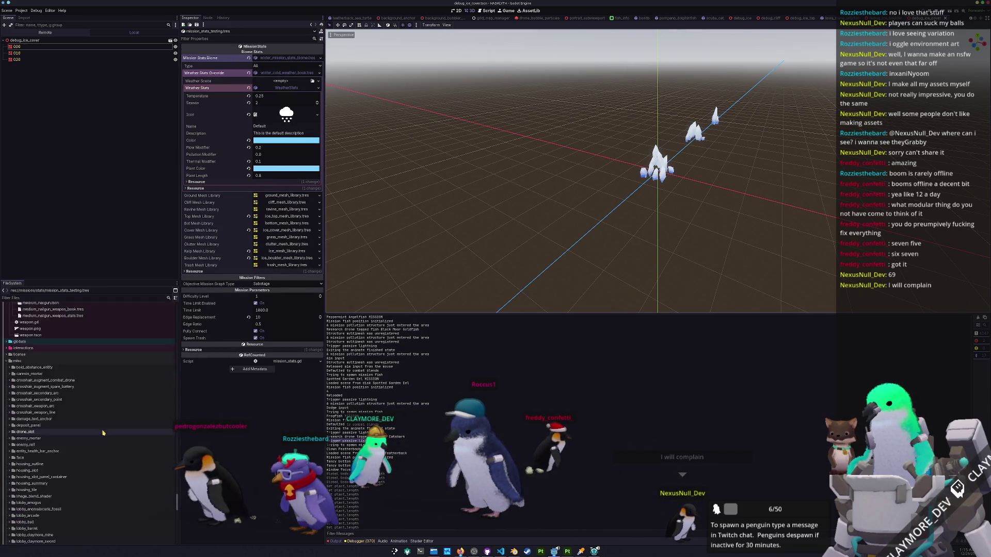
scroll(92, 429, up, 10)
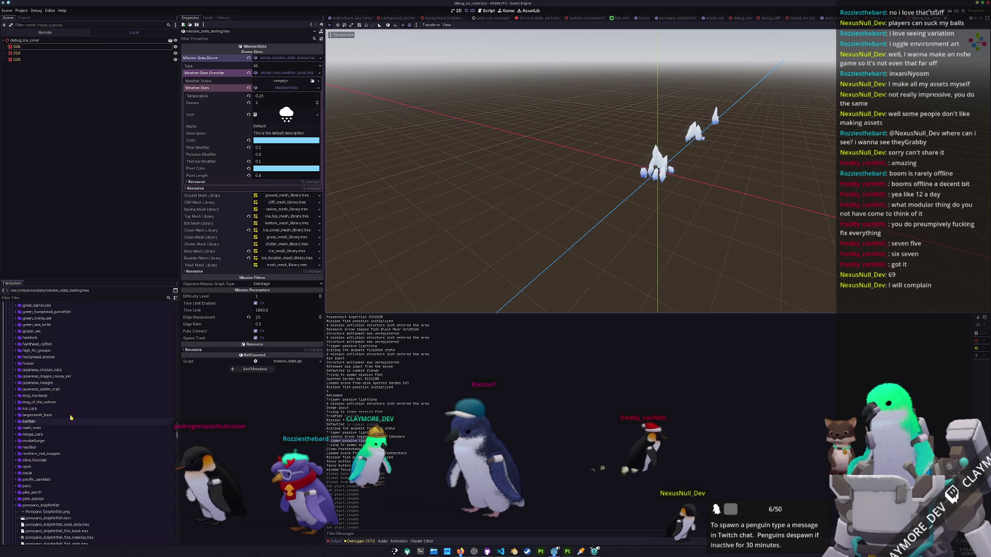
text(terrain)
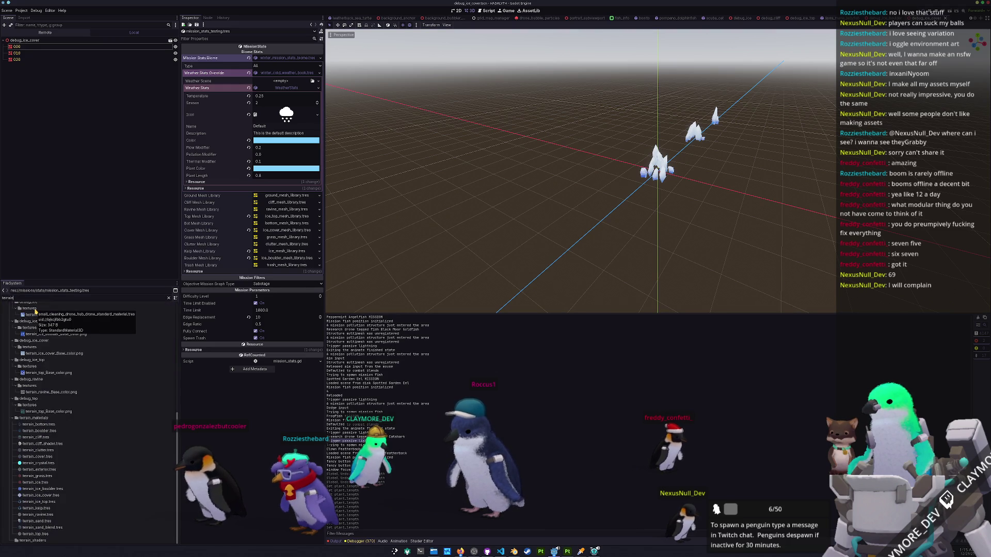
text(_san)
click(36, 338)
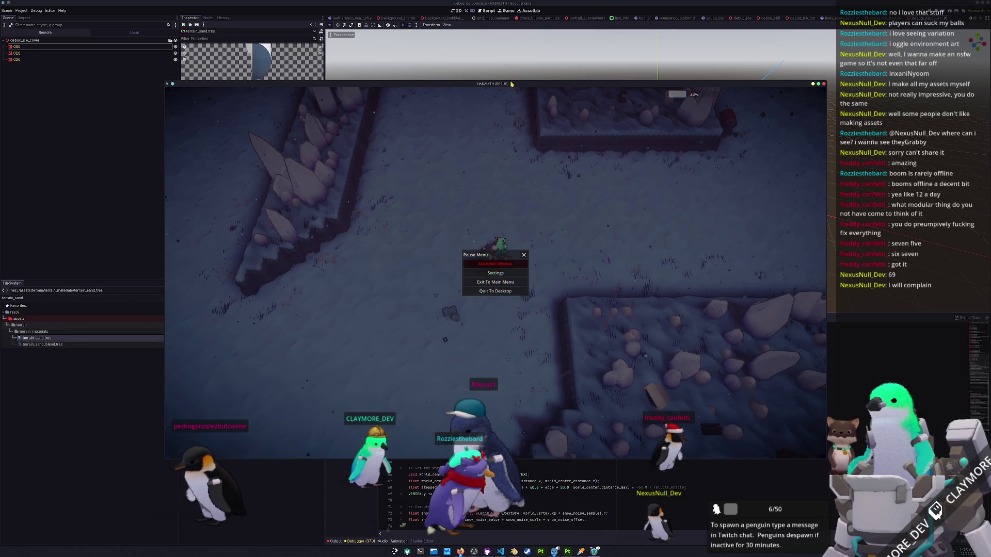
Move the game window off the inspector and briefly playtest, toggling pause.
drag(512, 83, 639, 108)
key(Escape)
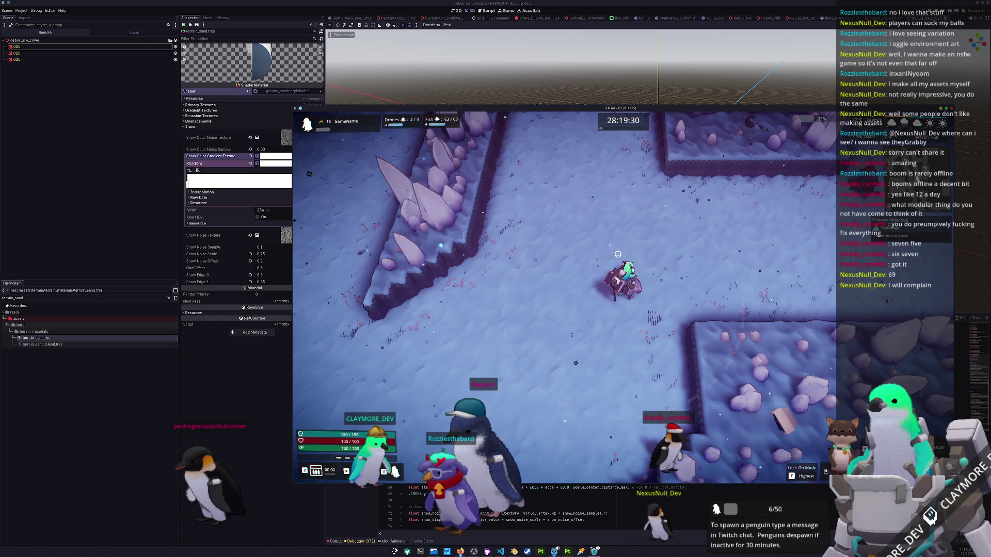
key(Escape)
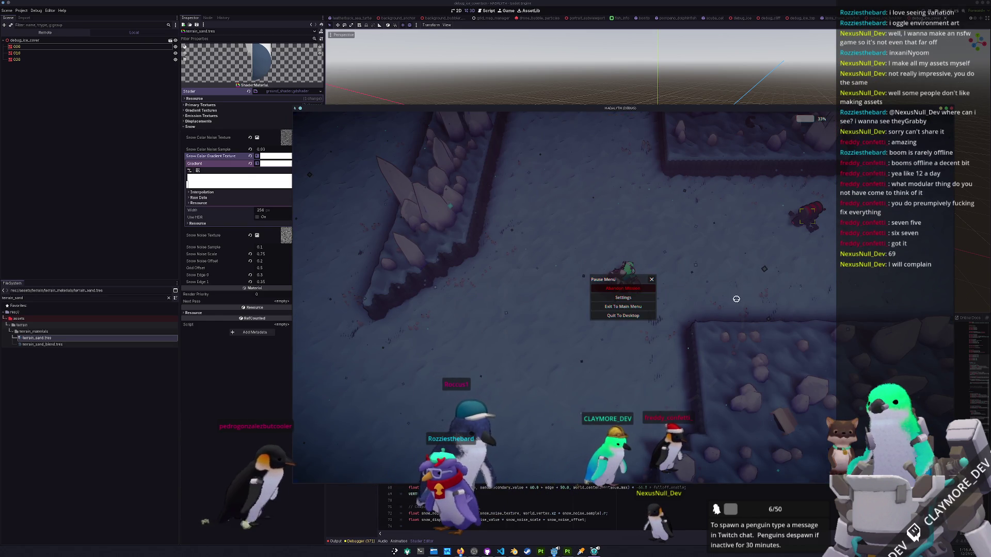
key(Escape)
key(Escape)
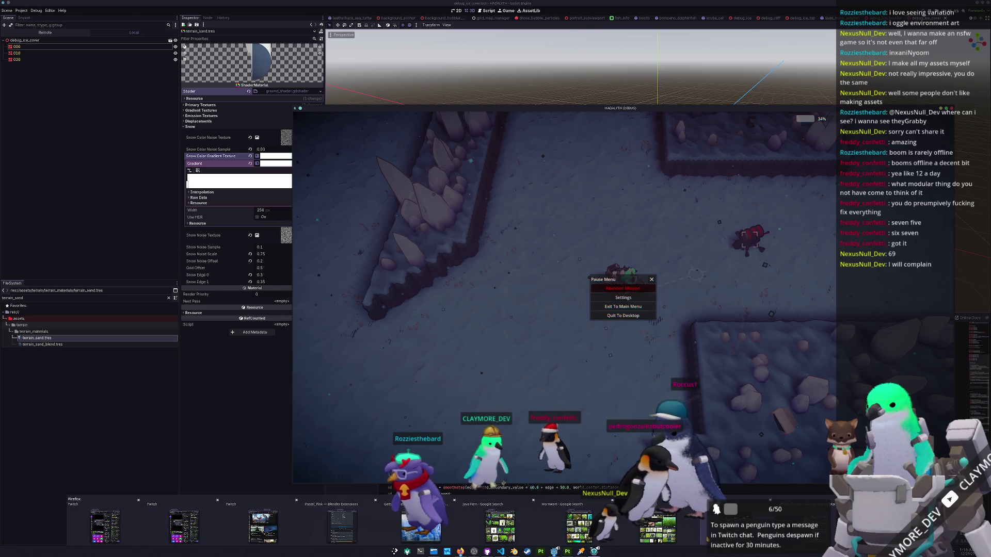
Log a Bug card 'Tg relayer: lock on indicator on wrong canvas layer' on the task board.
drag(798, 108, 541, 134)
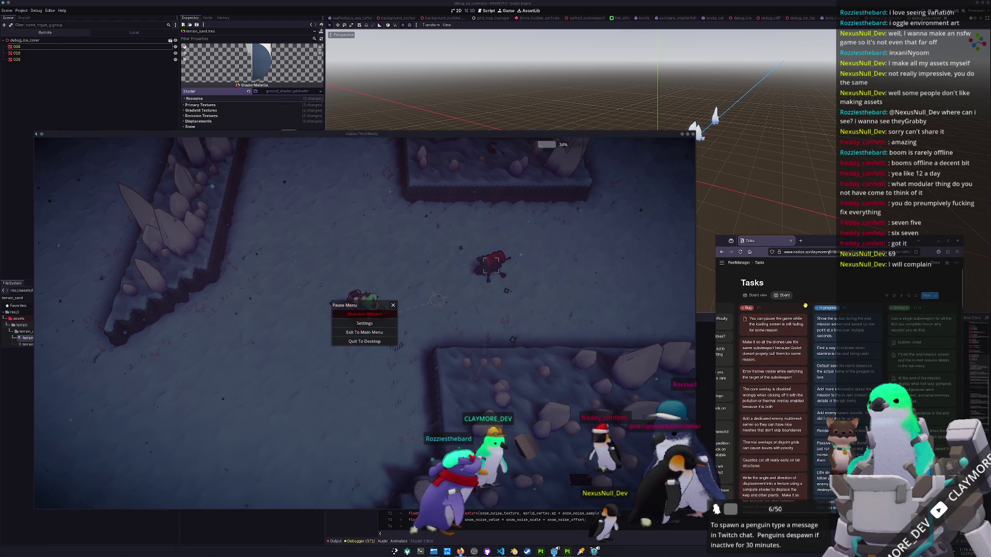
click(803, 309)
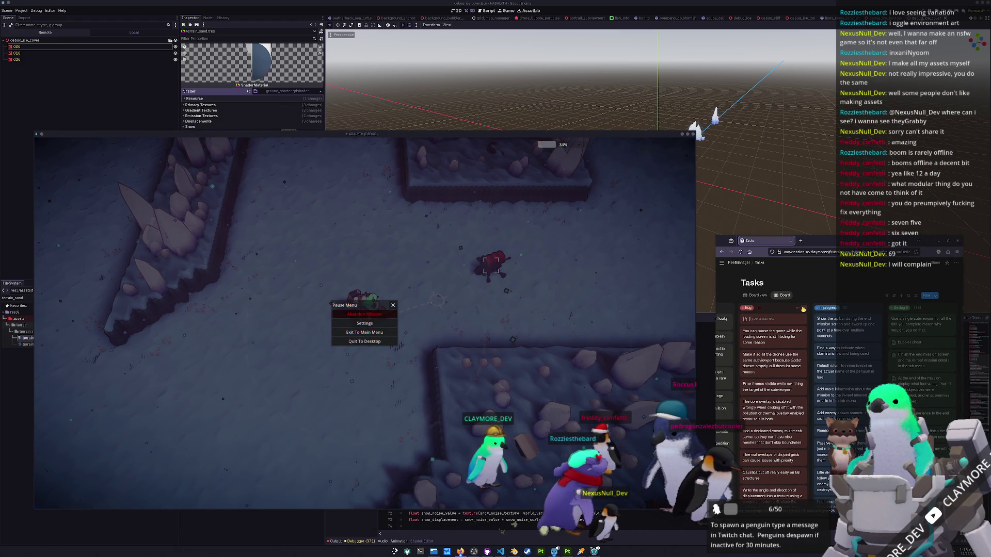
text(Targetting physical UI on w)
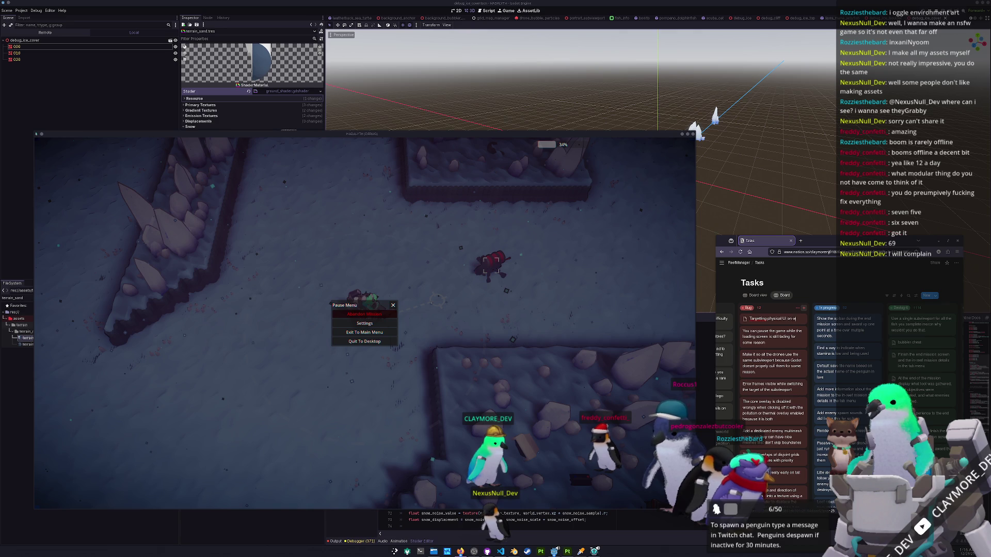
text(rong rendering)
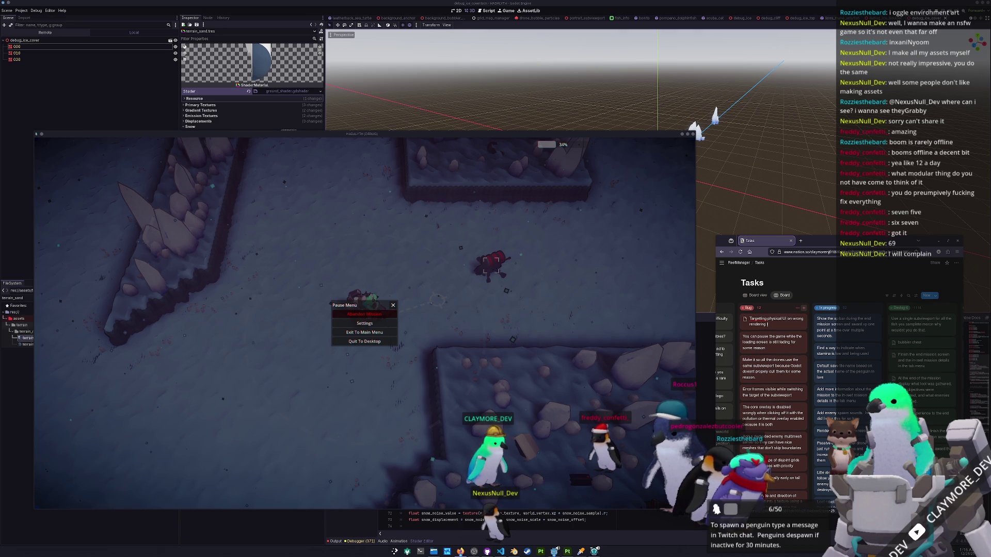
text(layer. Targe)
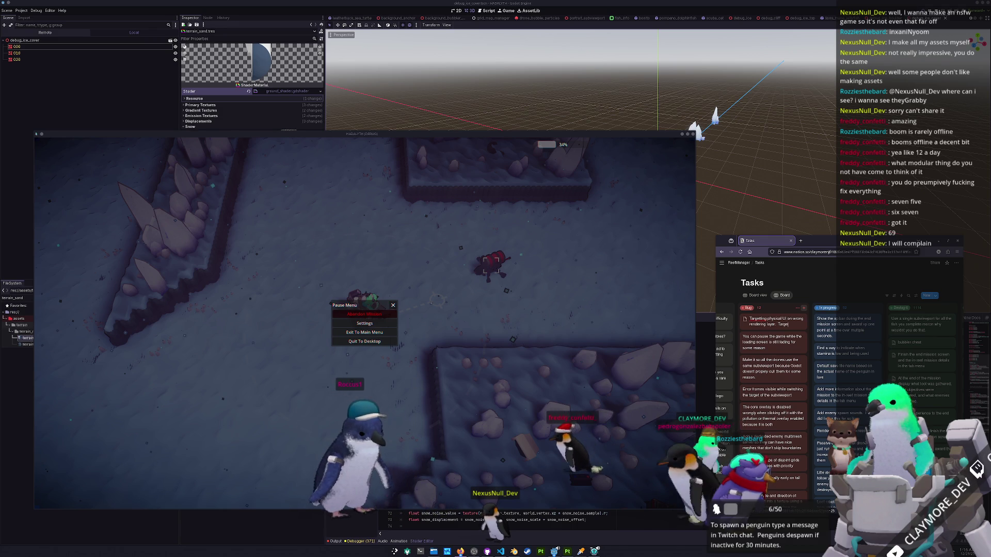
text(ting lock on indi)
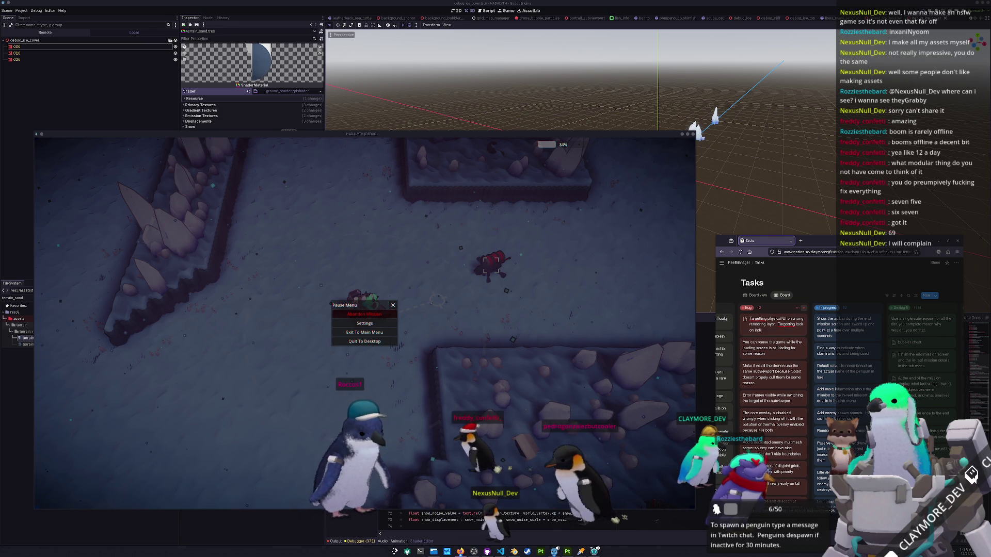
text(cator on wrong)
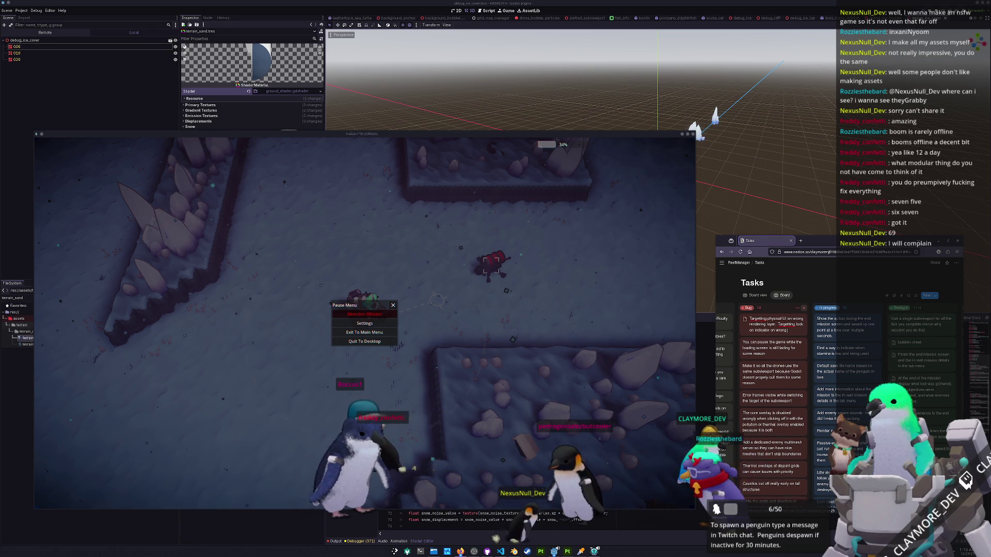
text( canvas layer)
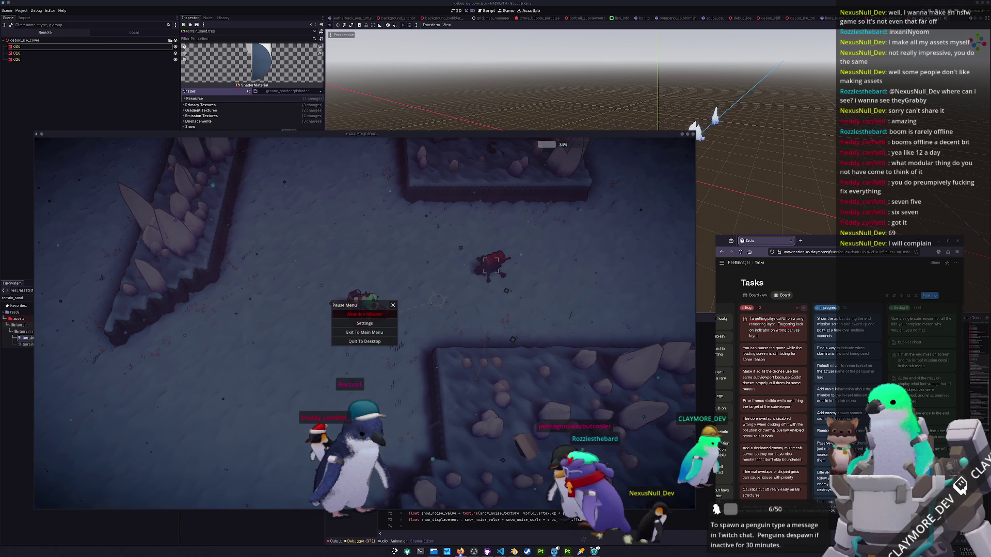
click(502, 336)
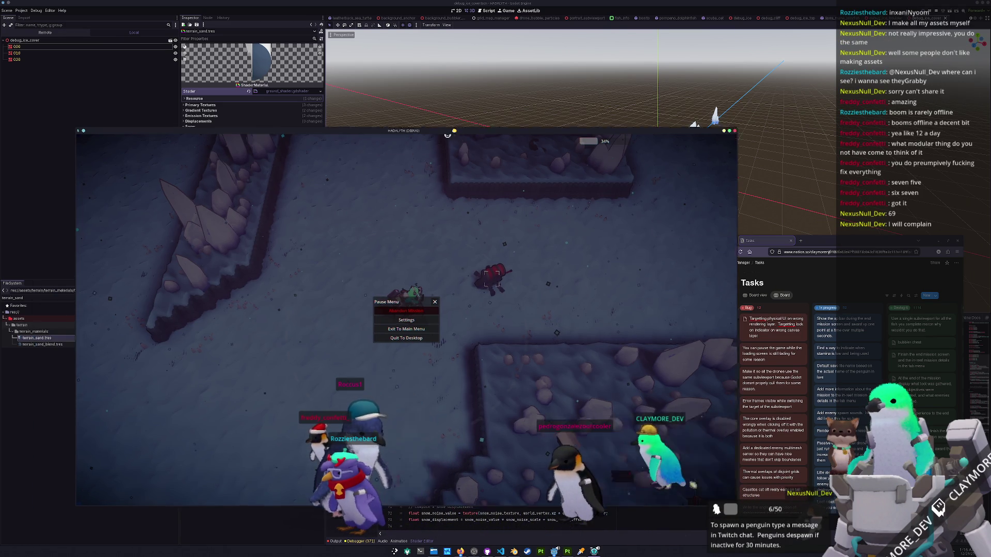
Set the terrain's Snow Noise Scale to 0.6, then lower it to 0.1.
drag(299, 134, 592, 120)
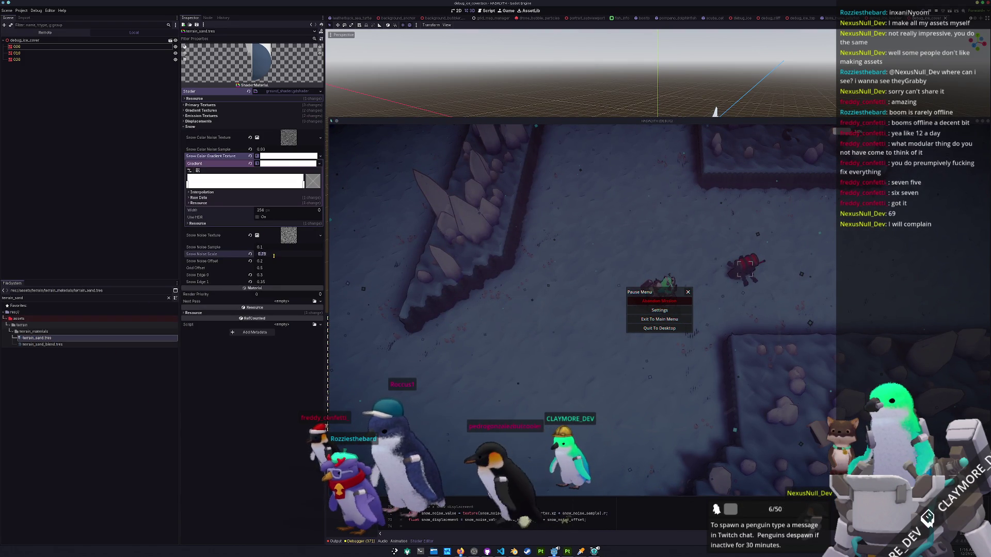
text(0.6)
key(Return)
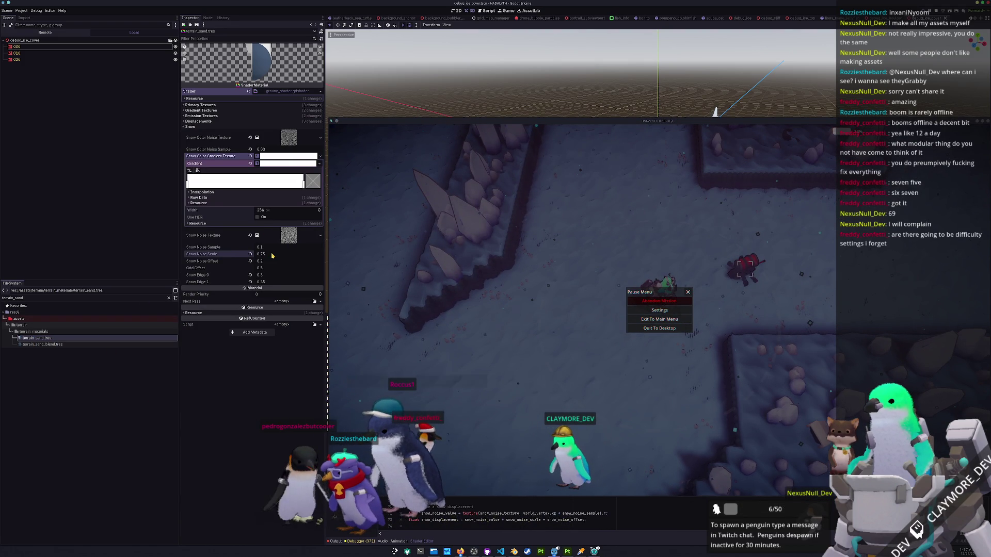
mouse_move(263, 254)
mouse_down()
mouse_move(222, 254)
mouse_move(251, 254)
mouse_move(235, 254)
mouse_up()
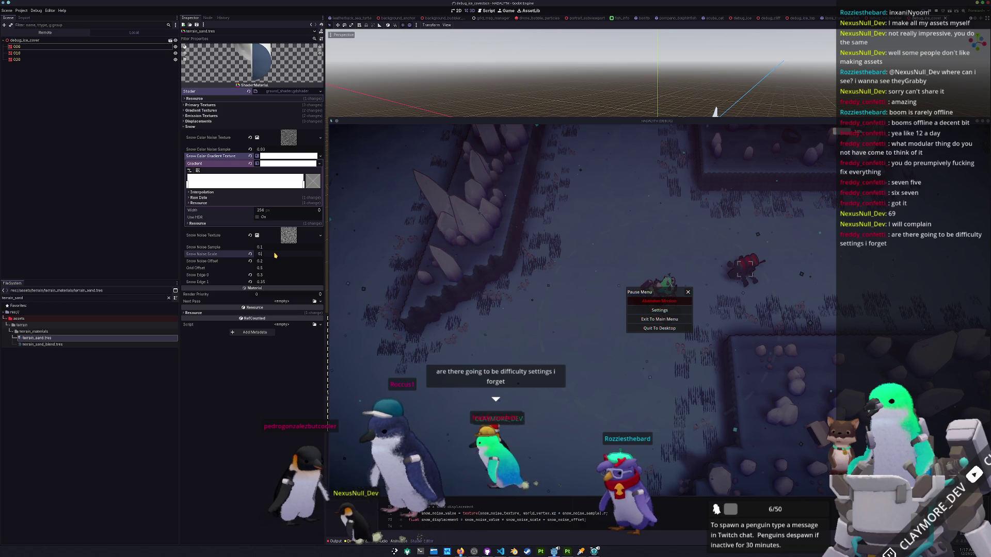
text(1)
key(Return)
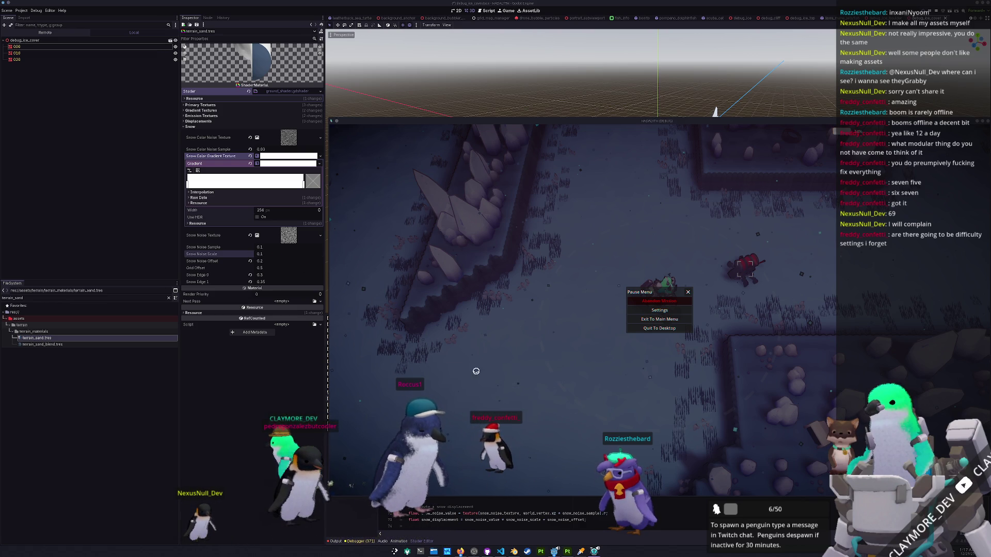
Check the snow in-game, then set Snow Noise Scale to 0.25.
key(Escape)
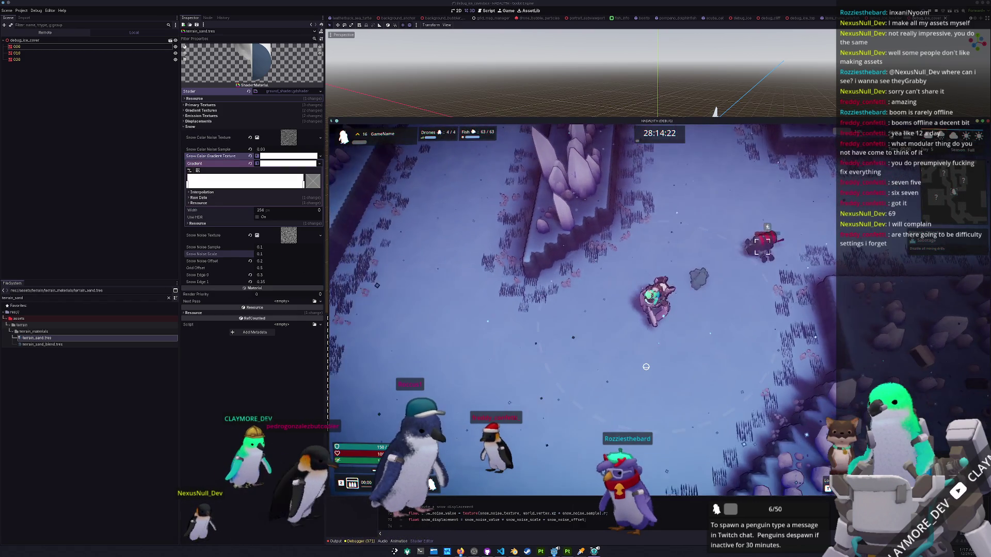
key(Escape)
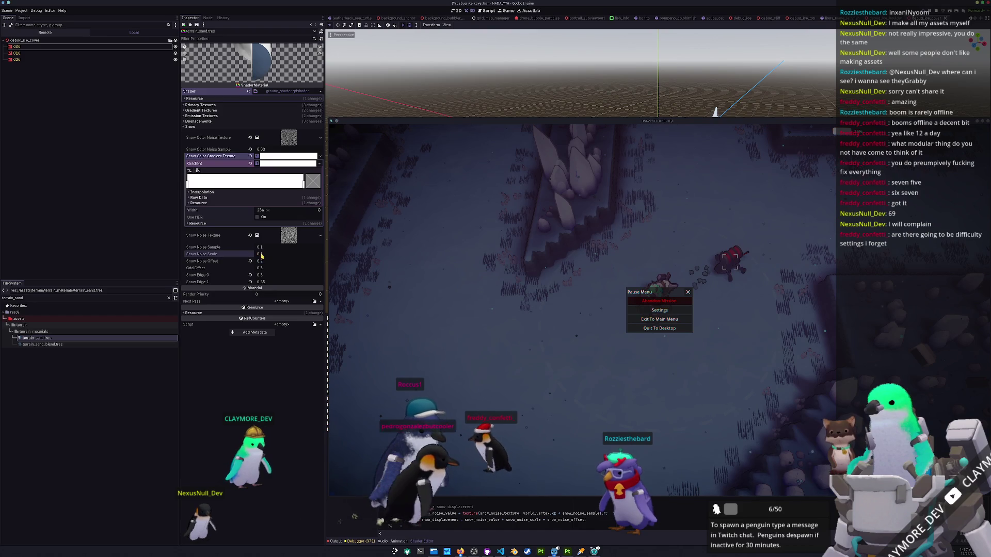
click(261, 254)
text(.25)
key(Return)
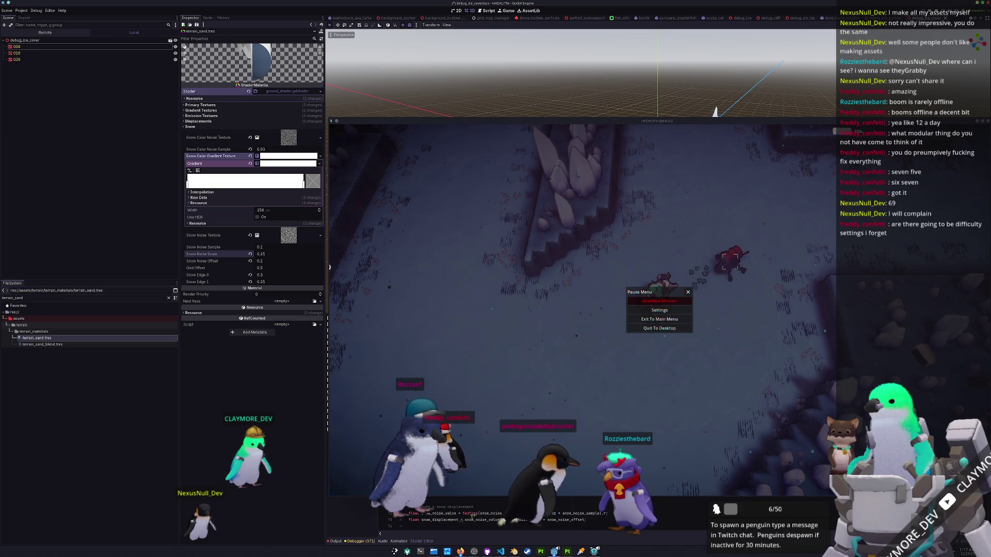
Playtest the snowy ice level with WASD, dodging attacks, then pause the game.
click(546, 352)
key(Escape)
key(s)
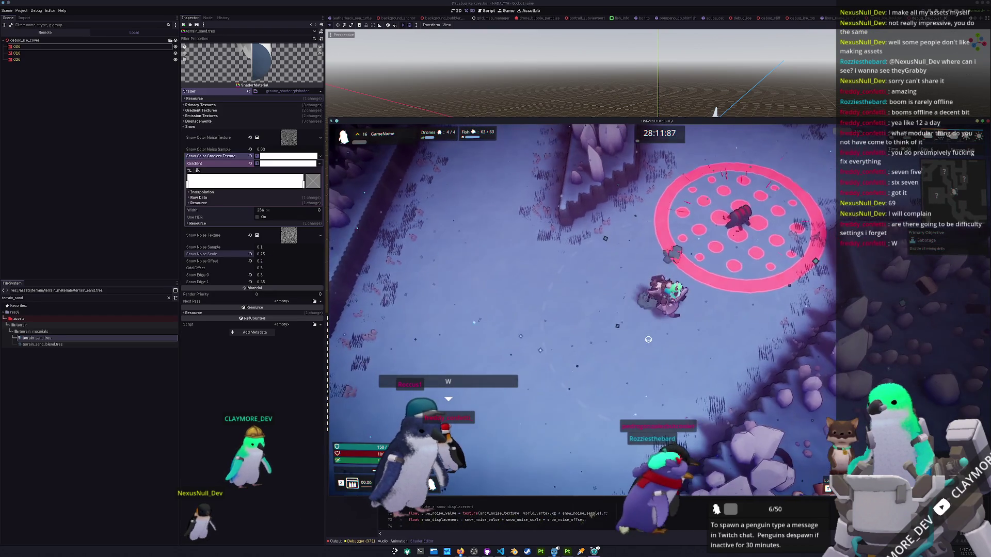
key(d)
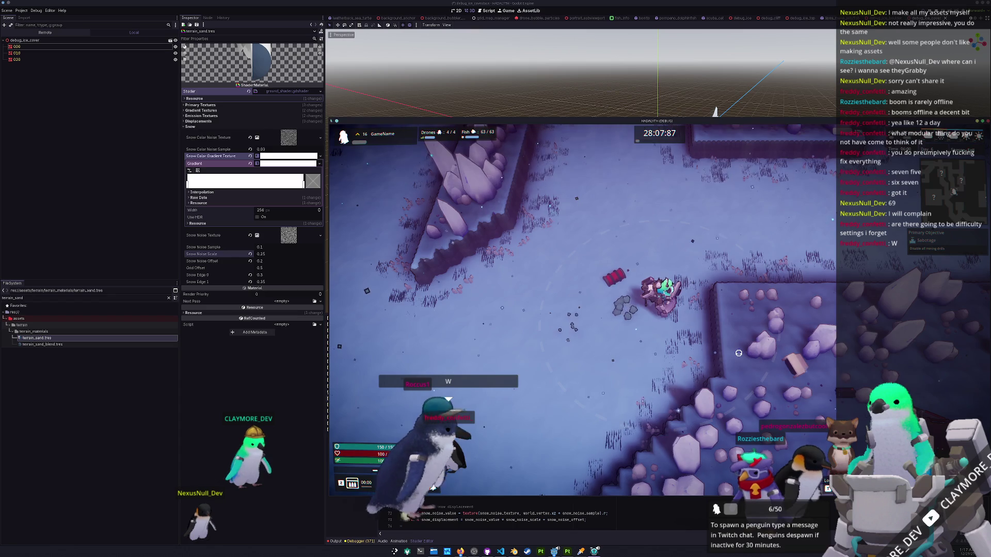
key(w)
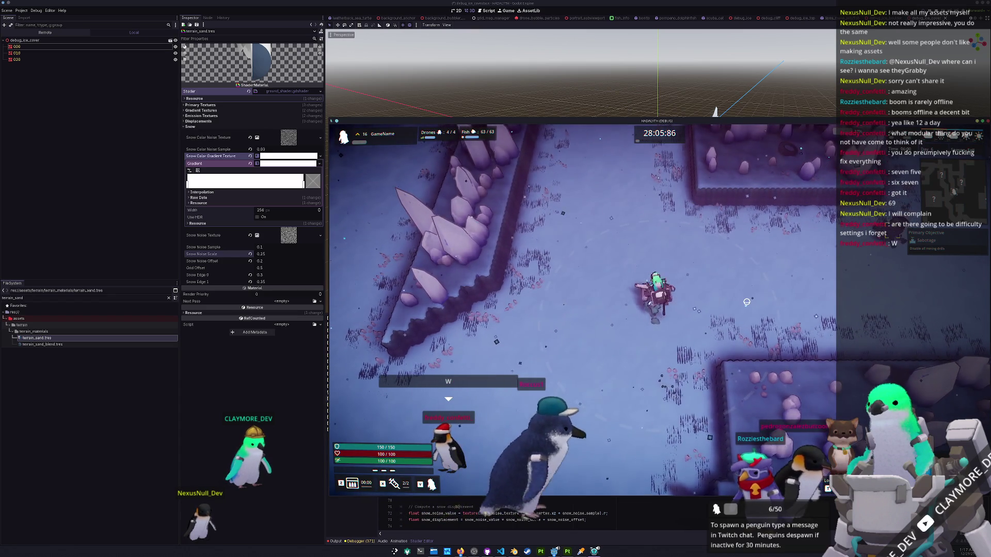
key(a)
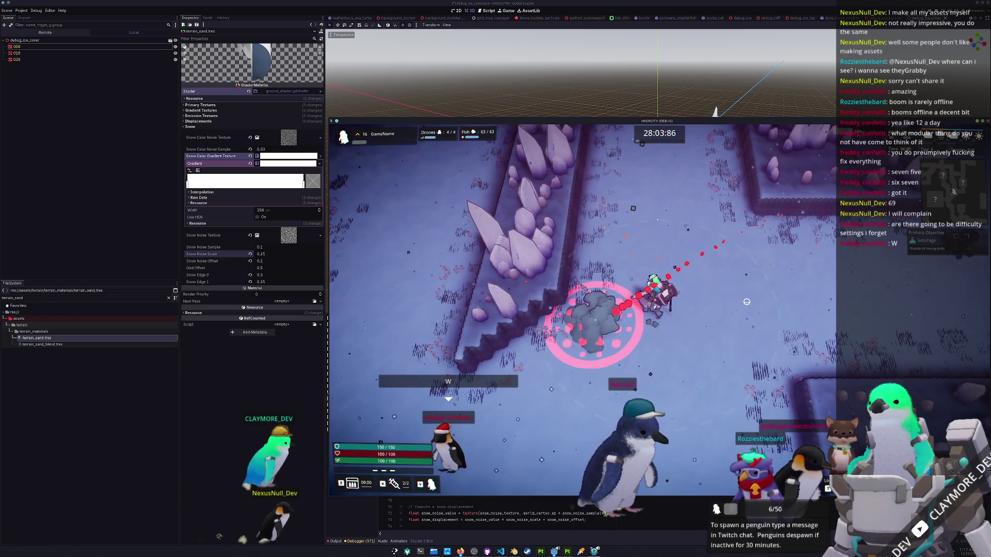
key(d)
key(w)
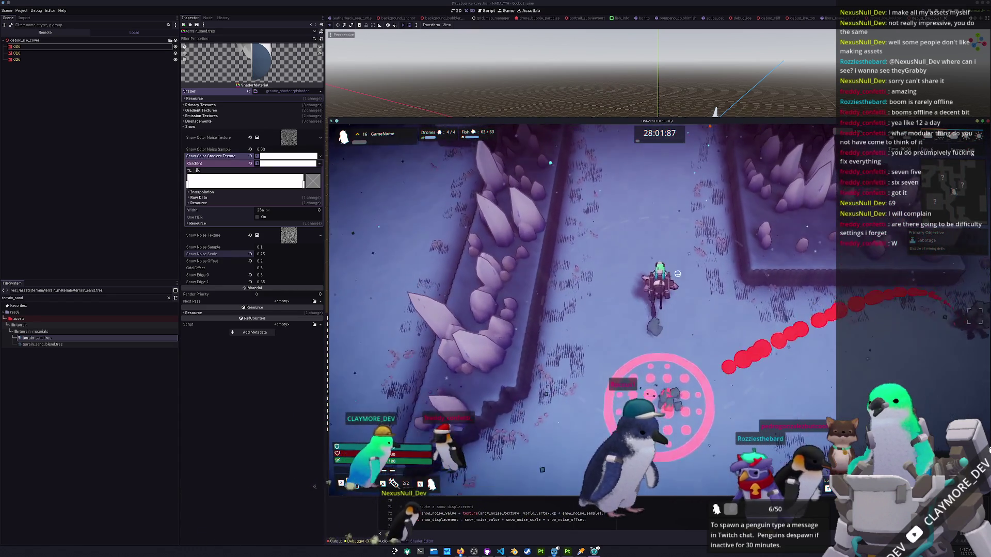
key(w)
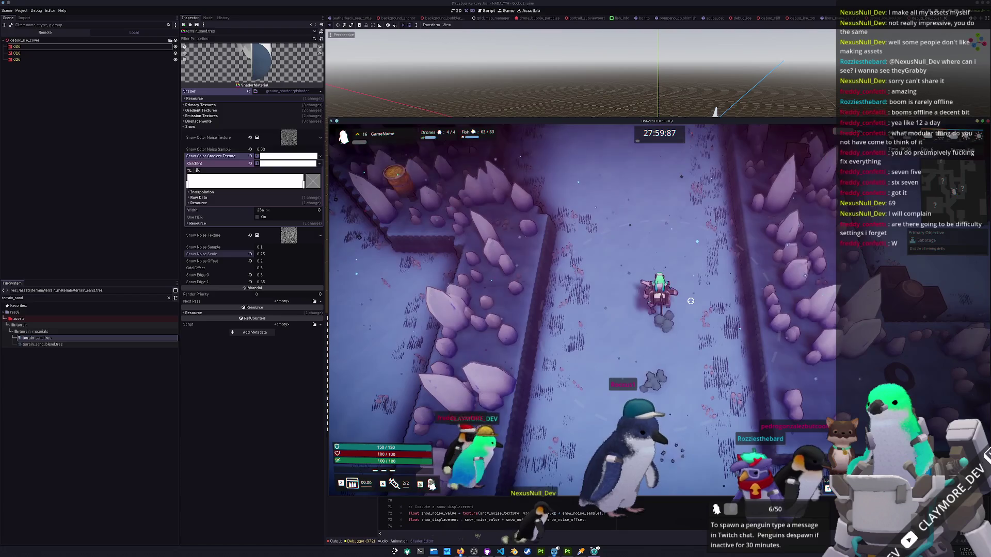
key(Escape)
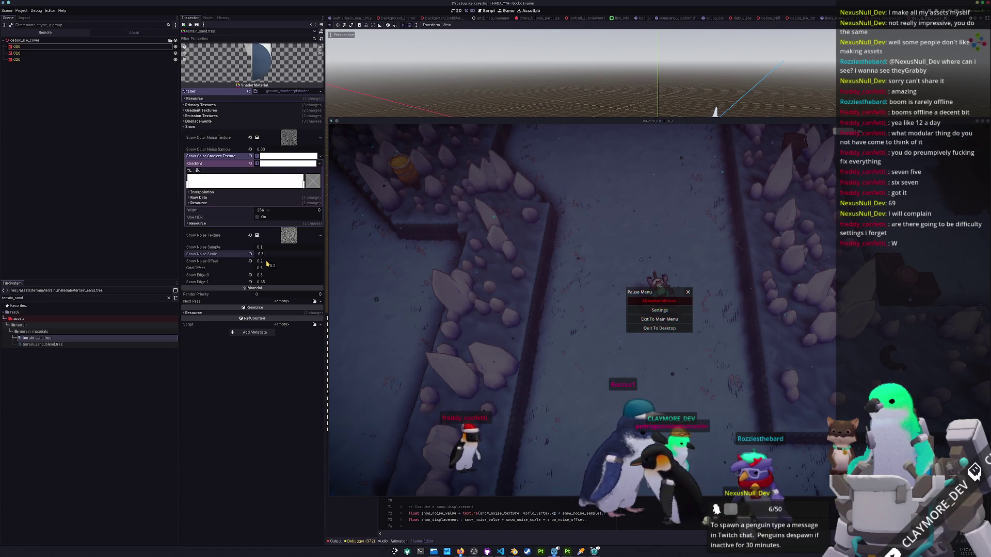
Lower Snow Noise Offset to 0.164, then walk north into the target circle and pause.
drag(283, 264, 253, 264)
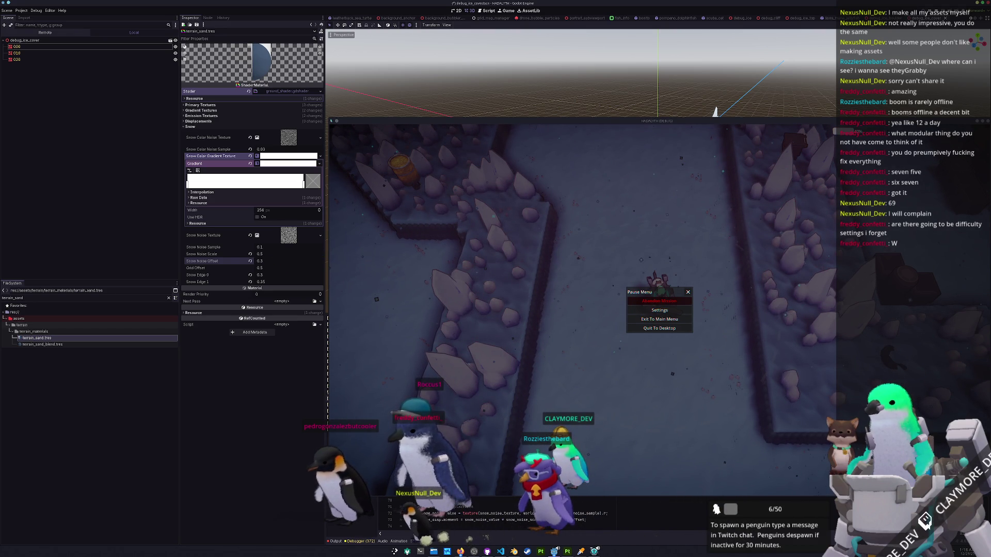
key(Escape)
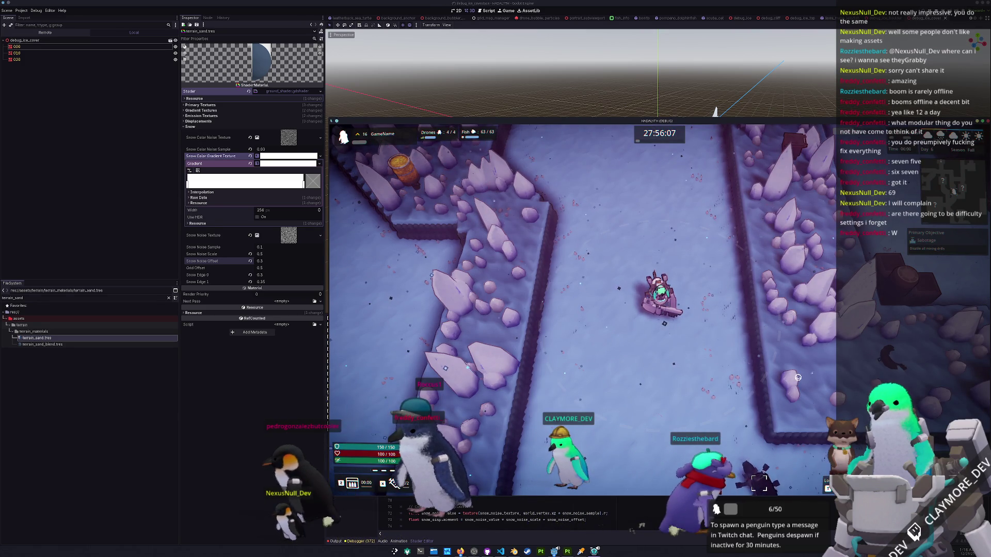
key(w)
key(w)
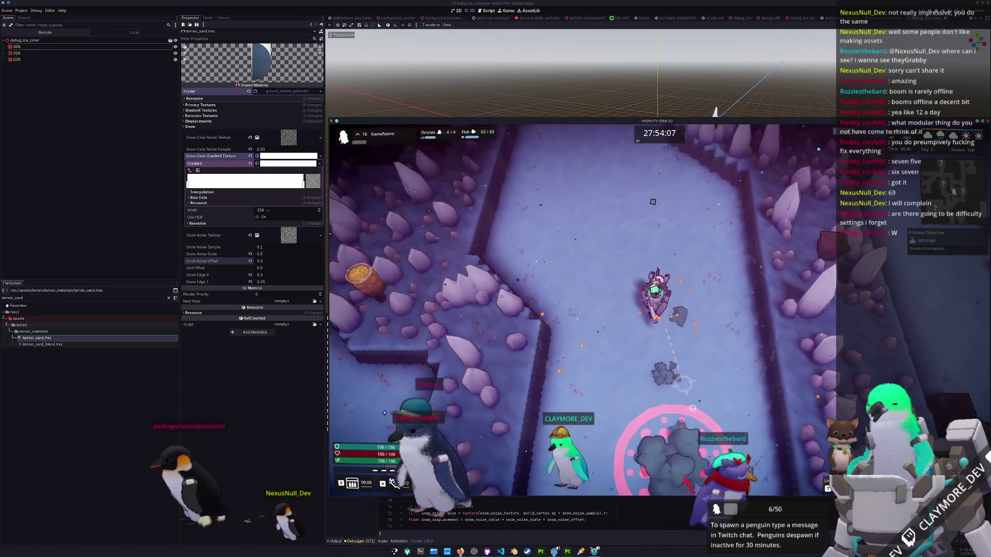
key(w)
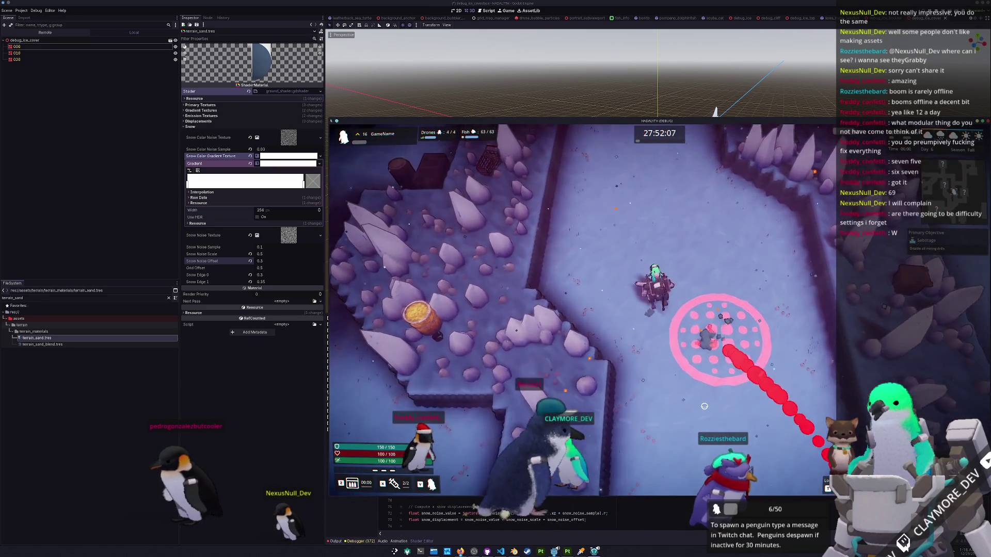
key(Escape)
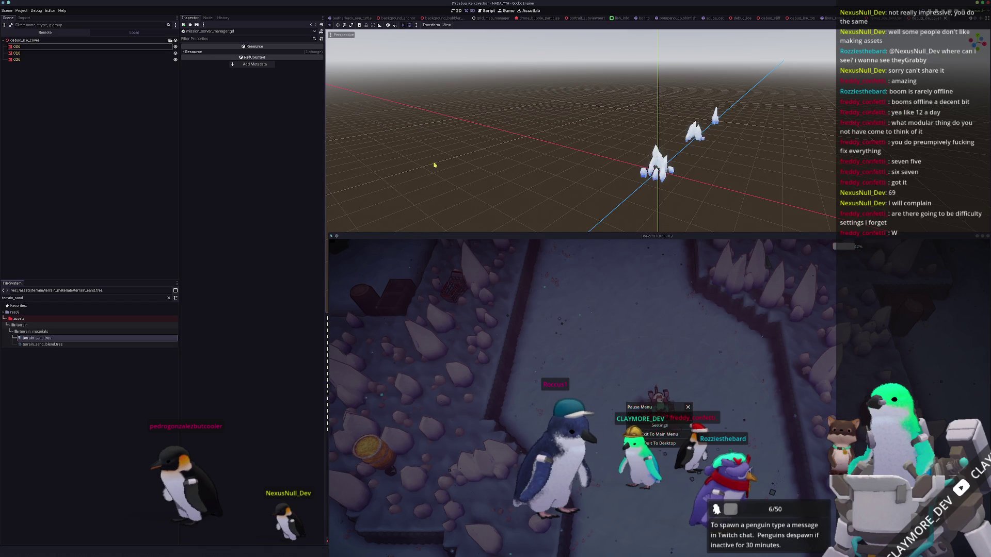
Quick-open the mission_server_manager scene and select its CliffFog volume.
key(shift+alt+o)
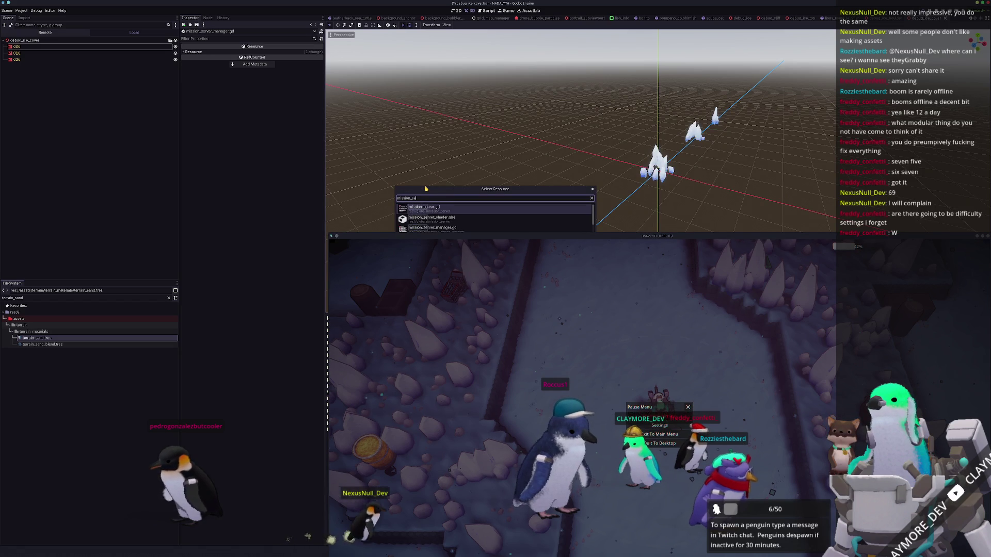
key(Down)
key(Down)
key(Return)
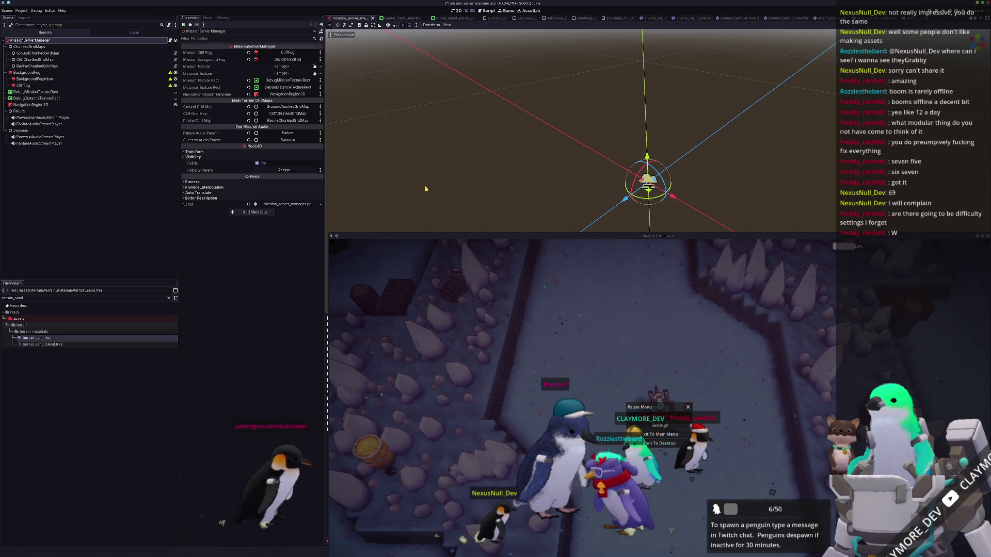
click(165, 85)
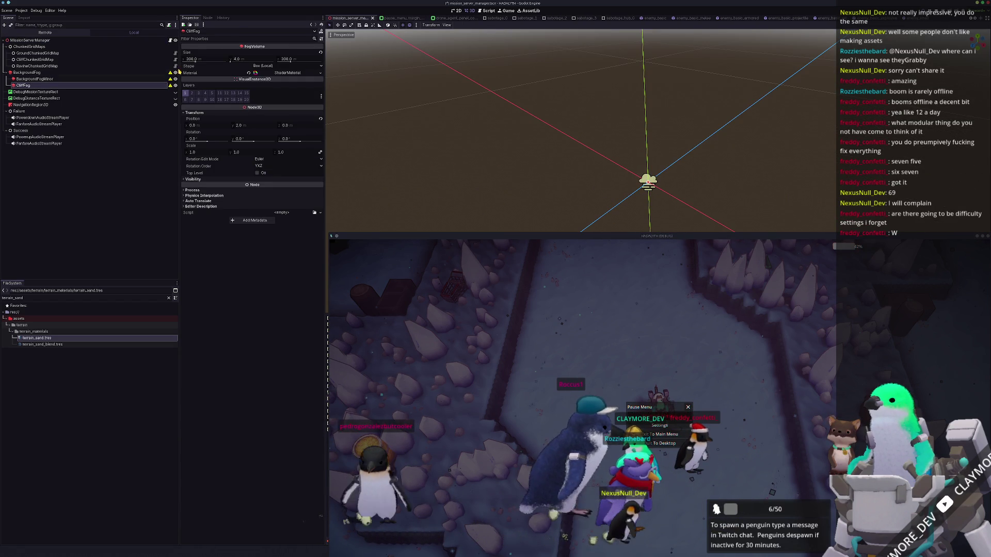
Resume the game, reposition its window, walk north up the snowy path, and pause.
key(Escape)
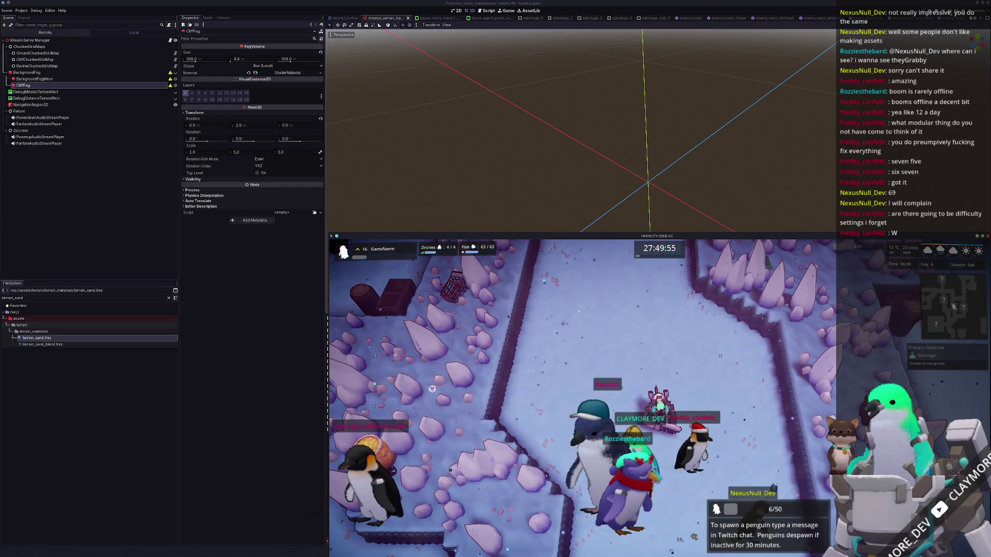
drag(640, 238, 609, 93)
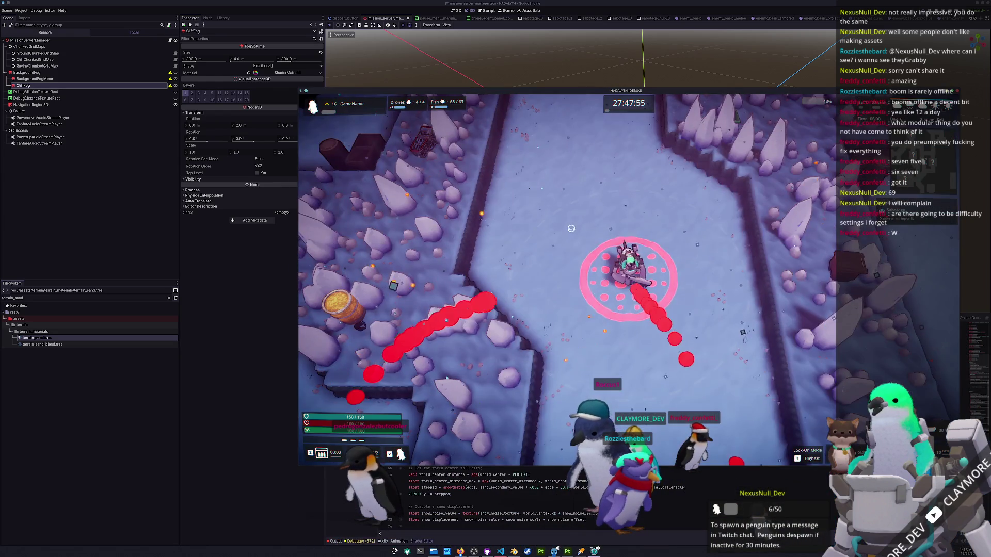
key(w)
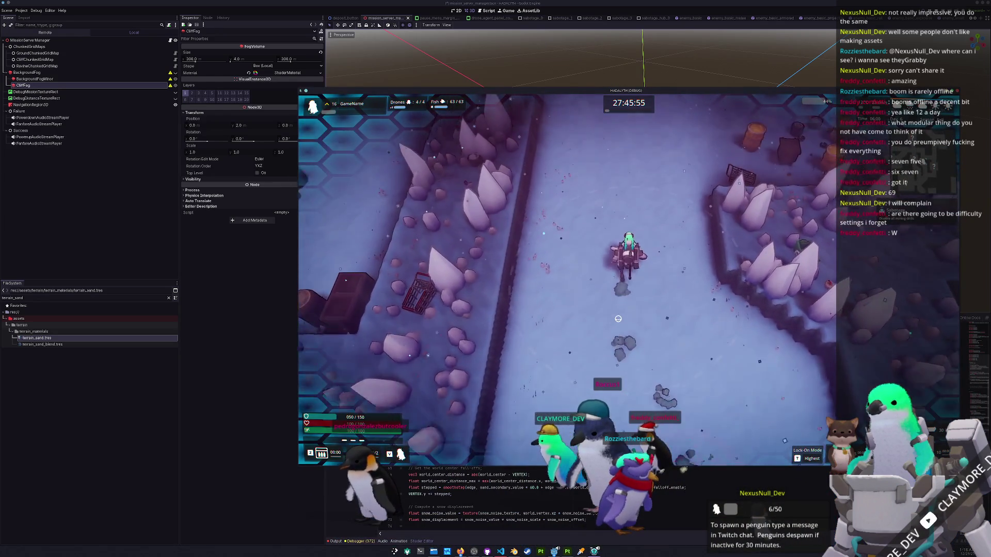
key(Escape)
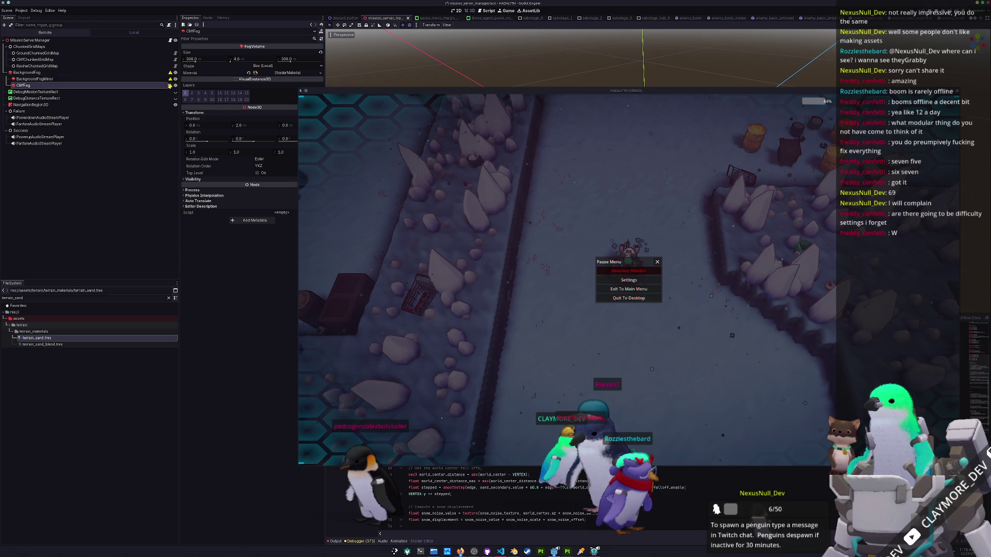
key(Escape)
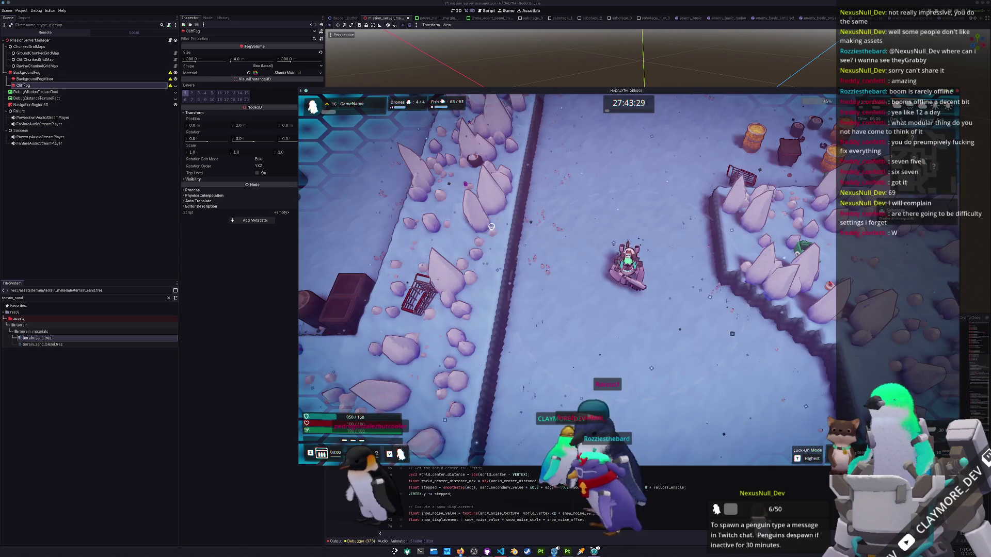
key(w)
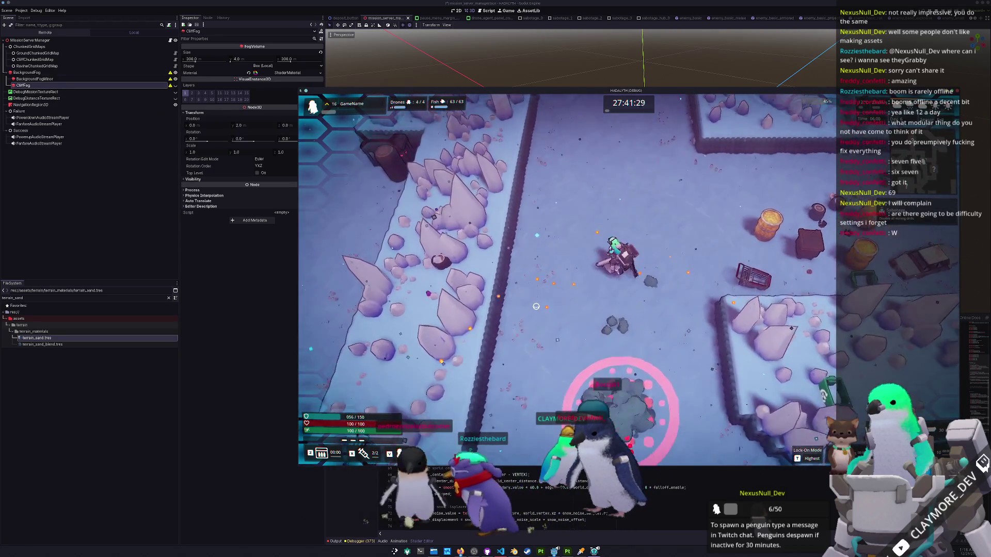
key(Escape)
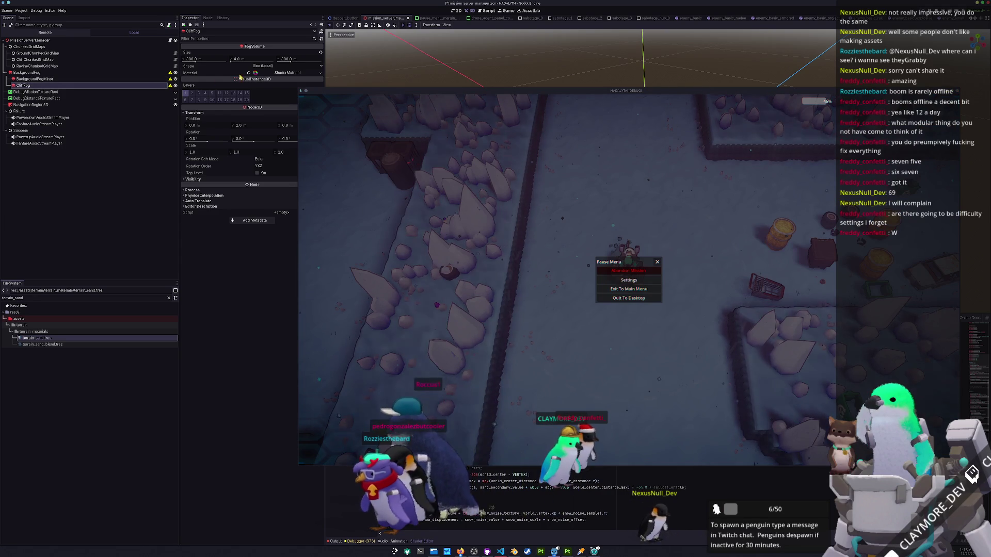
Set the CliffFog material's Fog Density to 1.0.
drag(310, 87, 389, 81)
click(279, 73)
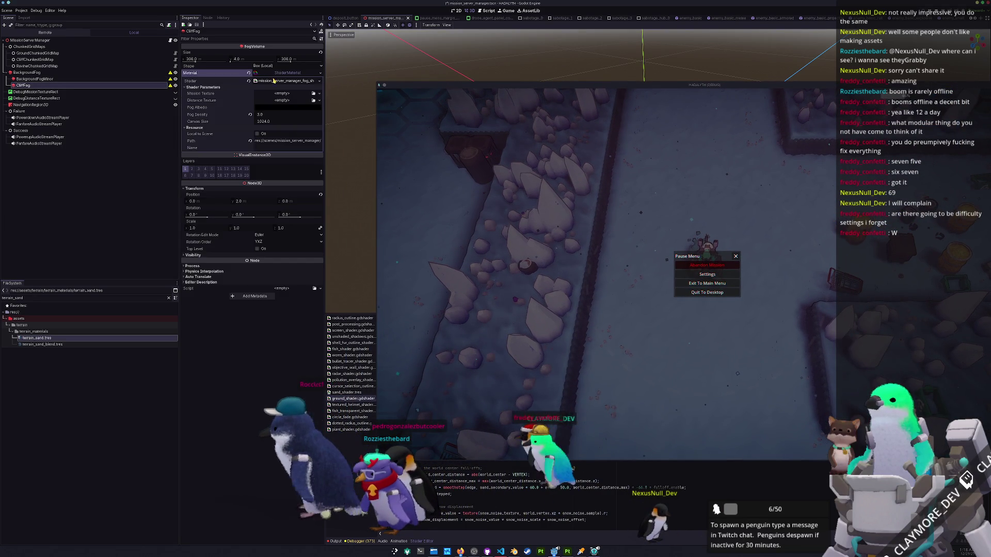
click(265, 114)
text(1)
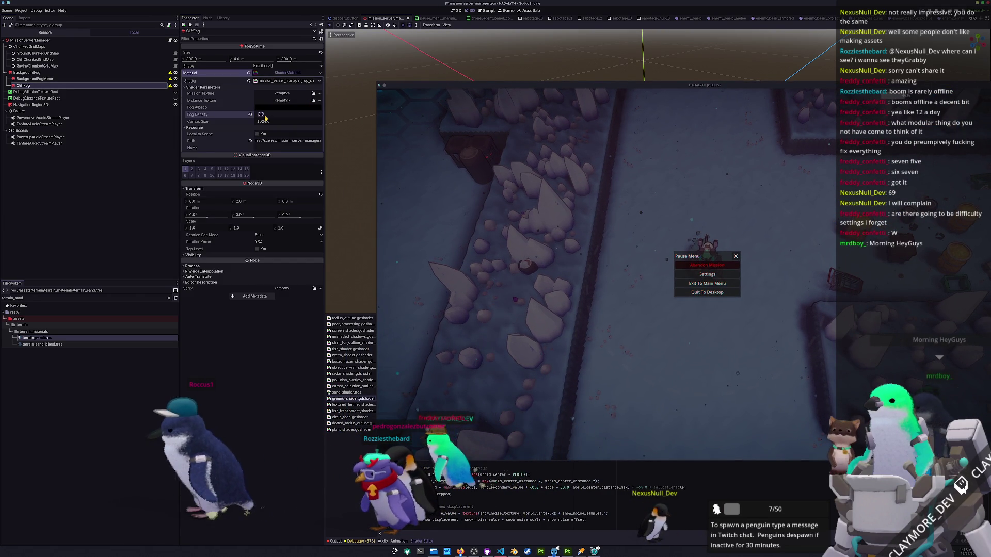
key(Return)
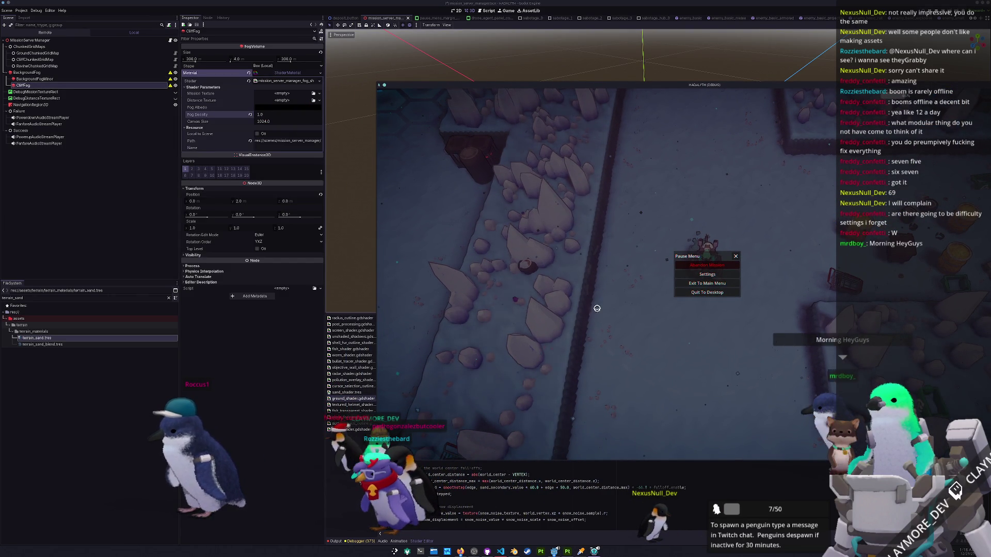
Resume the game and walk around the snowy level to check the thinner fog.
key(Escape)
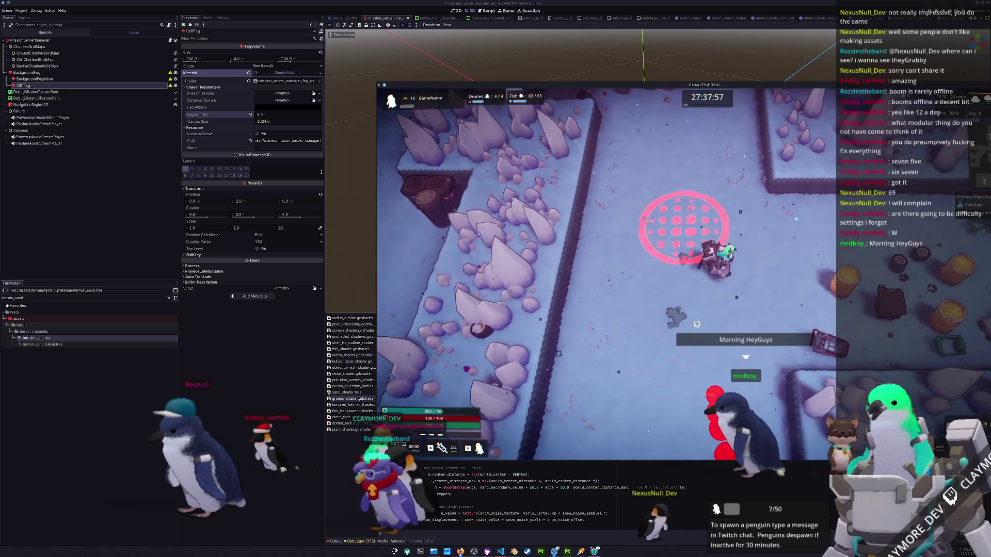
key(d)
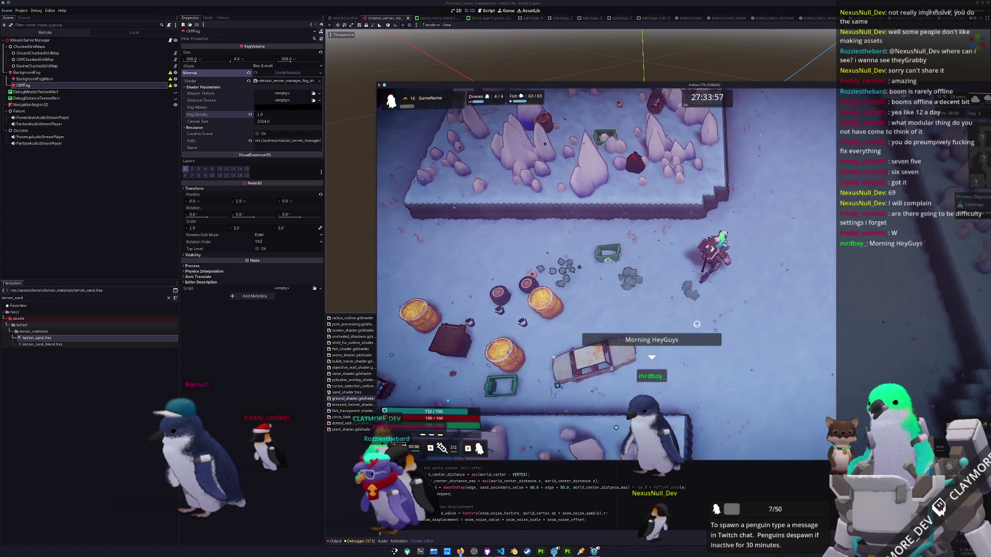
key(w)
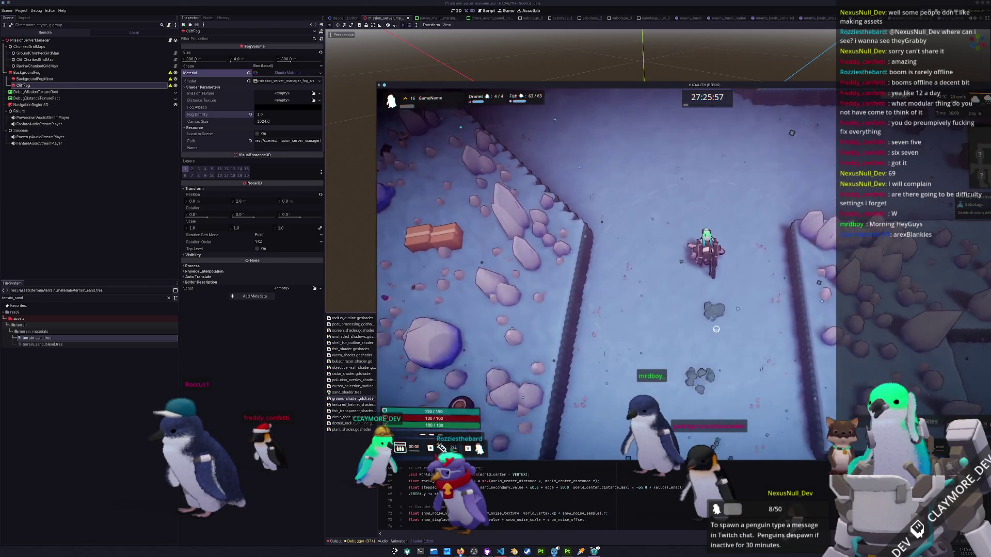
key(a)
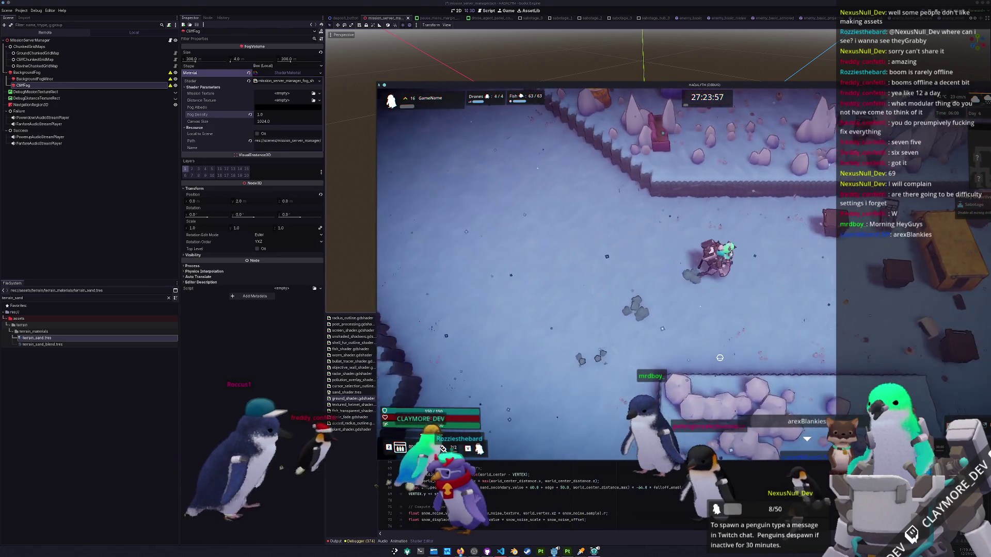
key(d)
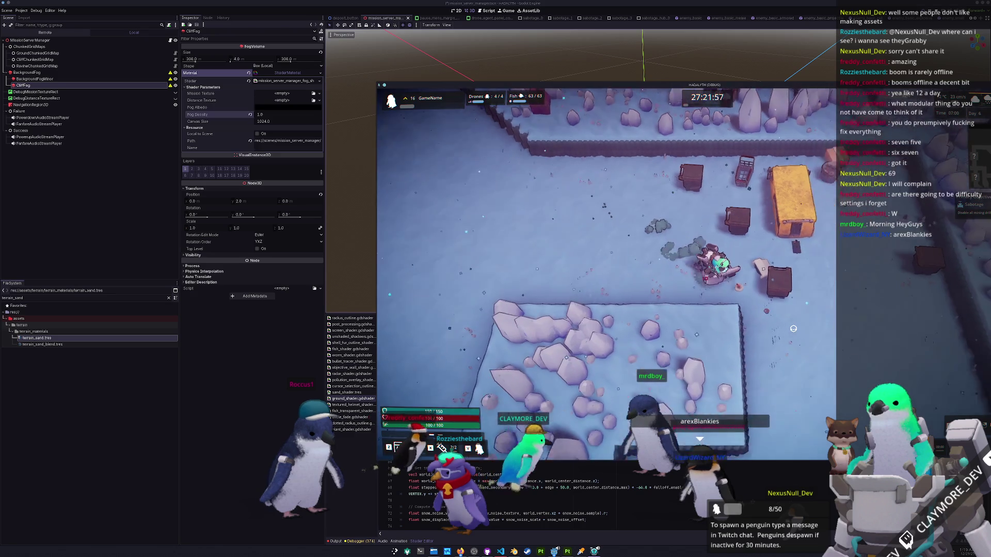
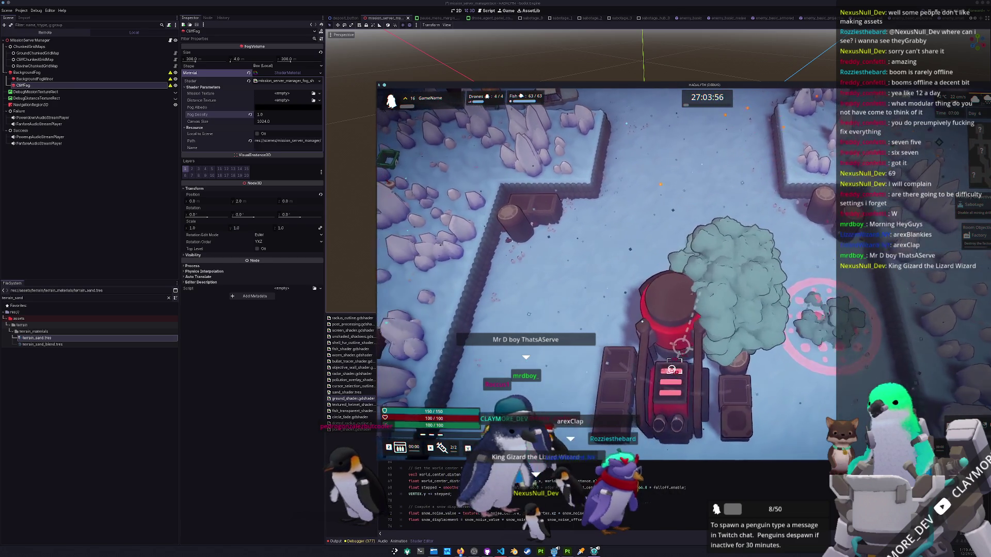
Destroy the red objective machine, walk around the snow, pause, and open terrain_sand.tres for editing.
key(a)
key(s)
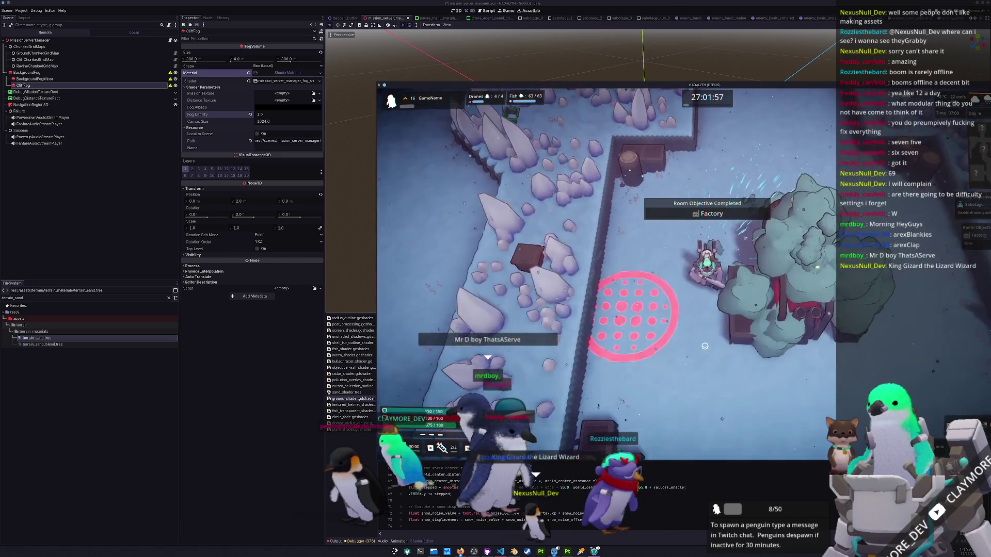
key(s)
key(a)
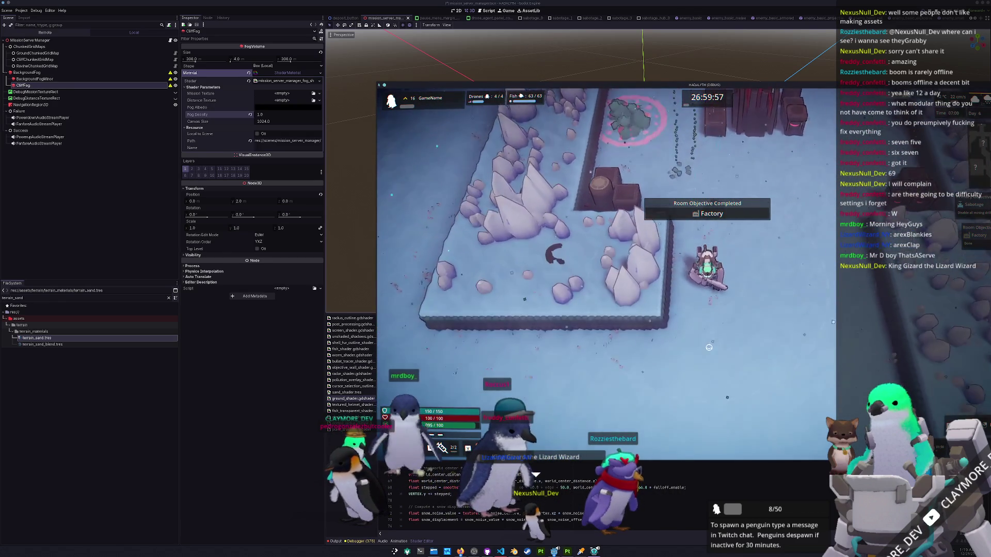
key(s)
key(d)
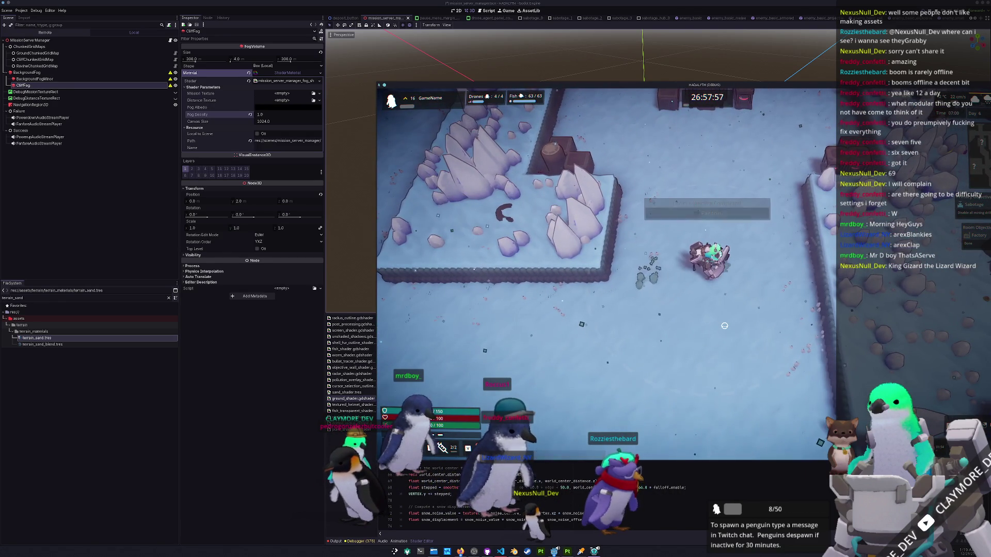
key(Escape)
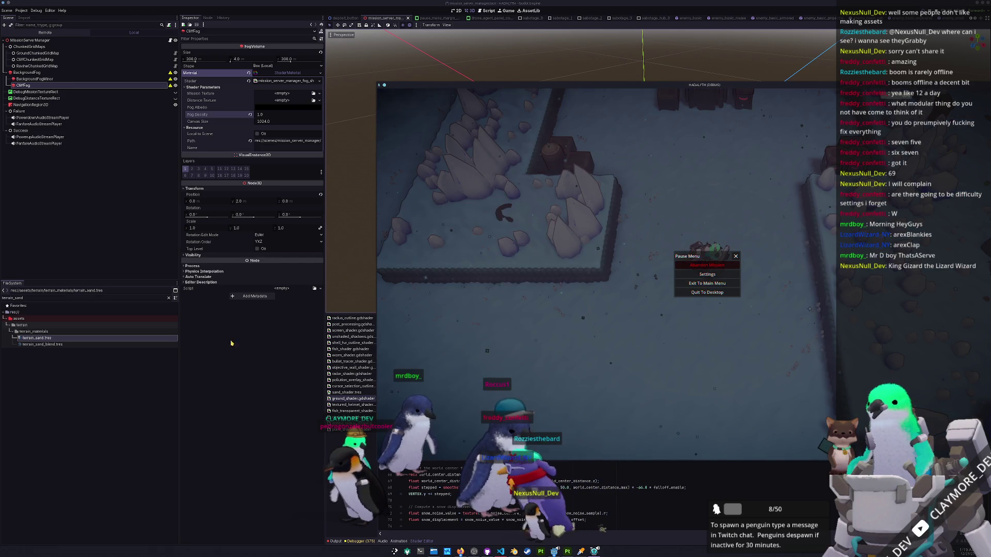
double_click(69, 339)
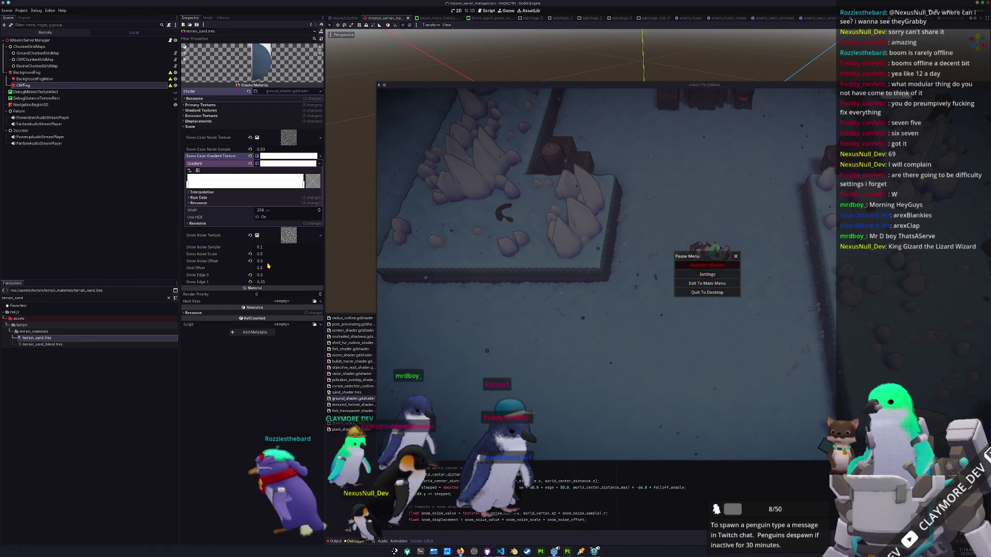
Reset Snow Noise Offset and Snow Noise Scale to their defaults and preview the snow in-game.
mouse_move(260, 254)
mouse_down()
mouse_move(227, 254)
mouse_move(239, 254)
mouse_up()
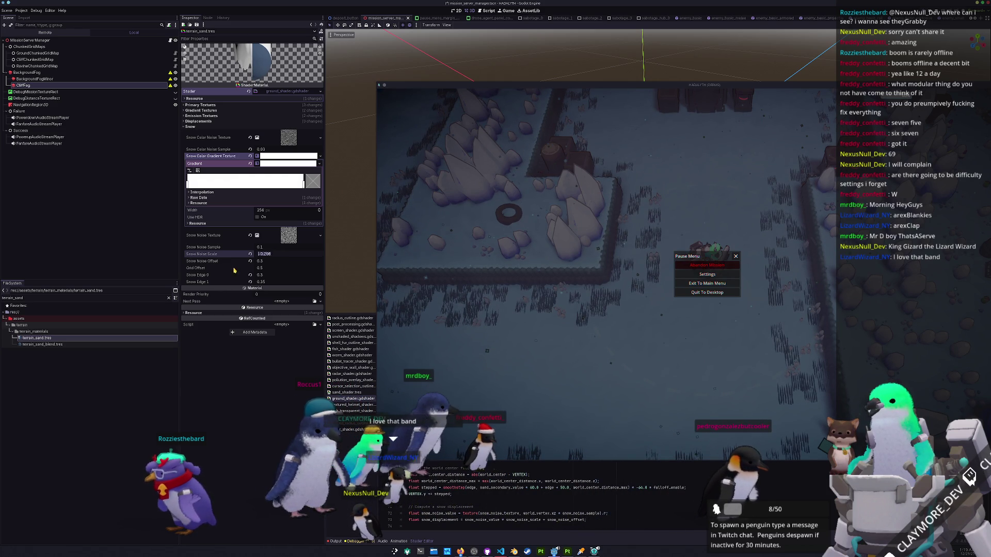
click(251, 260)
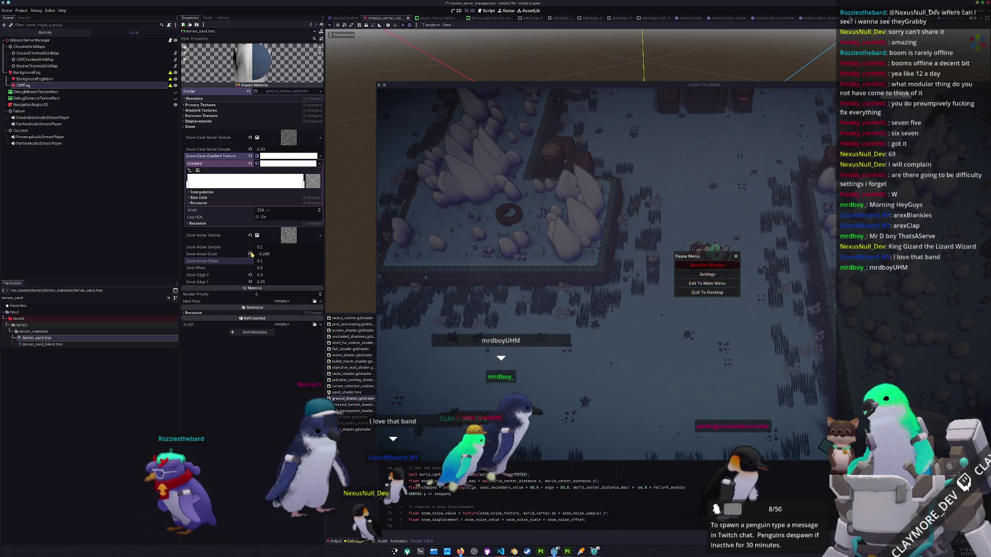
click(251, 254)
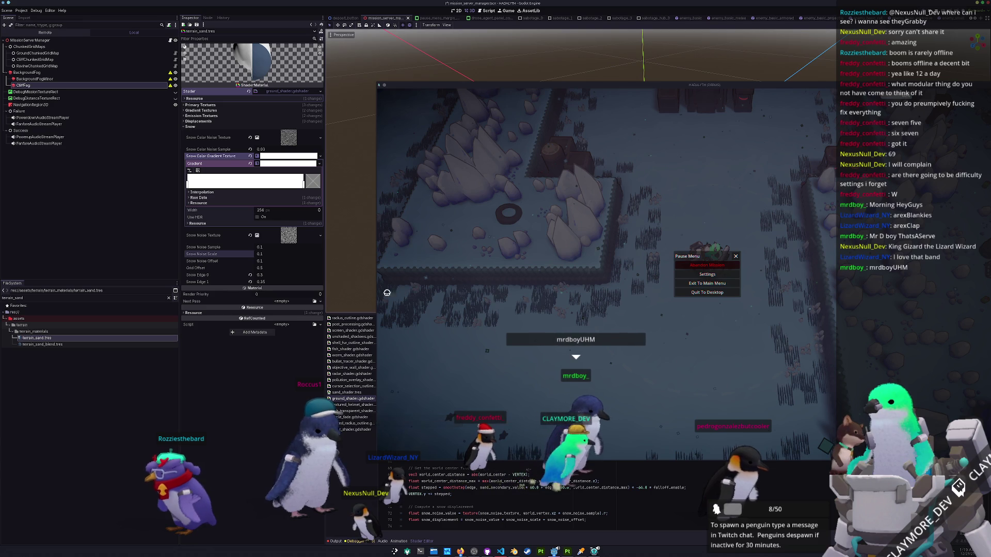
key(Escape)
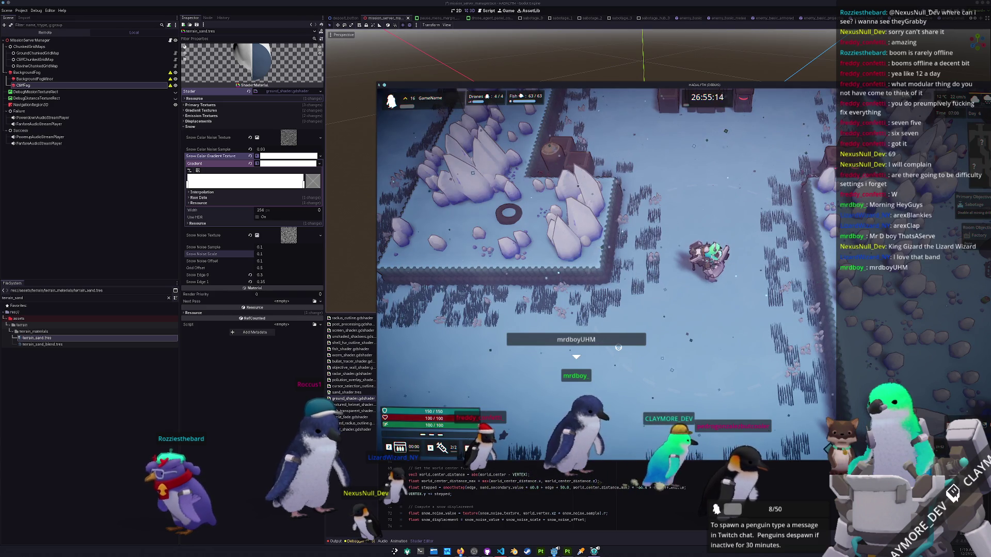
key(s)
key(Escape)
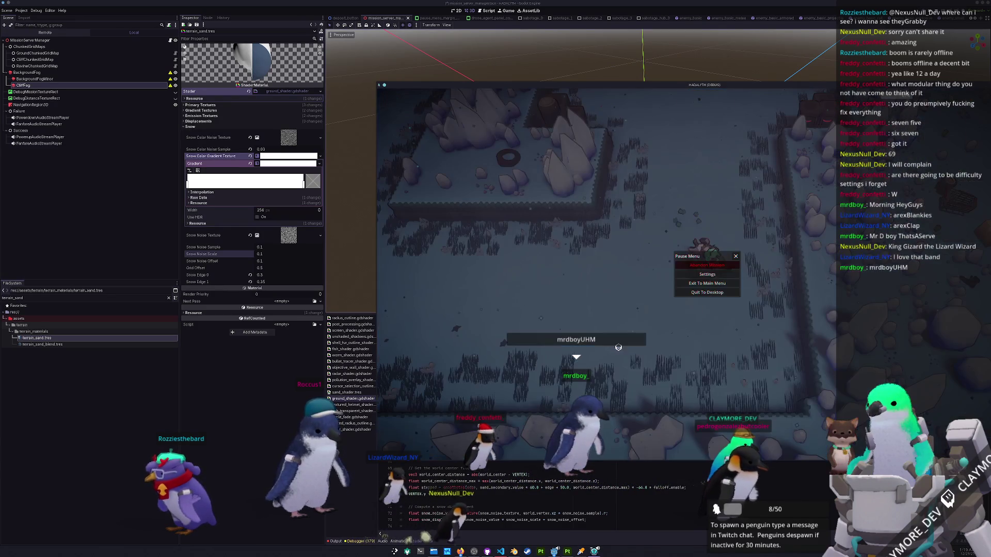
Raise Snow Noise Scale to 0.125 and walk the character into the target circle to preview.
drag(262, 254, 267, 254)
key(Escape)
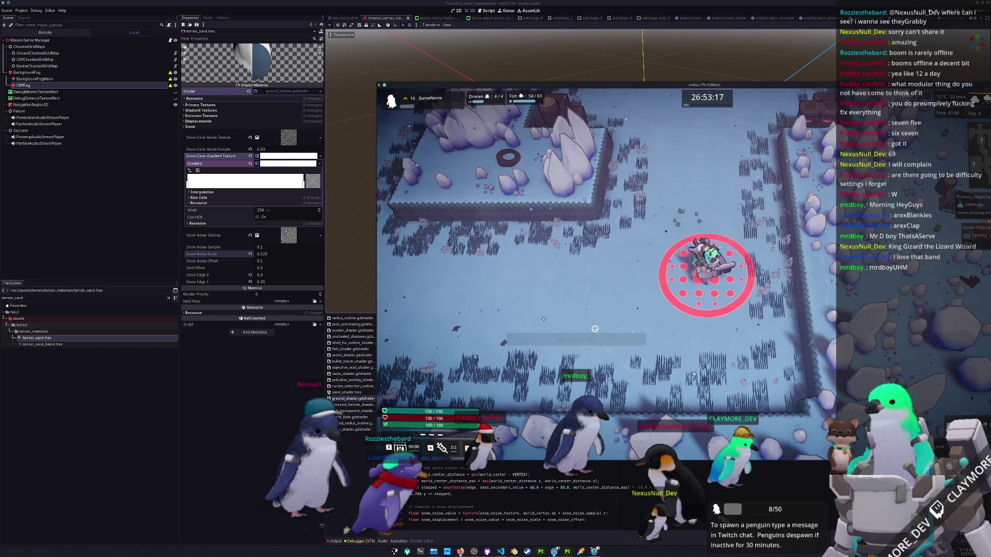
key(s)
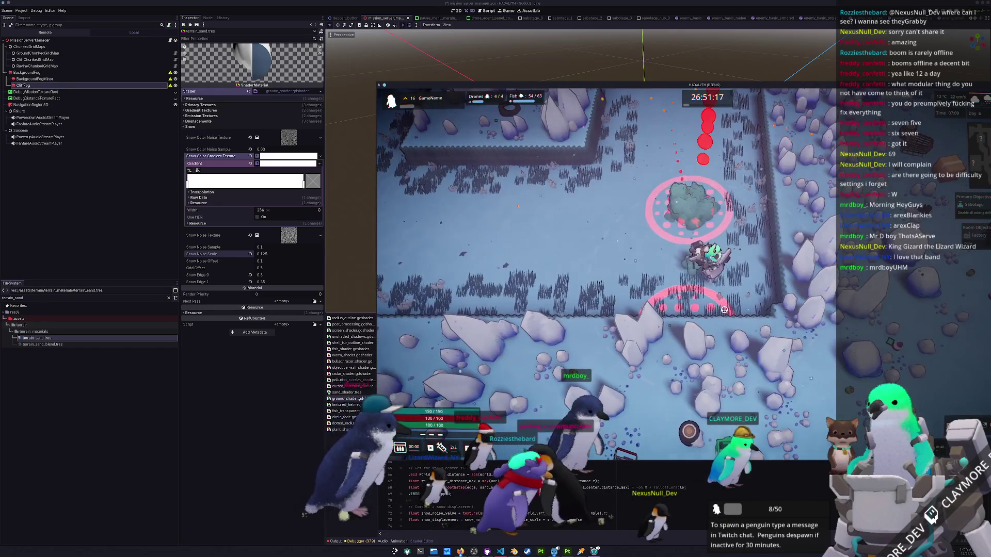
key(Escape)
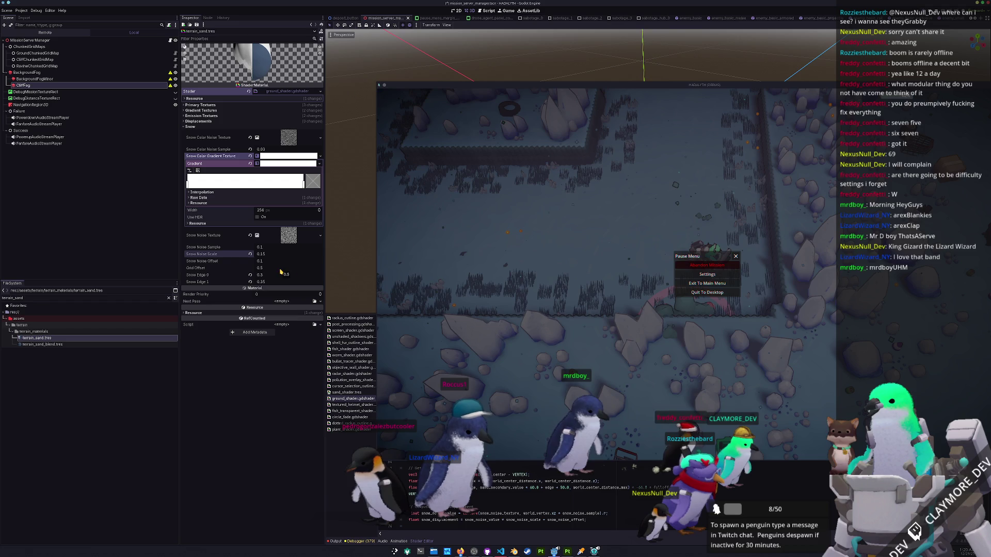
key(Escape)
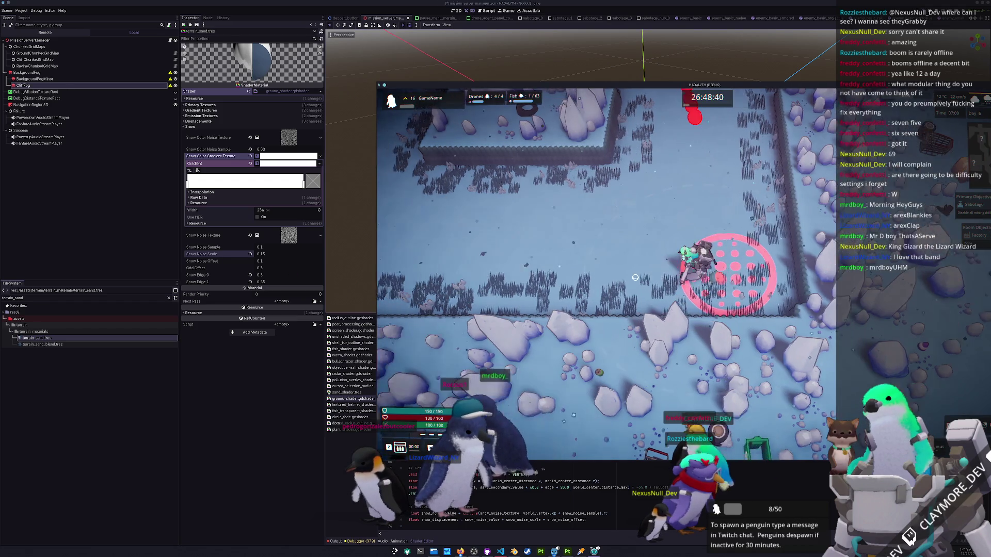
key(d)
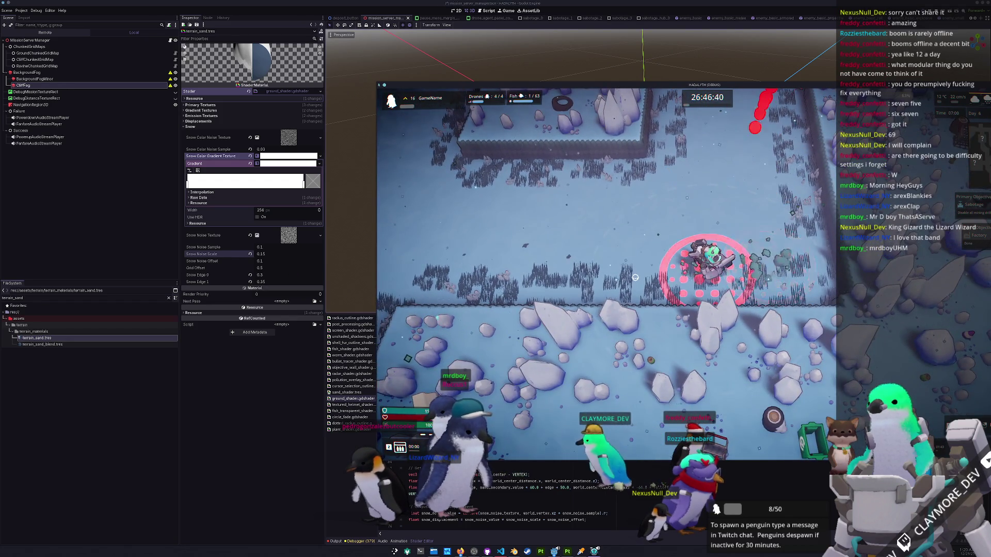
key(Escape)
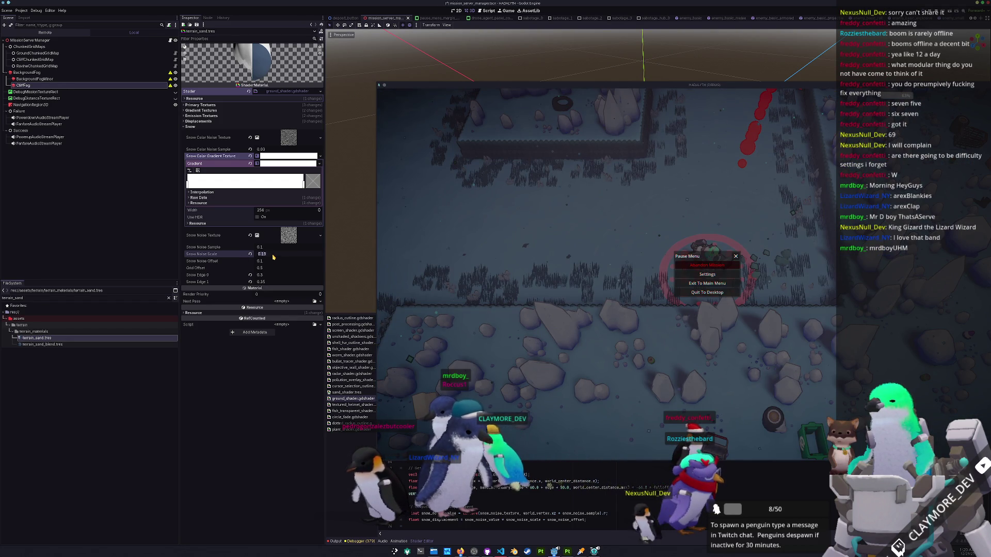
Set Snow Noise Scale to 0.2 and walk north in the game to check it.
text(0.2)
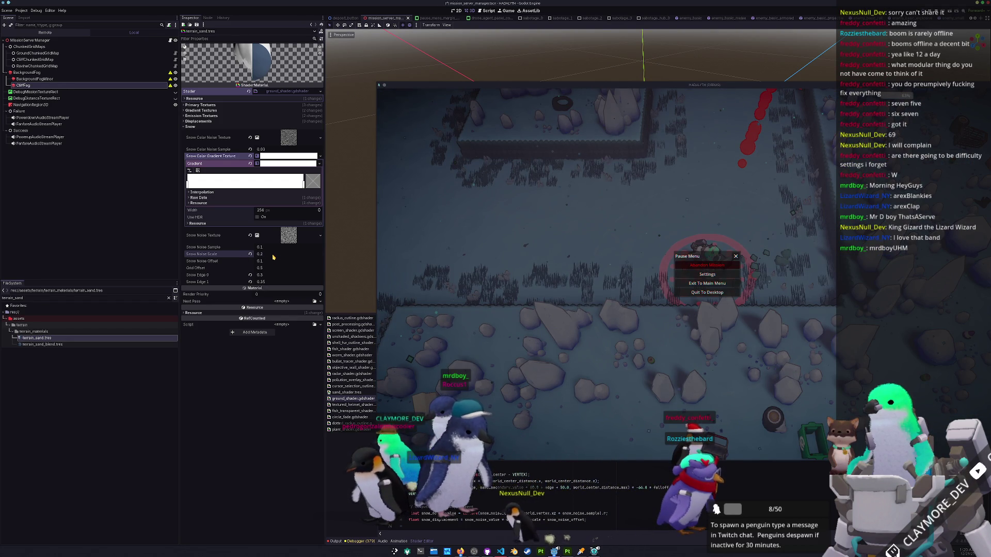
click(604, 274)
key(Escape)
key(w)
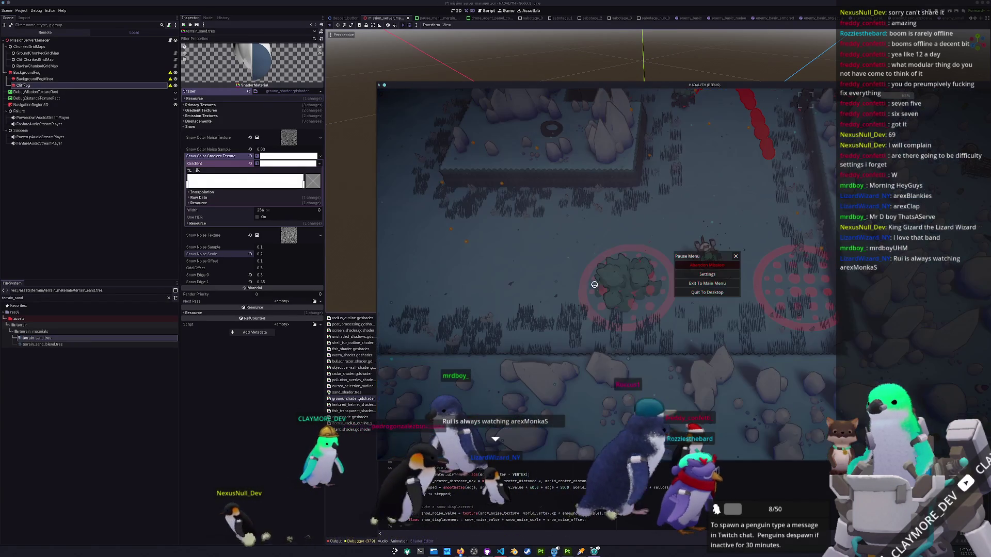
key(Escape)
Set Snow Noise Scale to 0.3 and resume the game to preview the snow.
click(260, 255)
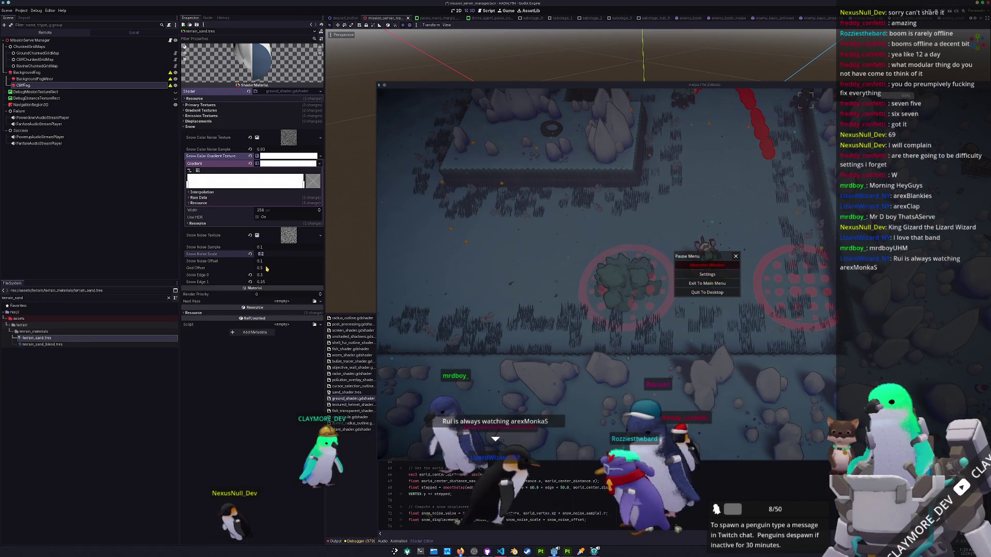
text(.3)
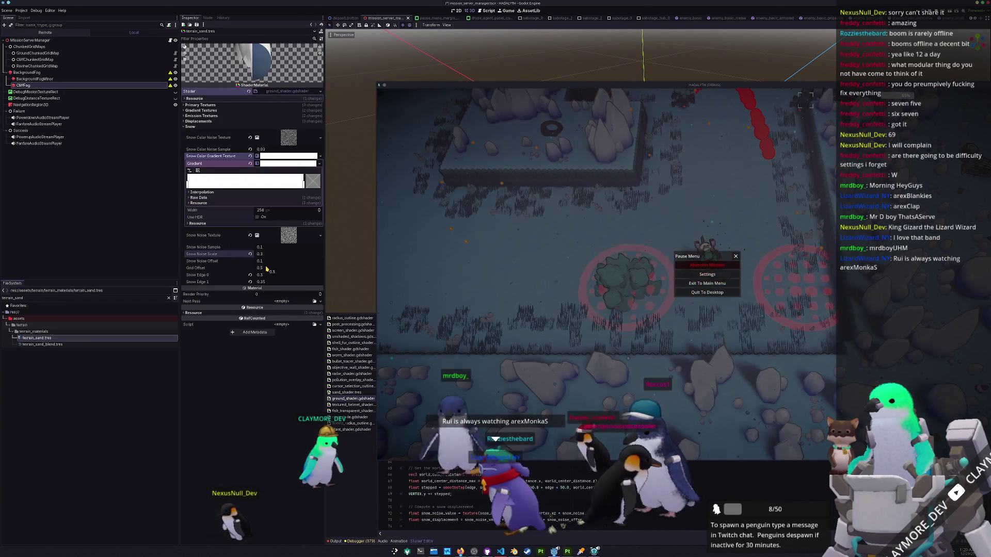
key(Escape)
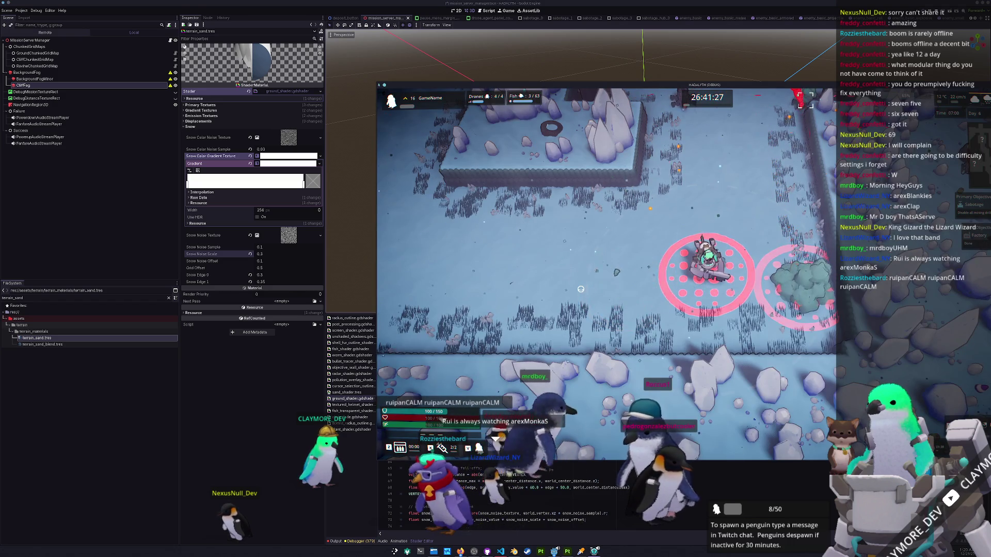
Walk the character around the snowy area, past the couch and beside the cars.
key(s)
key(d)
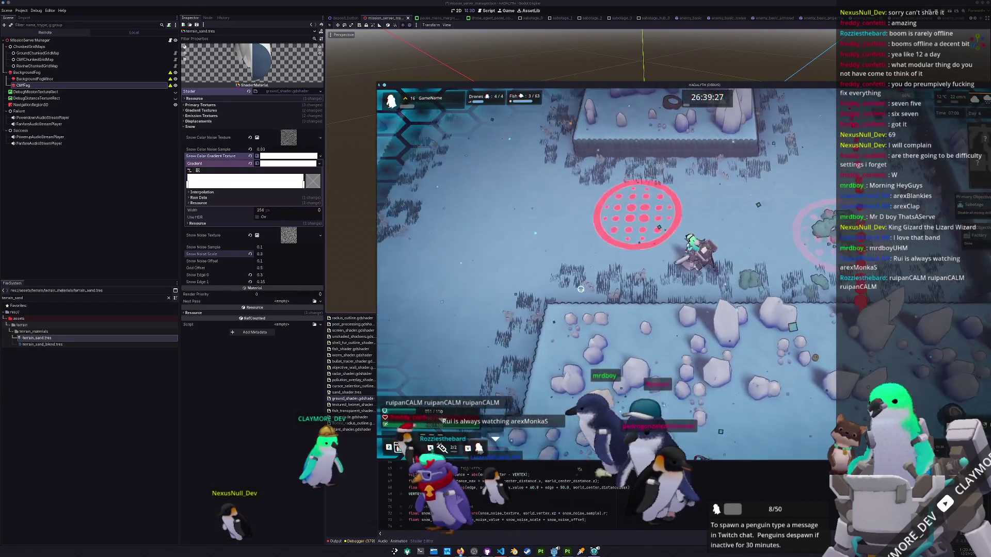
key(a)
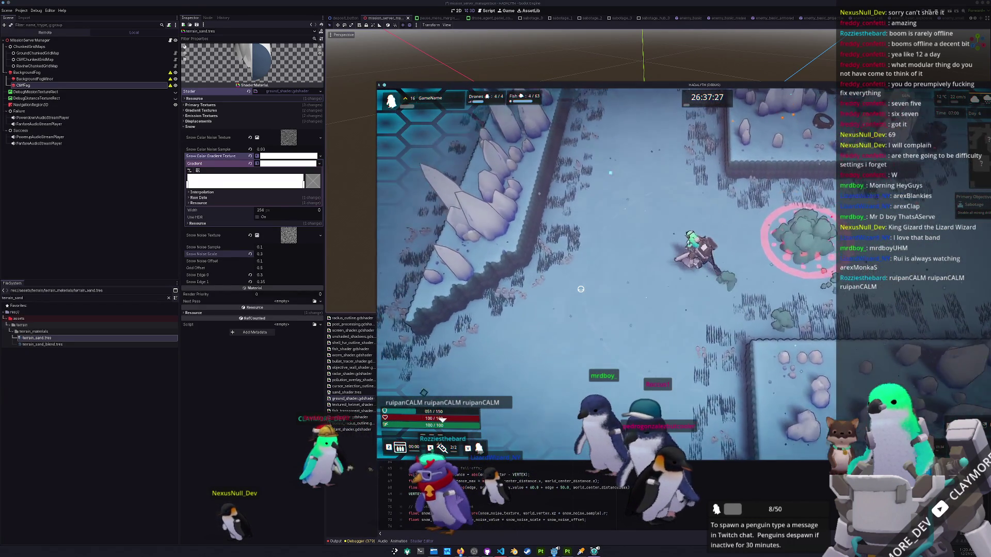
key(a)
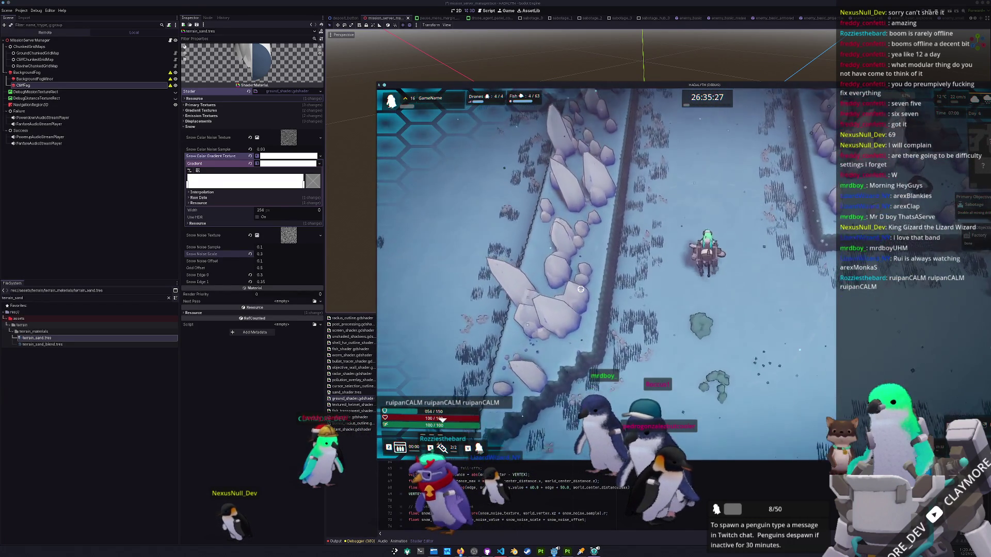
key(s)
key(a)
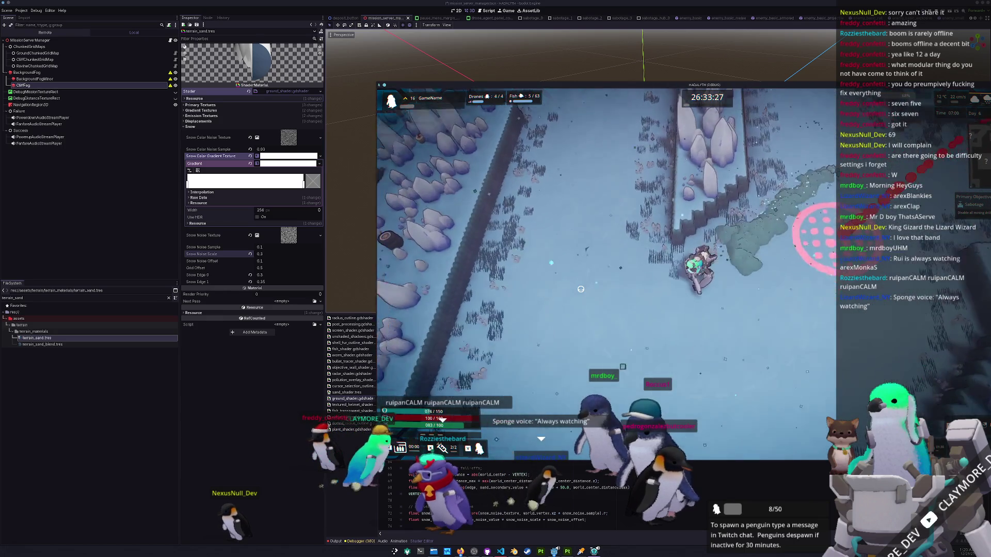
key(w)
key(a)
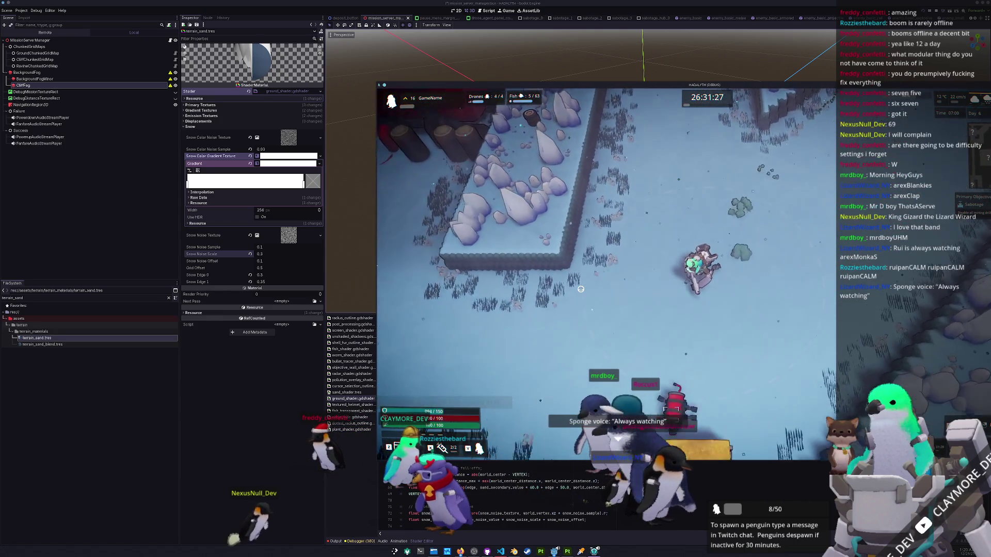
key(s)
key(a)
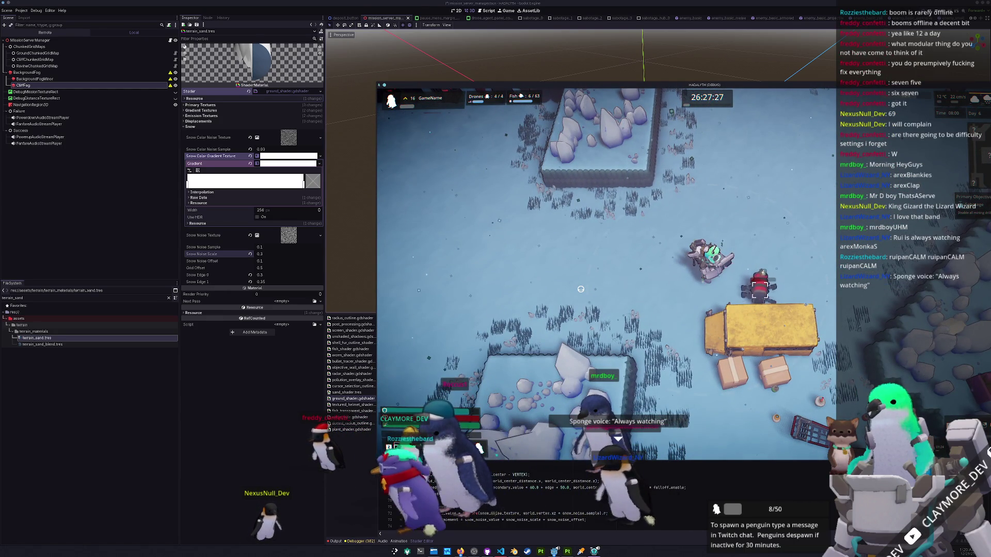
key(s)
key(a)
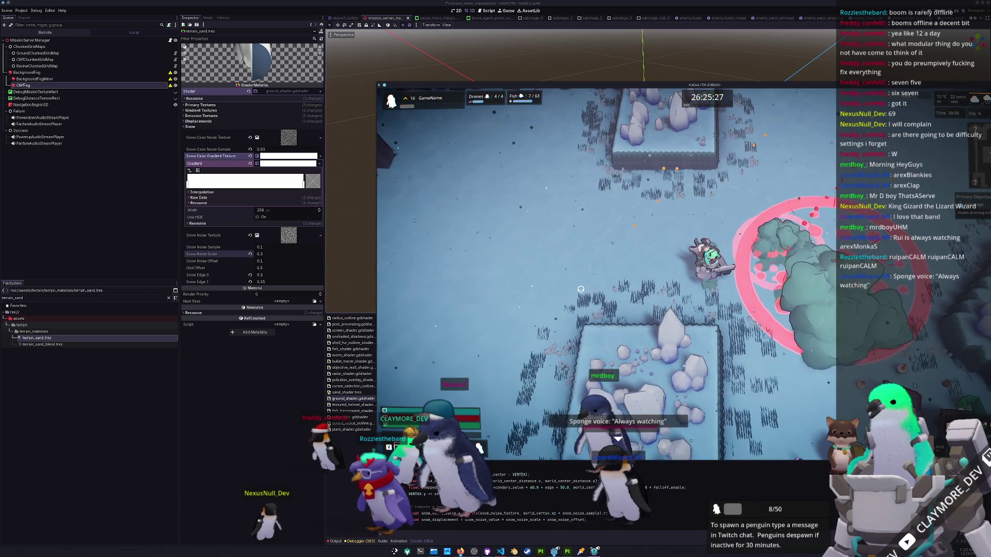
key(s)
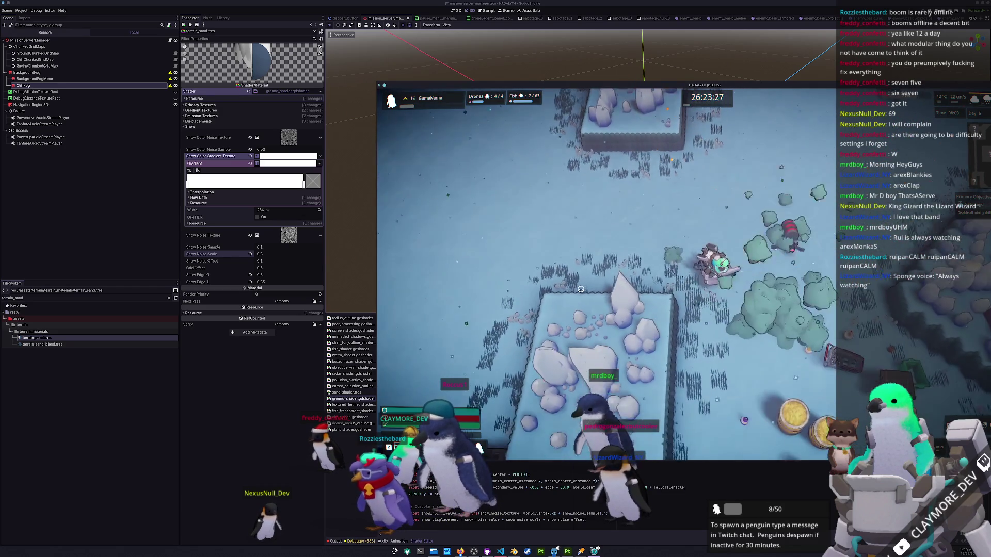
key(d)
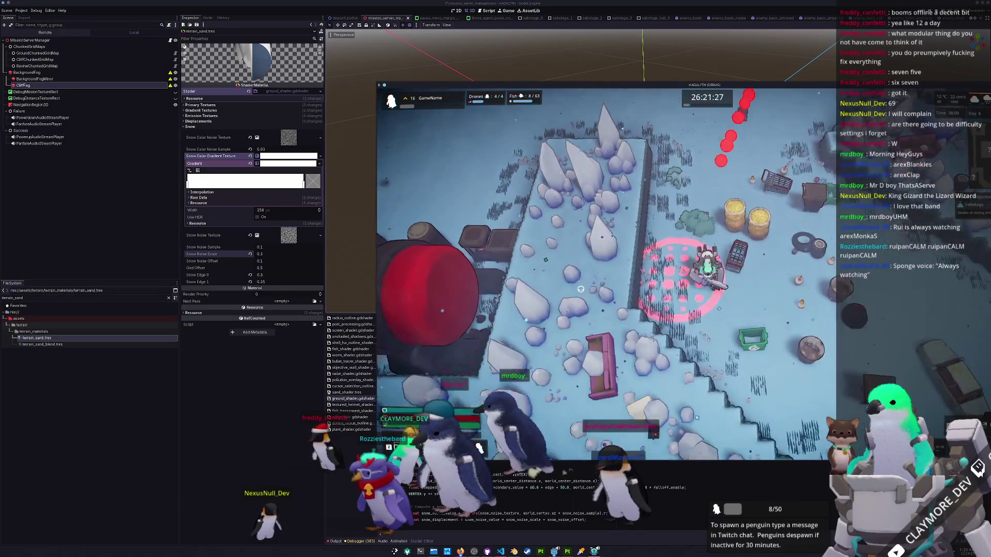
key(s)
key(a)
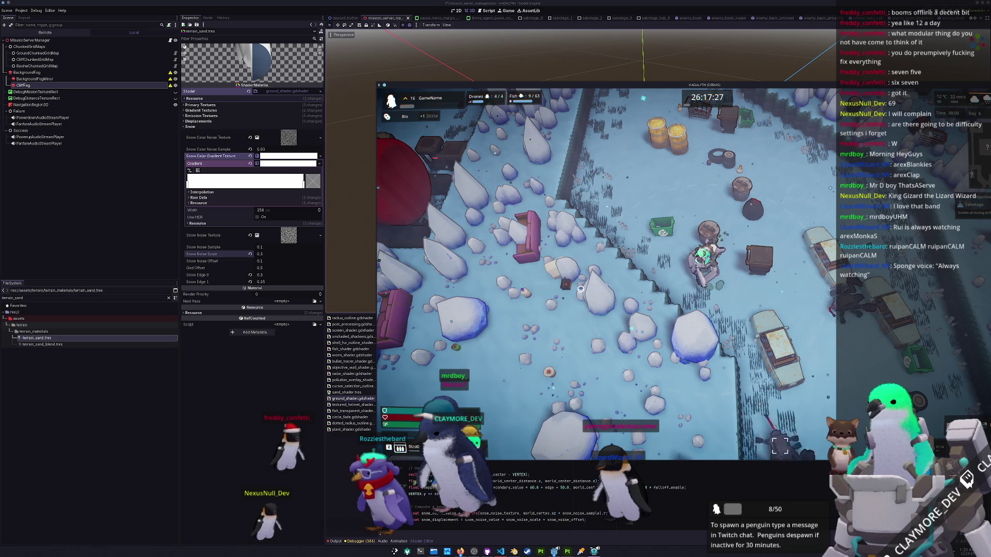
key(d)
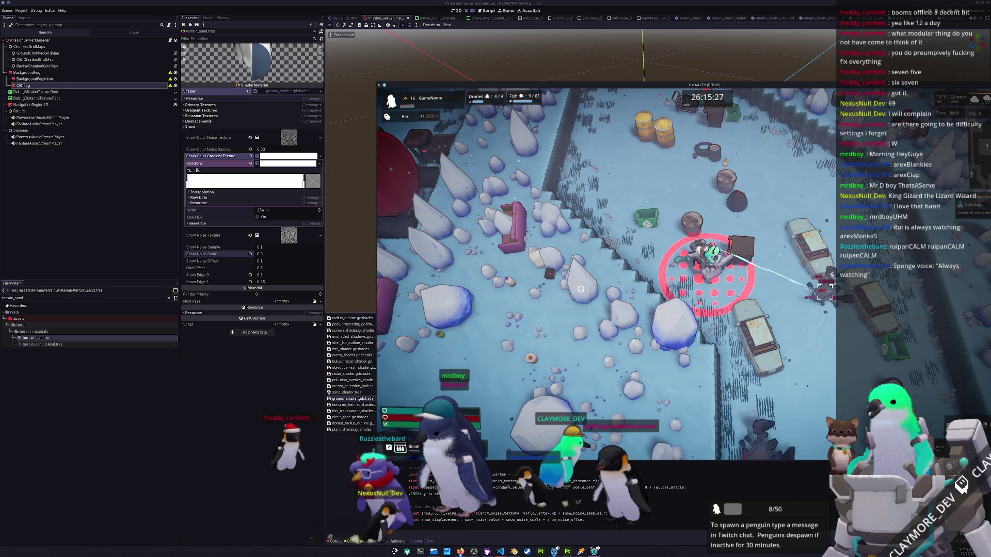
key(w)
key(a)
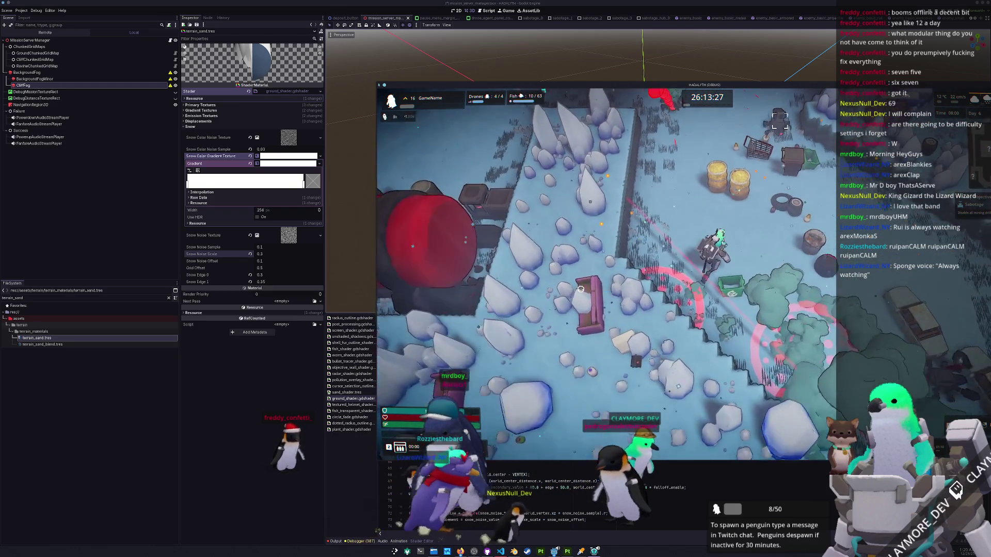
key(d)
key(s)
key(a)
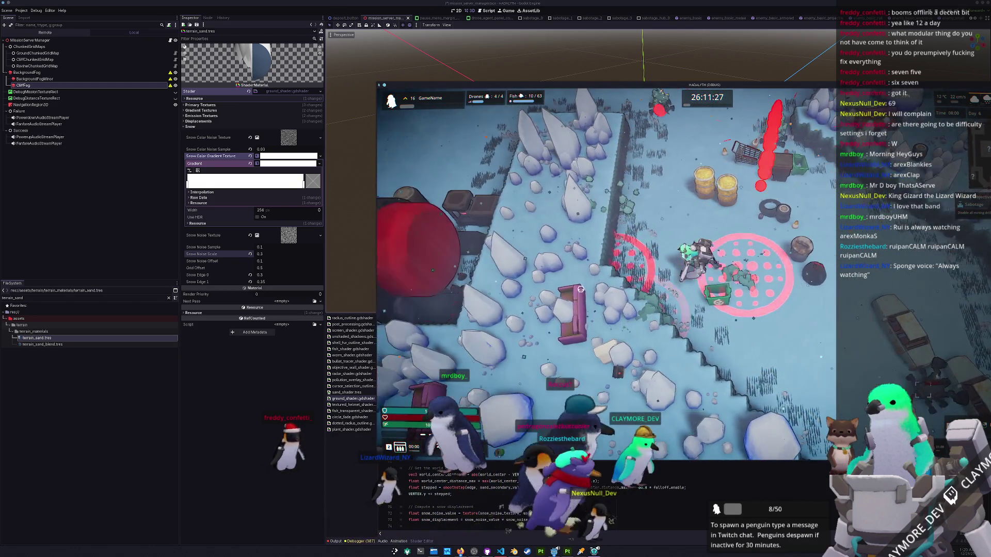
key(d)
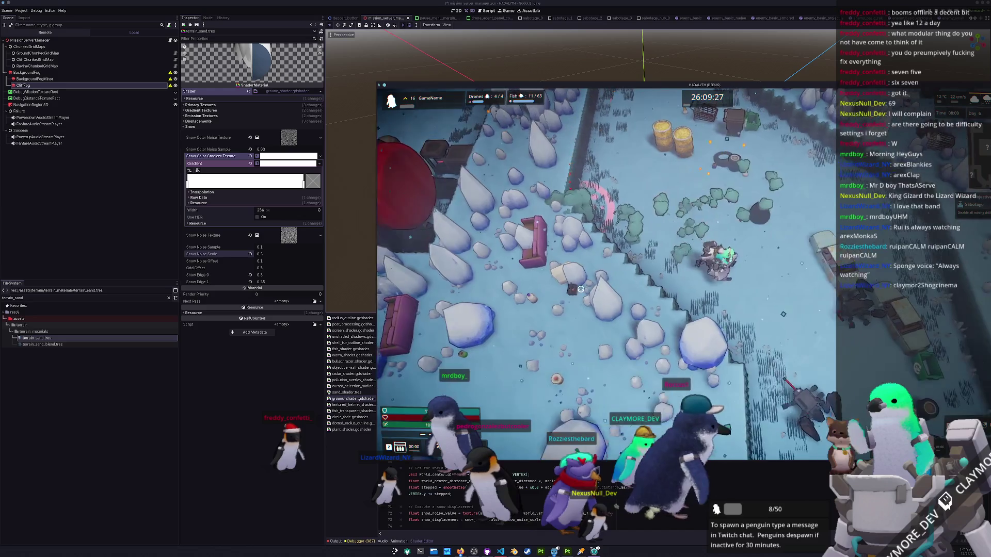
key(a)
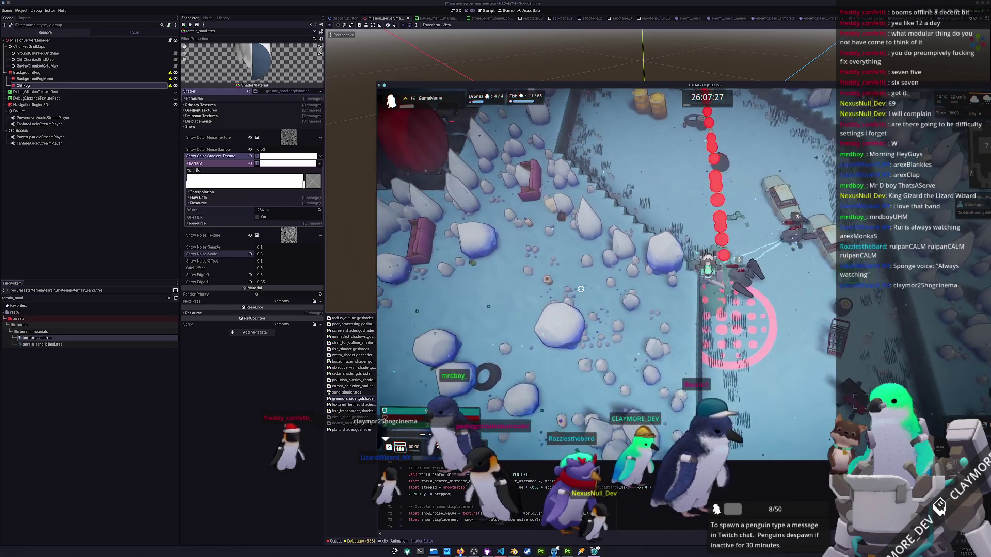
key(w)
key(d)
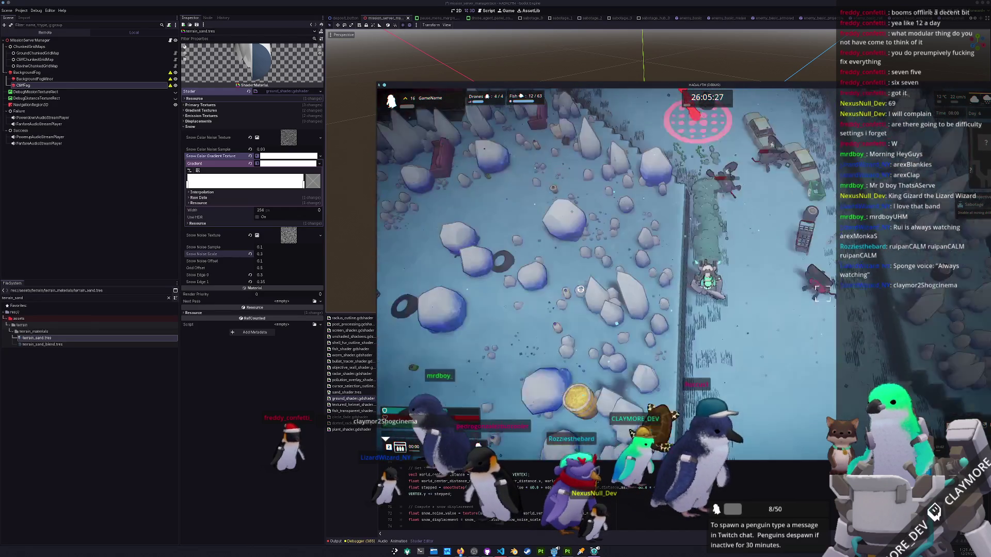
key(w)
key(d)
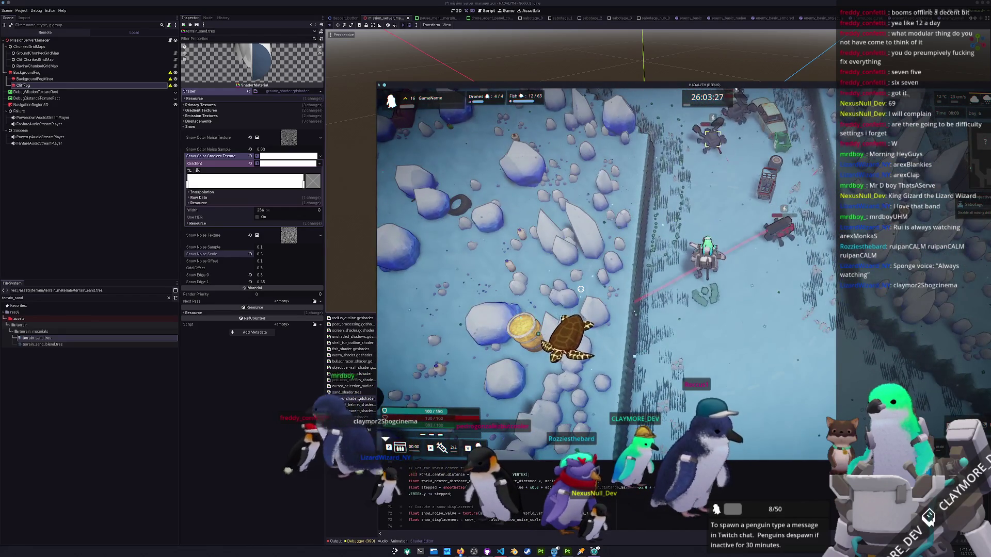
key(s)
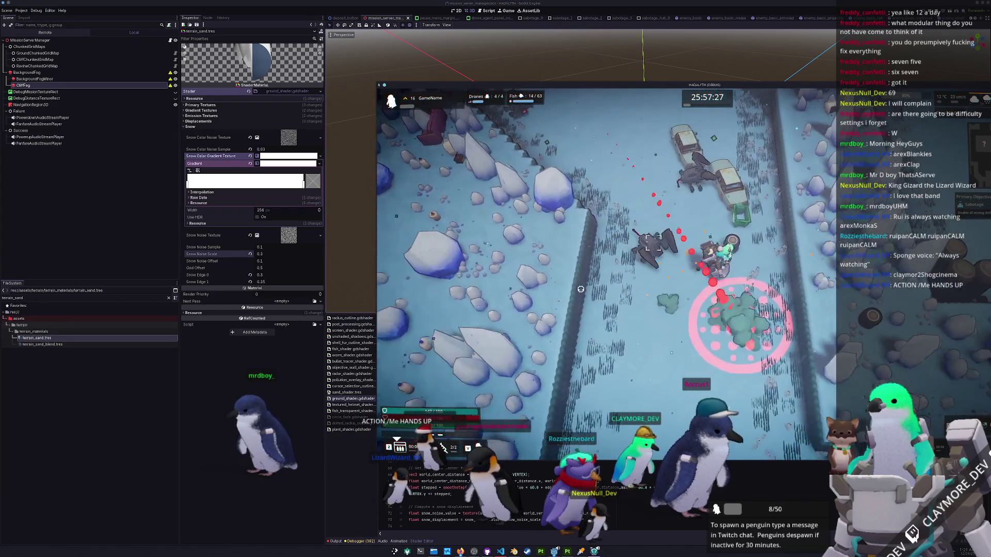
key(a)
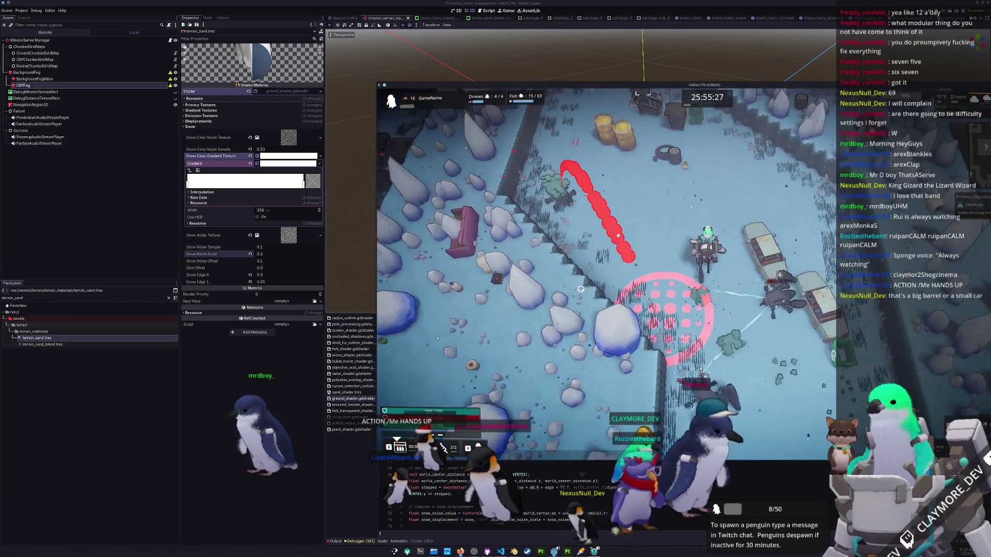
key(d)
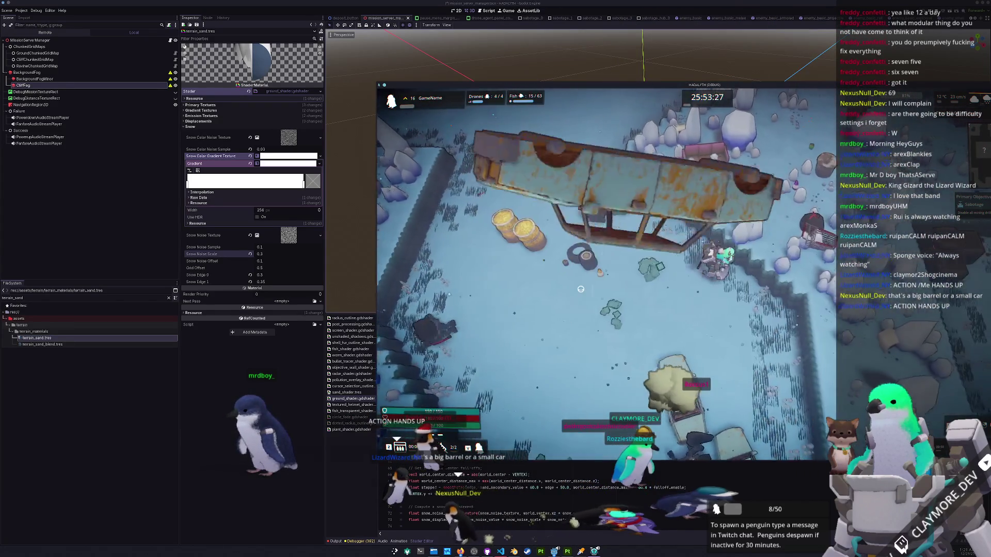
Walk south past the turtle through the rock field, then north up to the wall.
key(s)
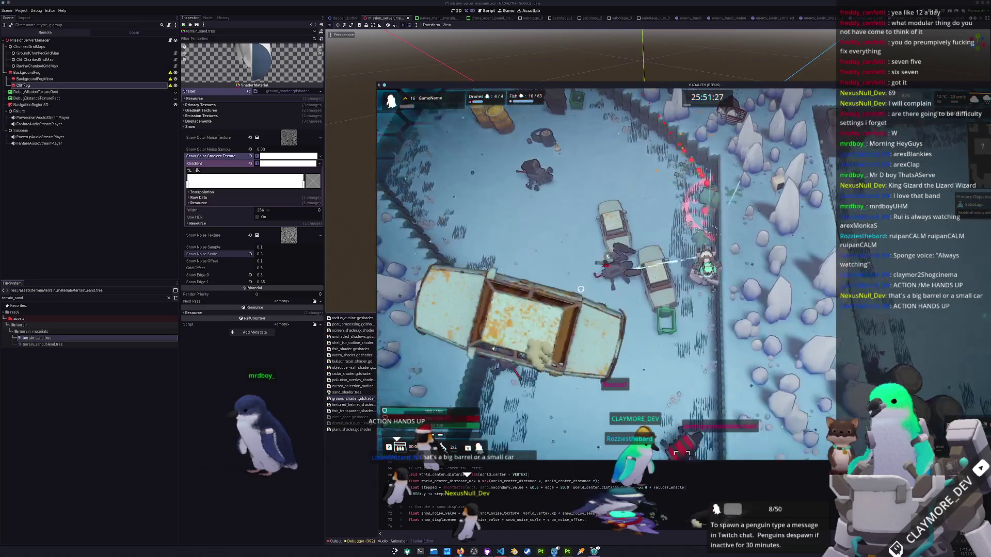
key(d)
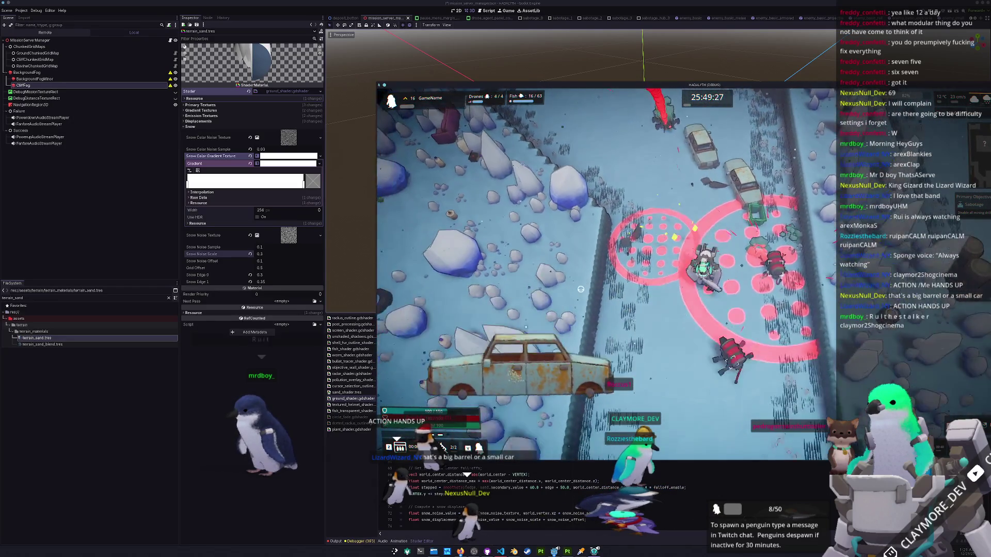
key(s)
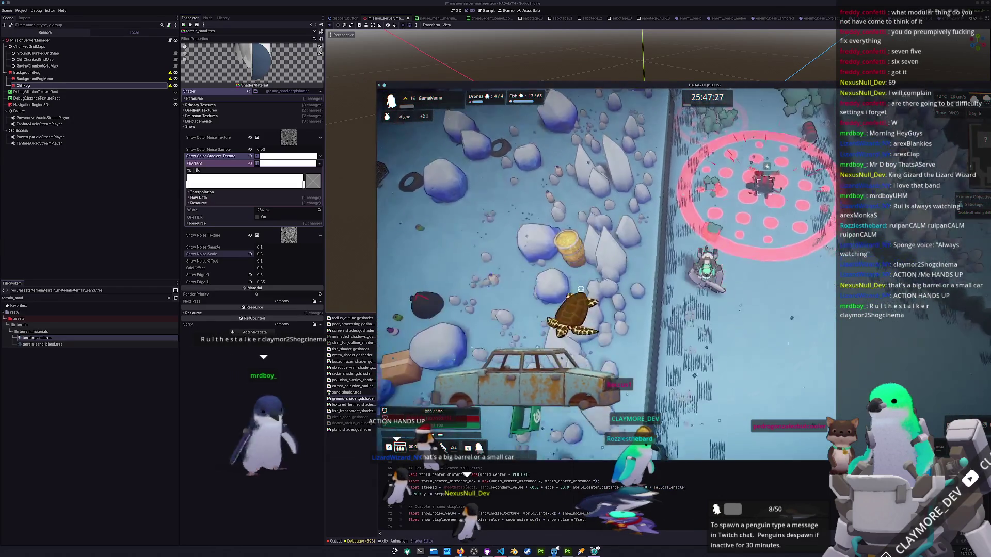
key(s)
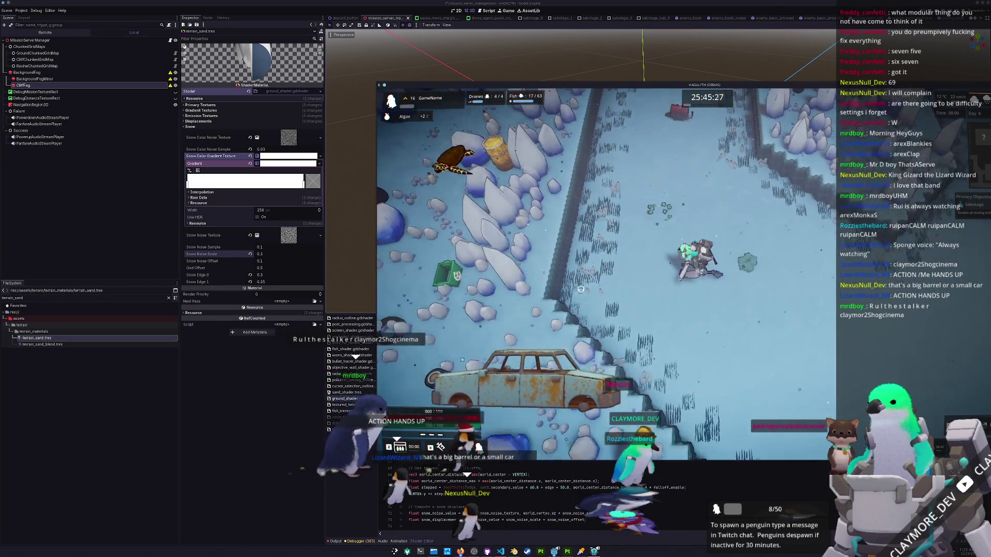
key(a)
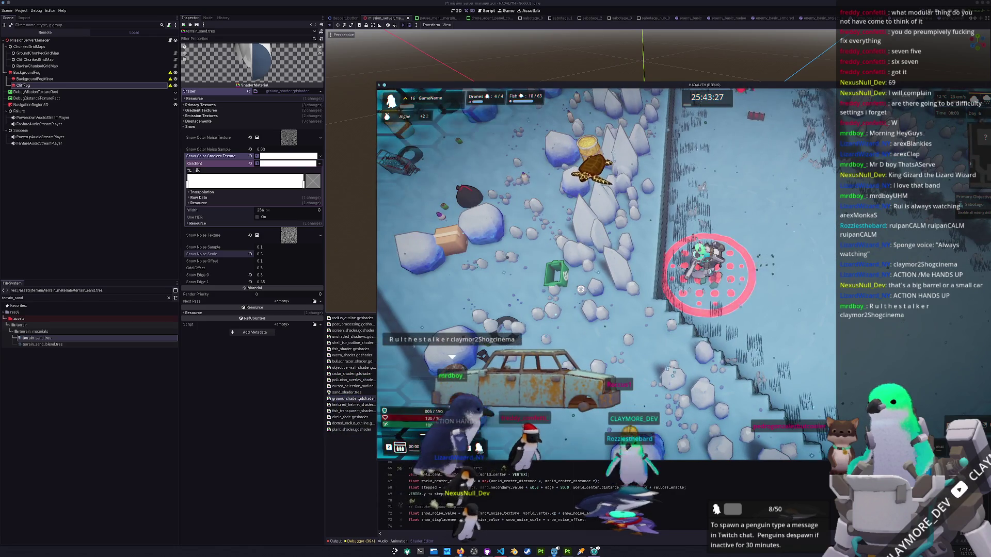
key(d)
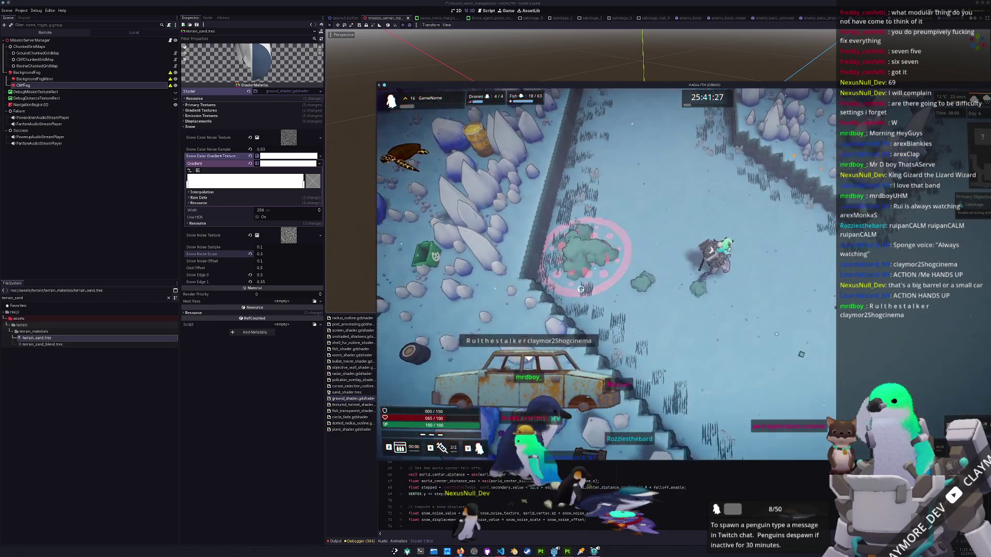
key(w)
key(s)
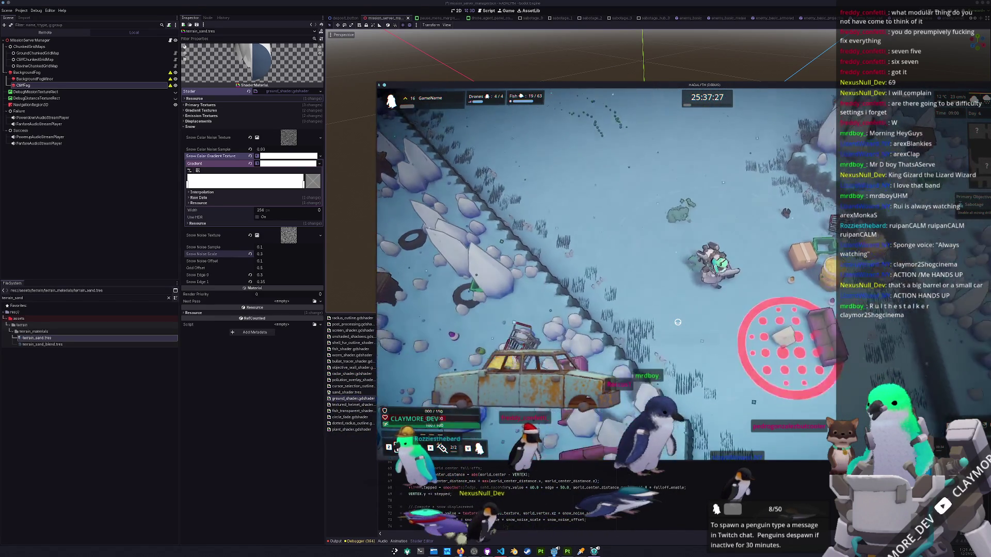
key(s)
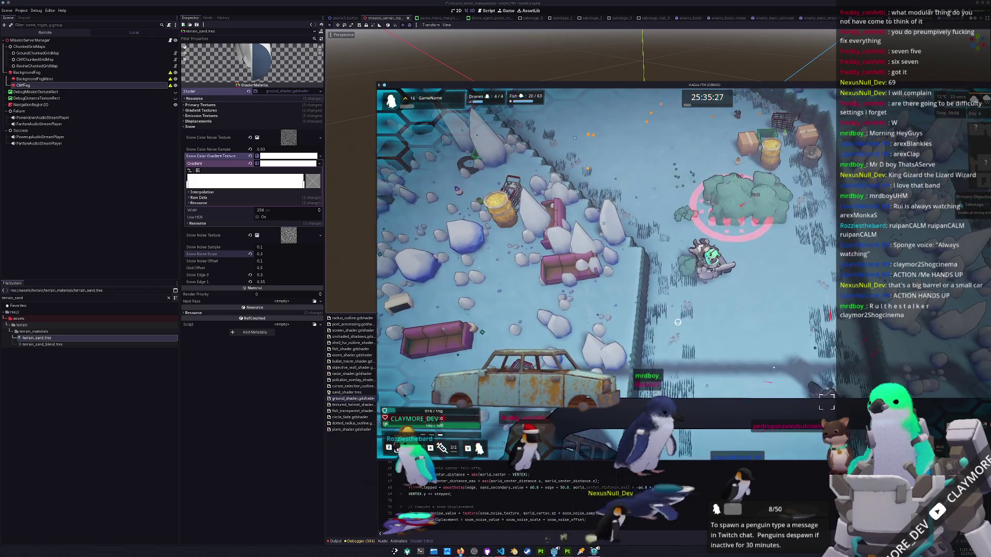
key(w)
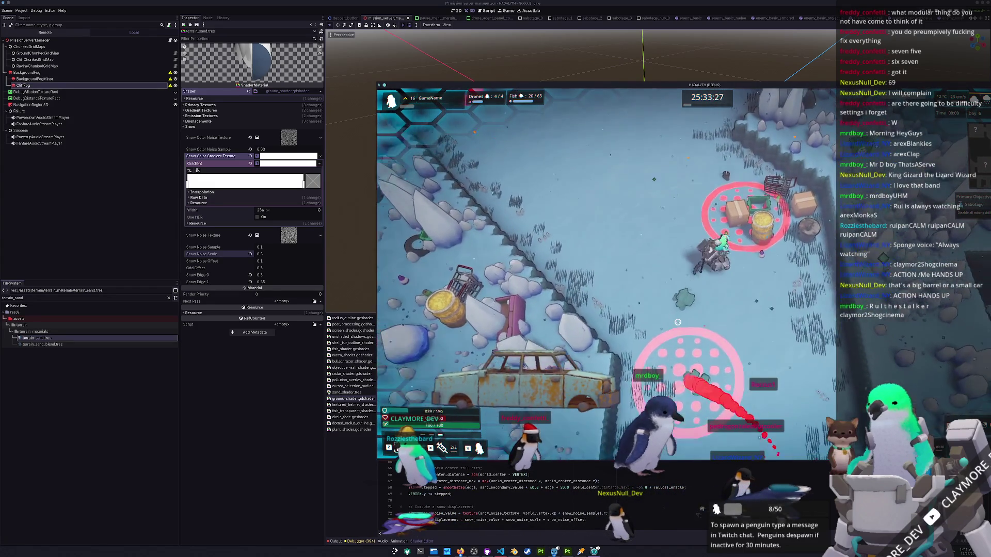
key(w)
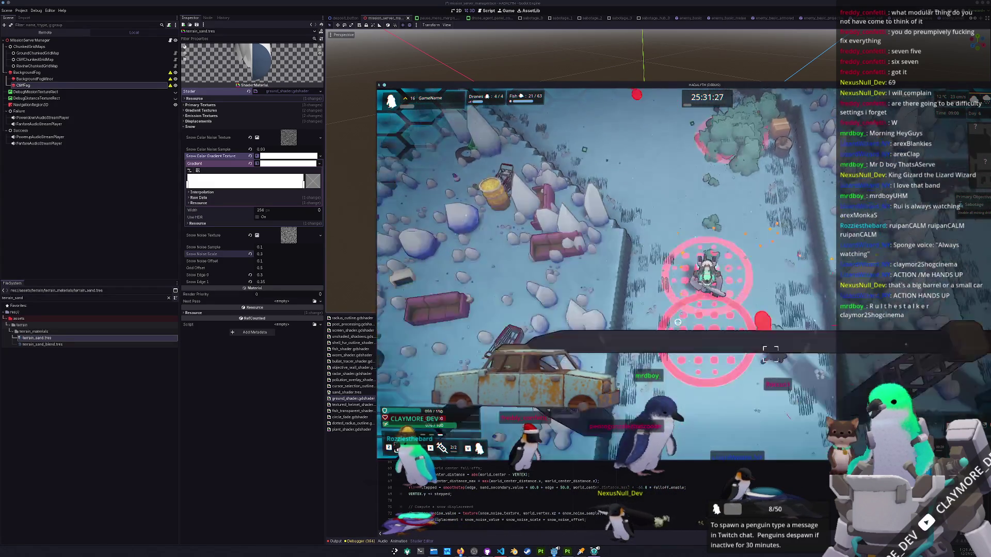
key(w)
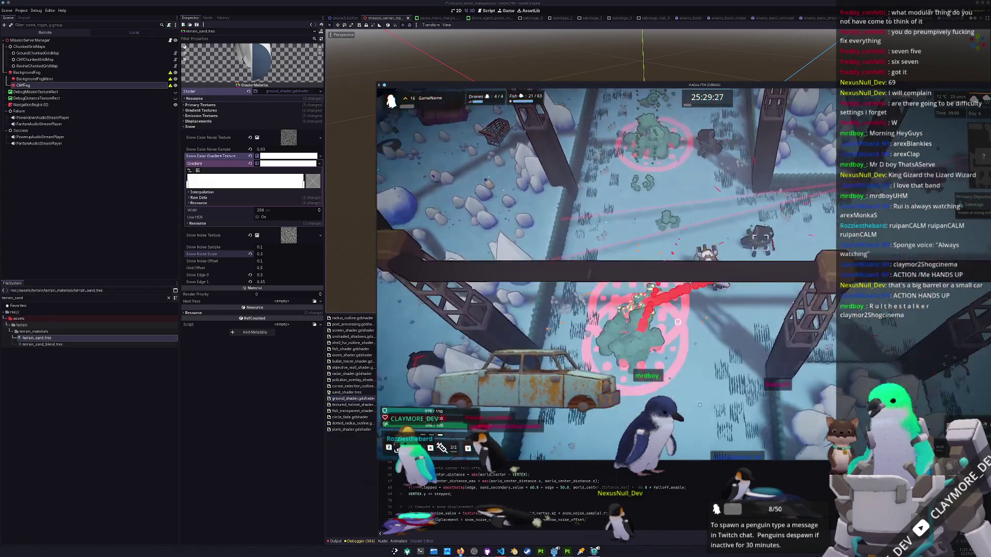
key(w)
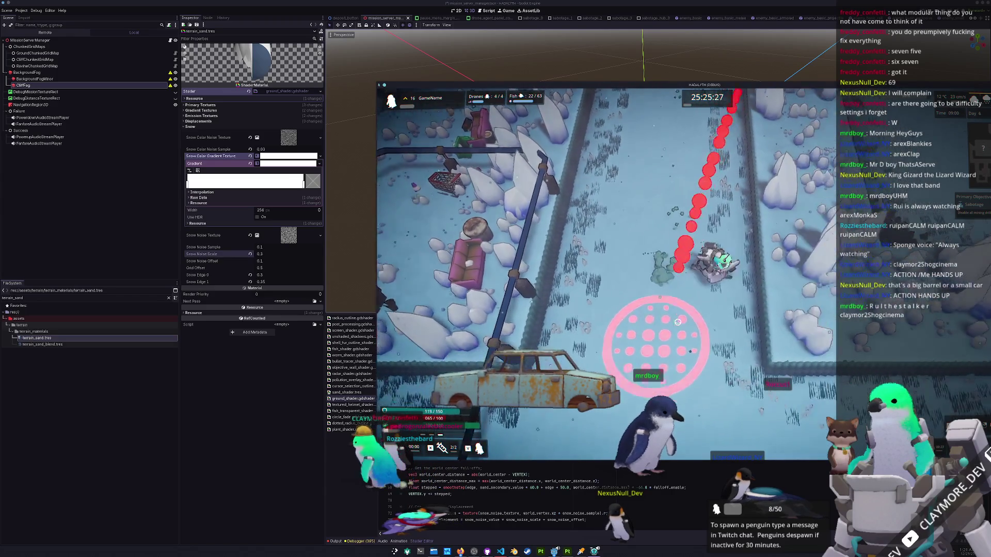
Walk east toward the snowy plateaus and past the car, then pause the game.
key(s)
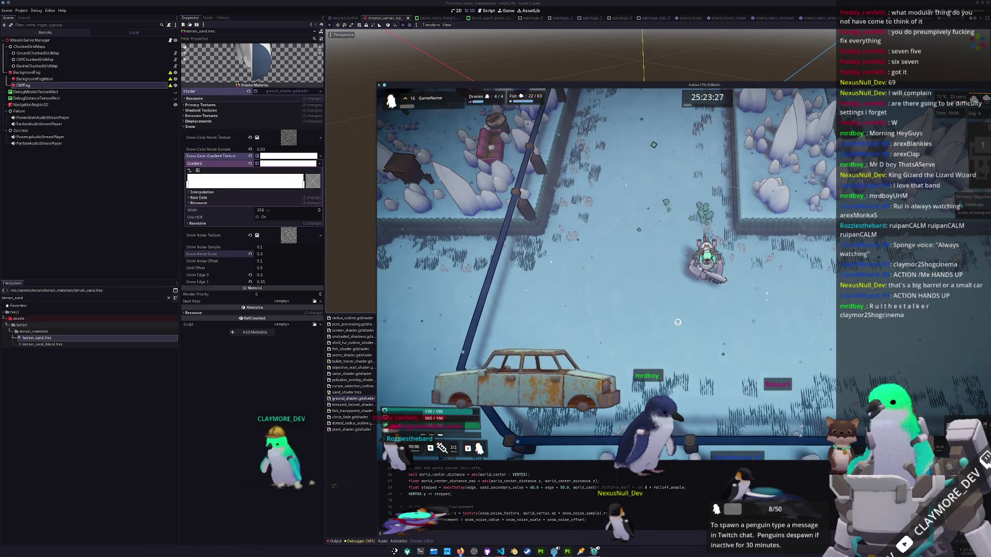
key(s)
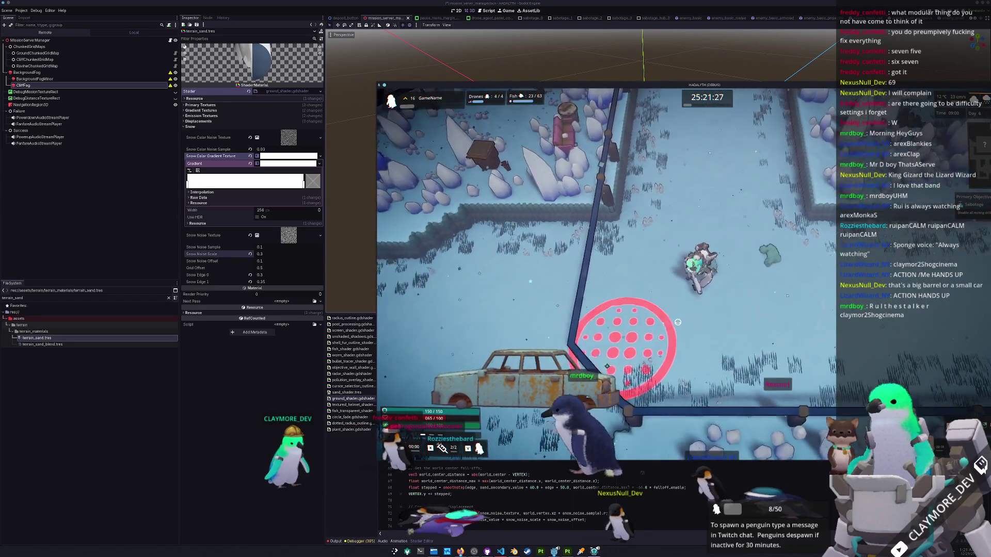
key(d)
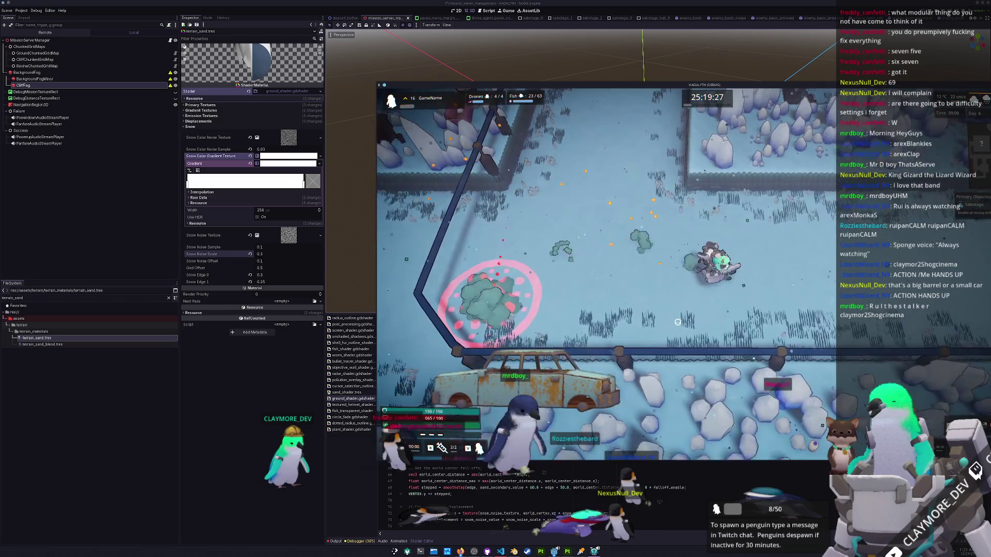
key(d)
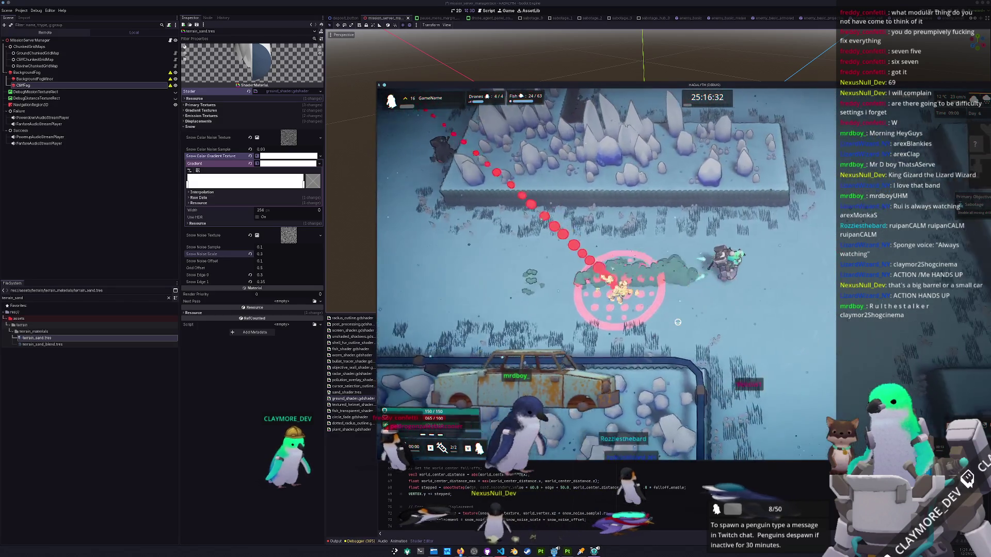
key(d)
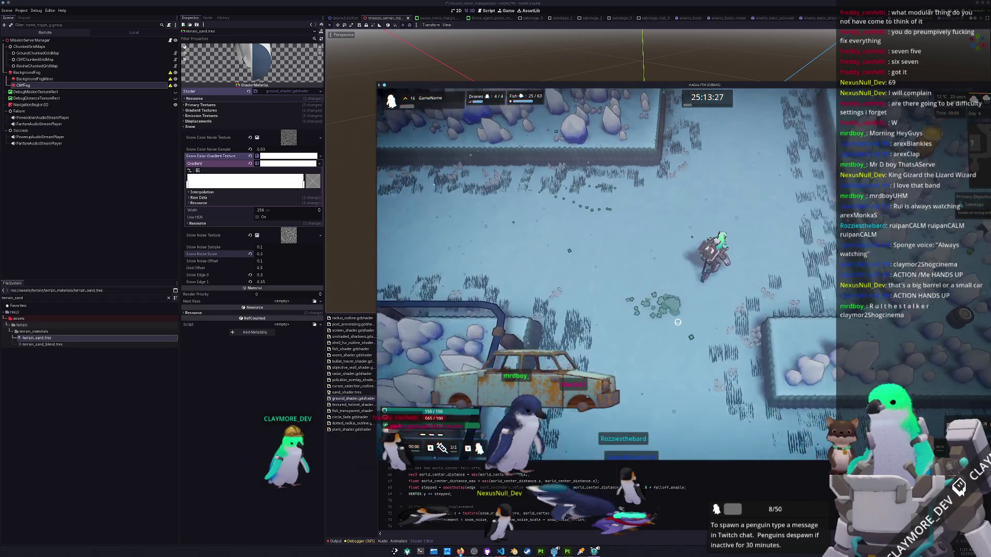
key(s)
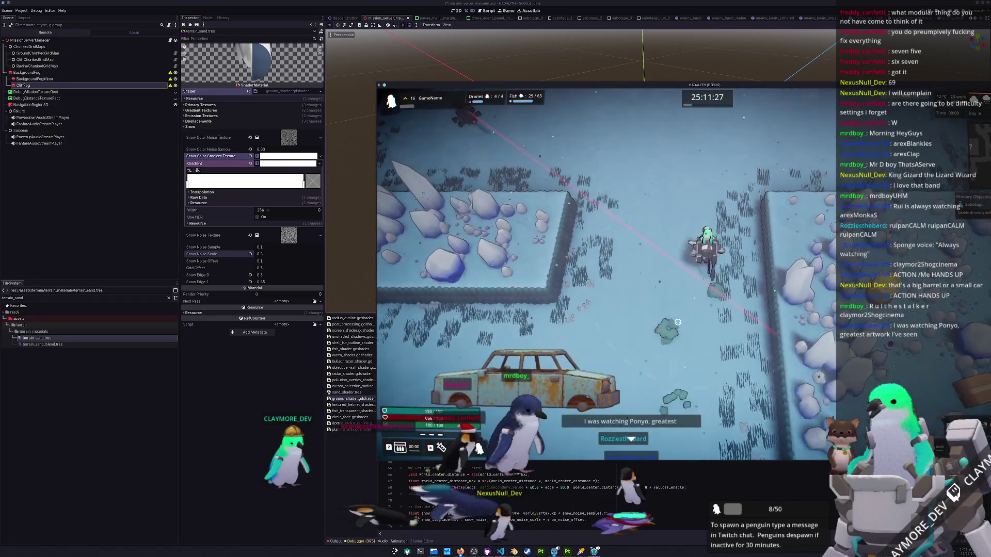
key(w)
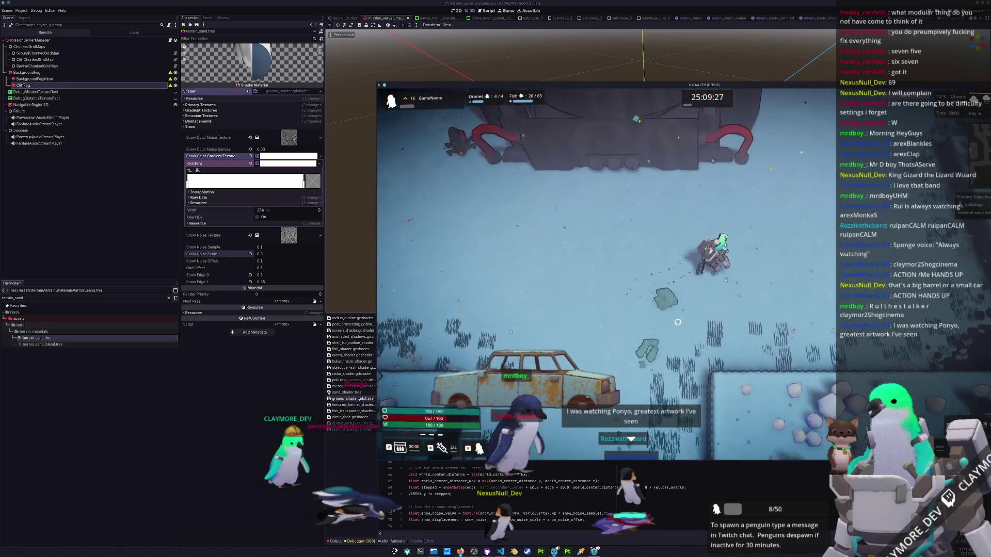
key(w)
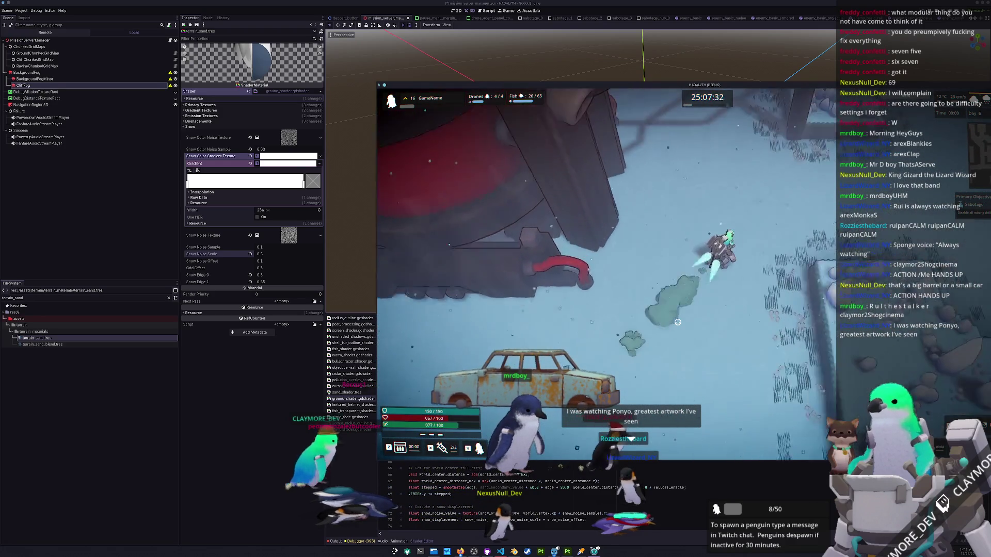
key(d)
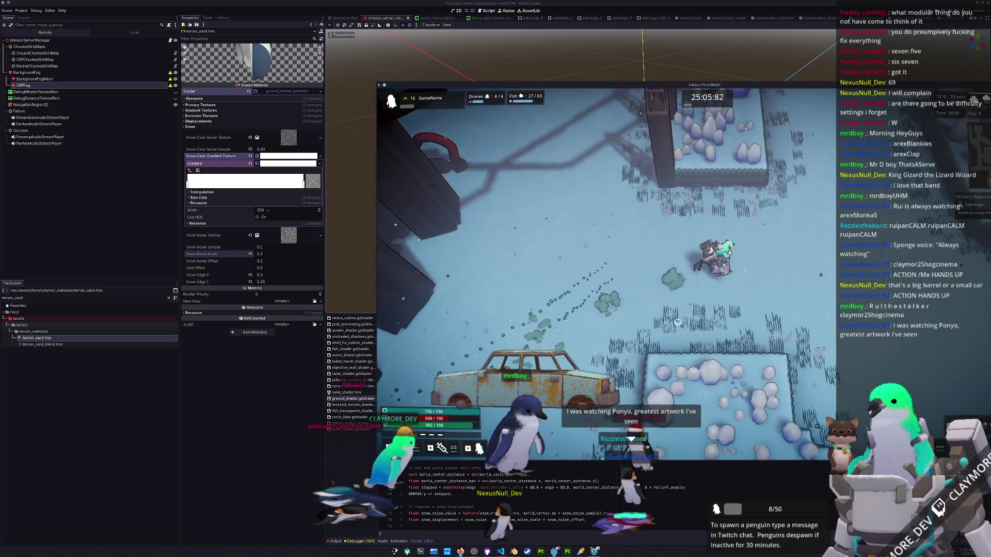
key(w)
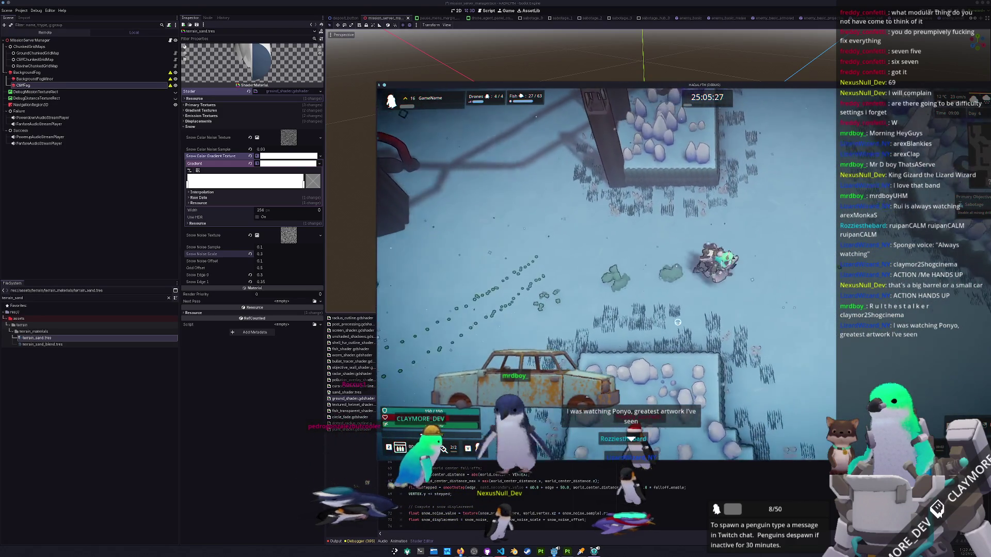
key(w)
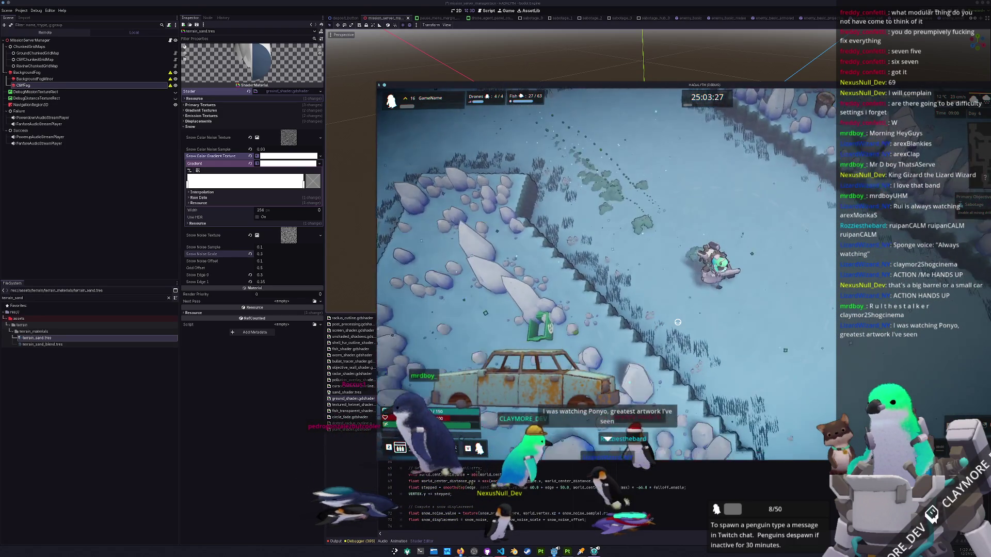
key(w)
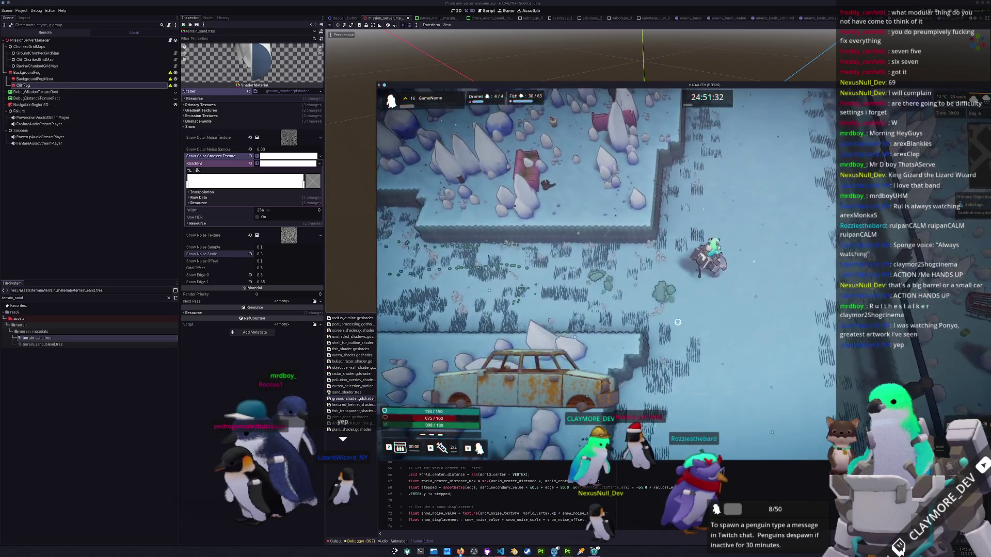
key(Escape)
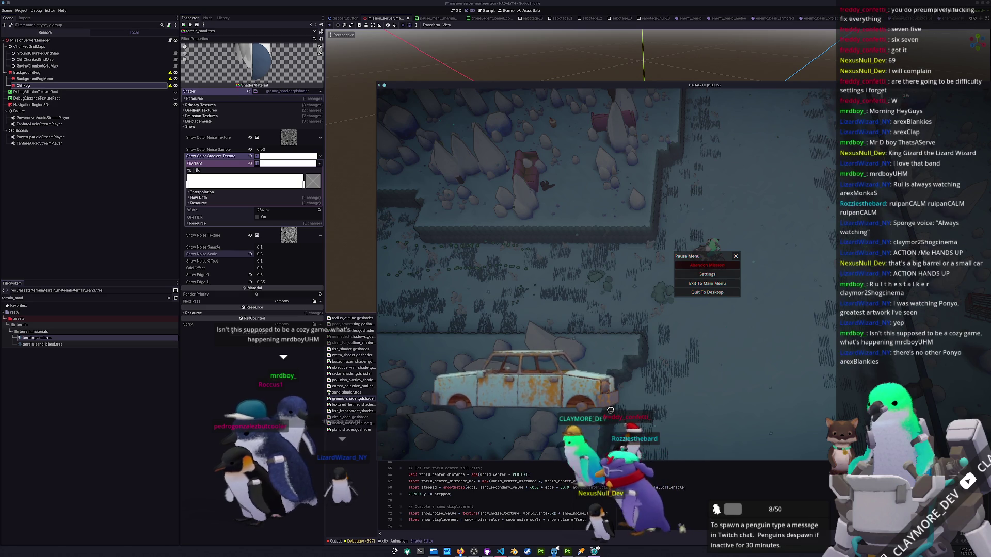
Resume the game, walk the player north through the snow, and pause again.
key(Escape)
key(w)
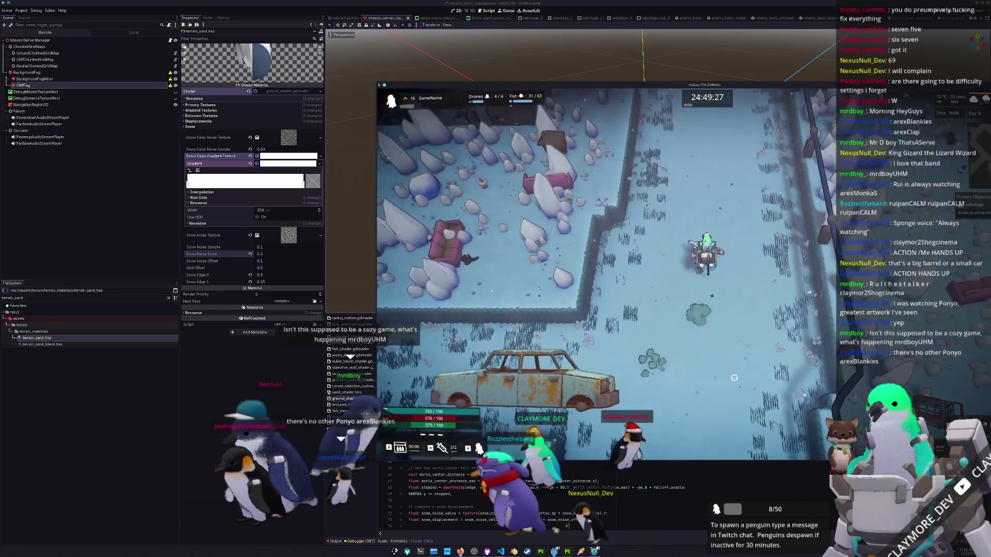
key(w)
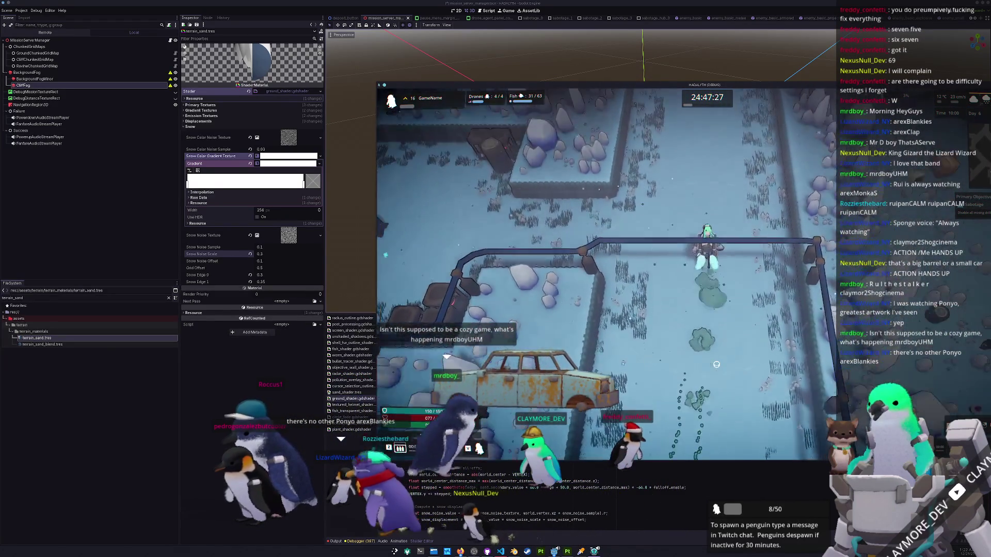
key(w)
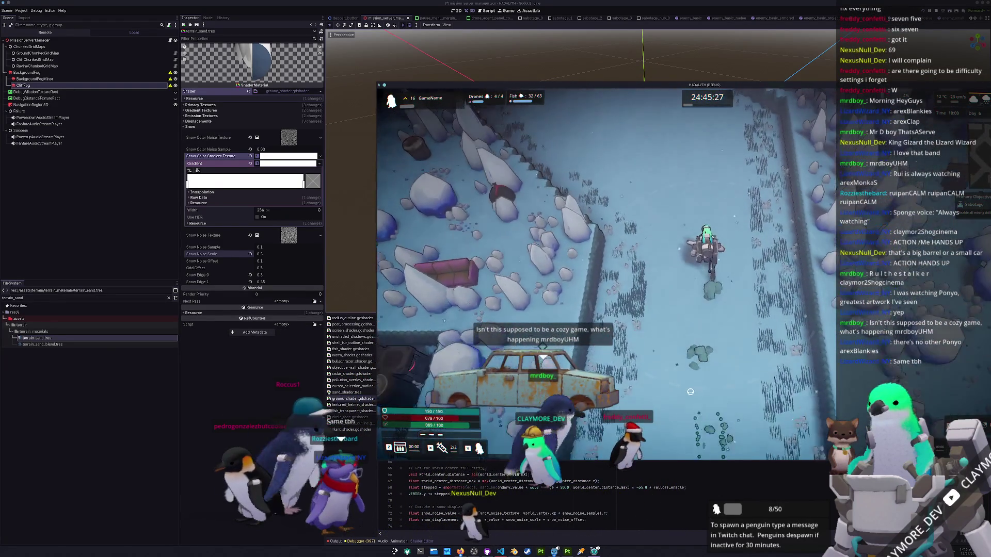
key(w)
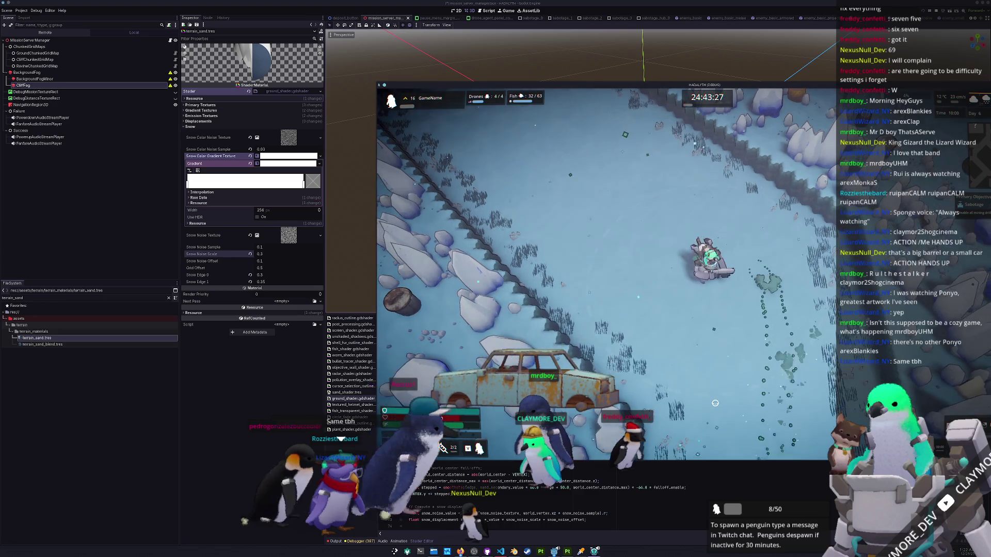
key(Escape)
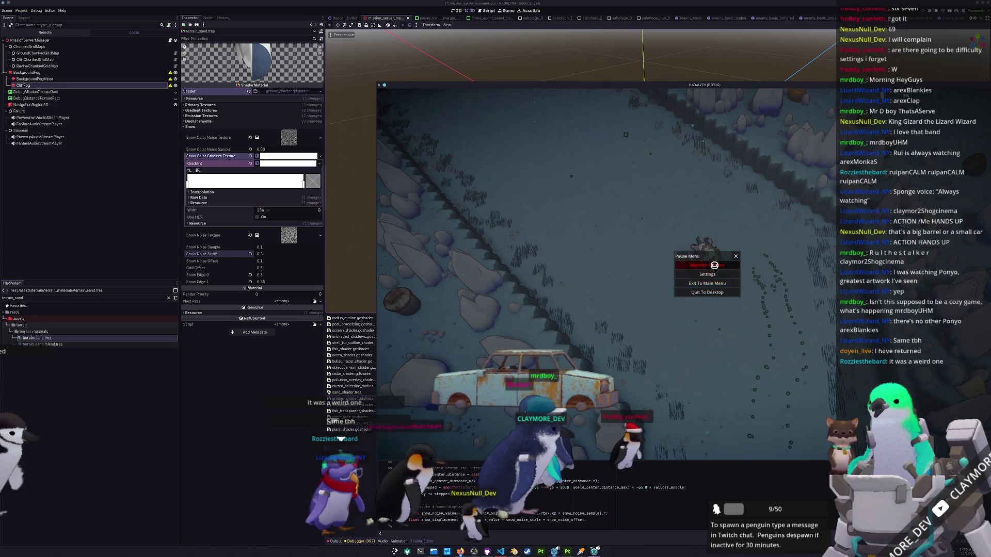
Abandon the mission, dismiss the Mission Failure summary, and walk into the hub.
key(Escape)
key(space)
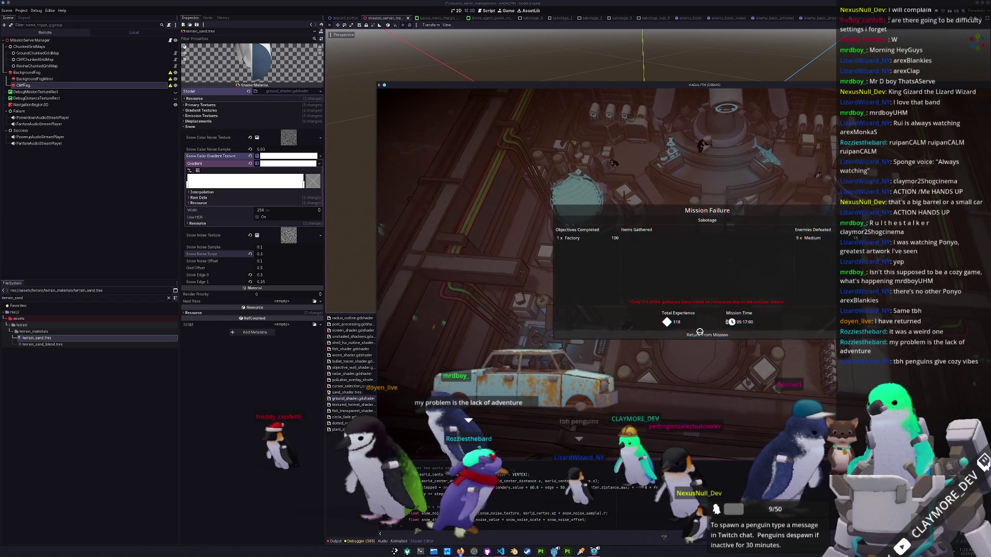
key(Return)
key(s)
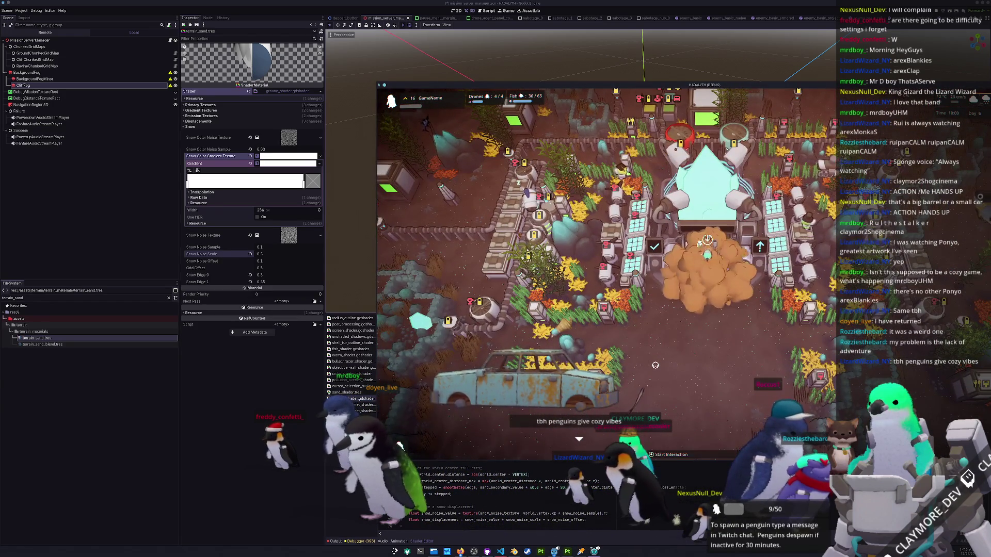
Zoom in, walk the player across the hub base to the central building, and bring up Structure Categories.
key(b)
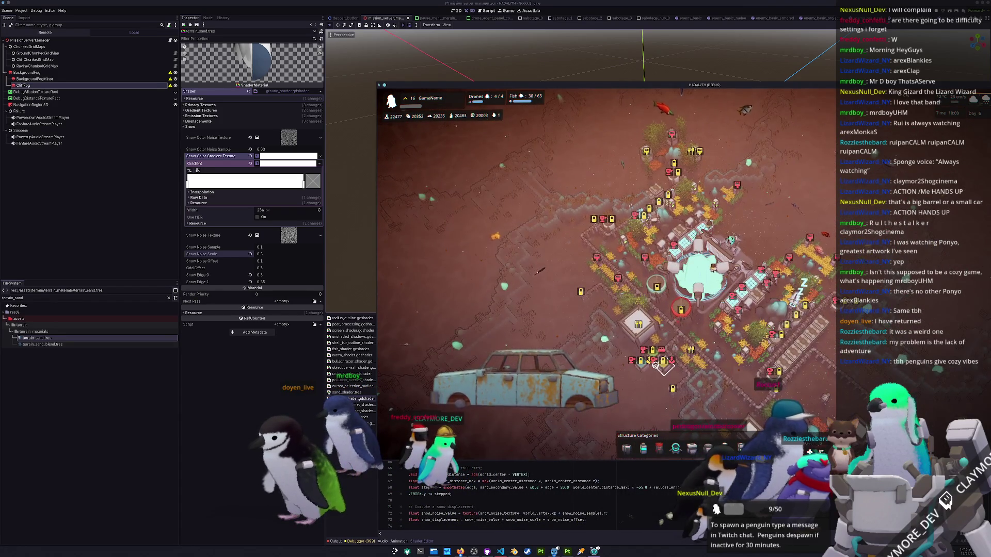
scroll(655, 365, up, 5)
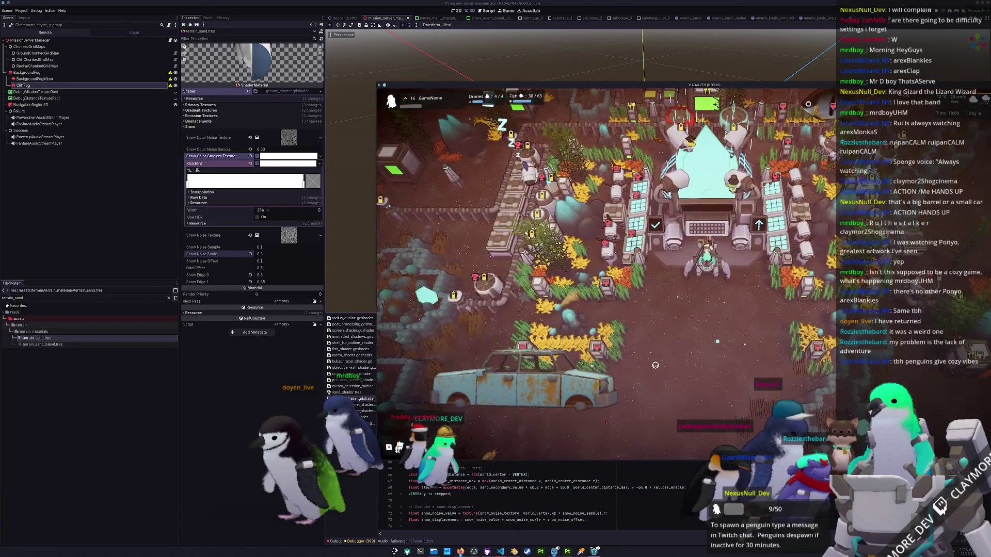
key(s)
key(d)
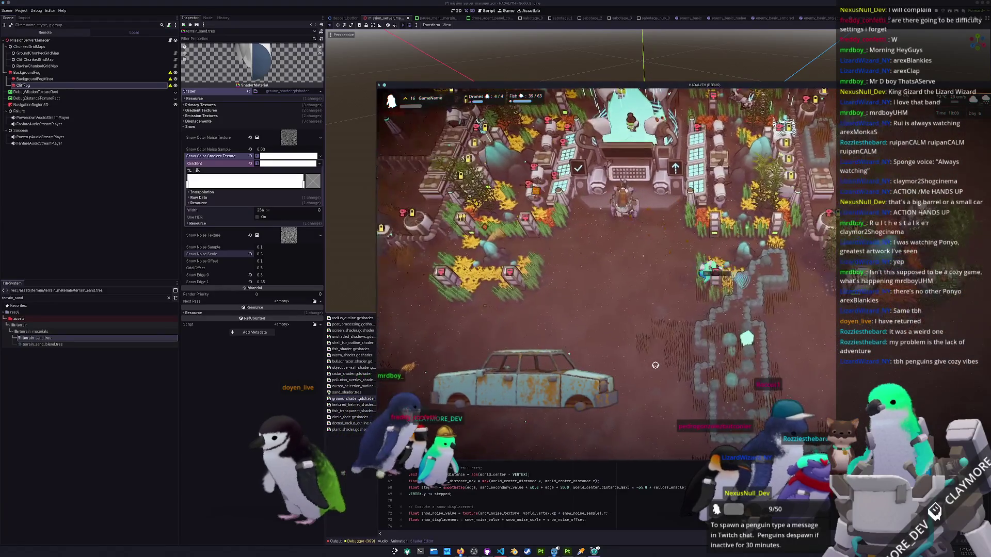
key(w)
key(d)
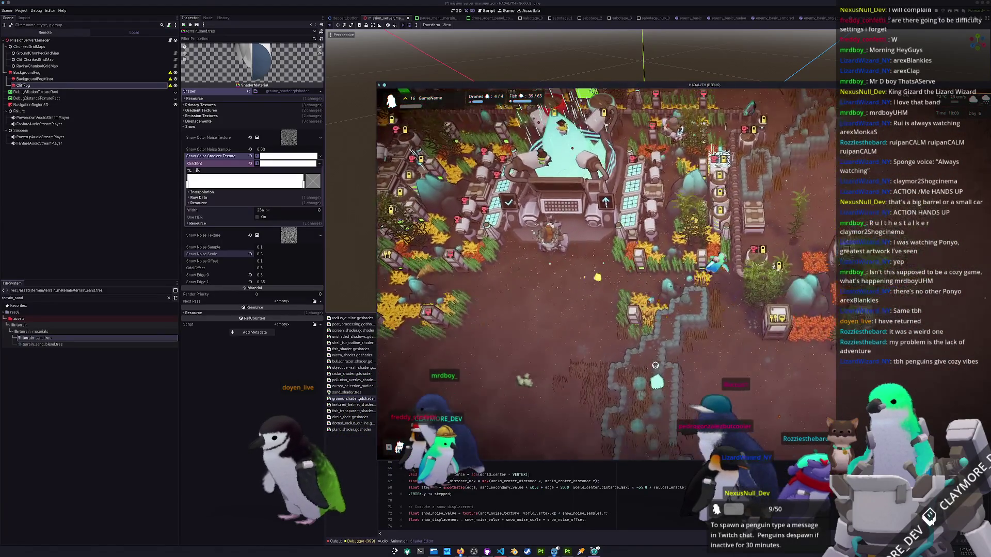
key(w)
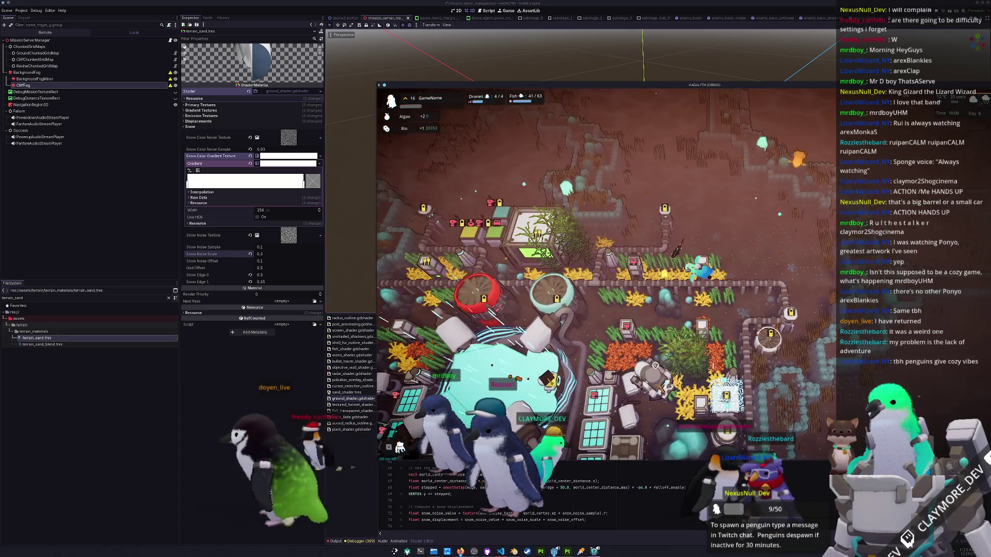
key(s)
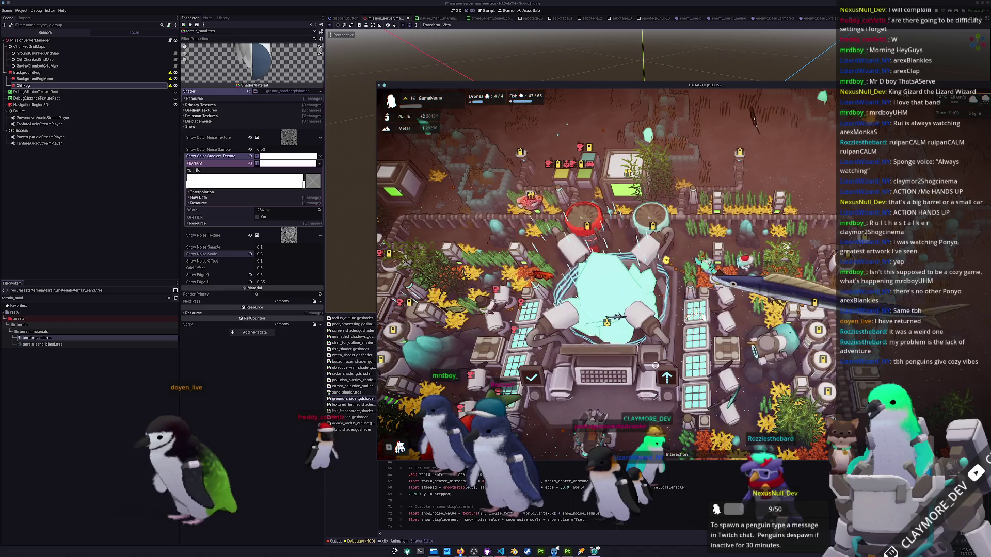
key(w)
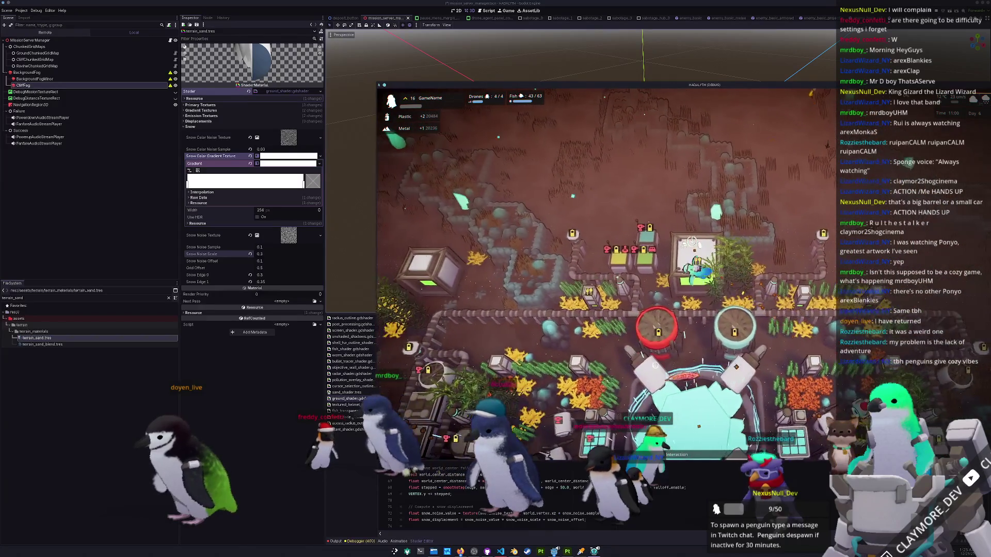
key(a)
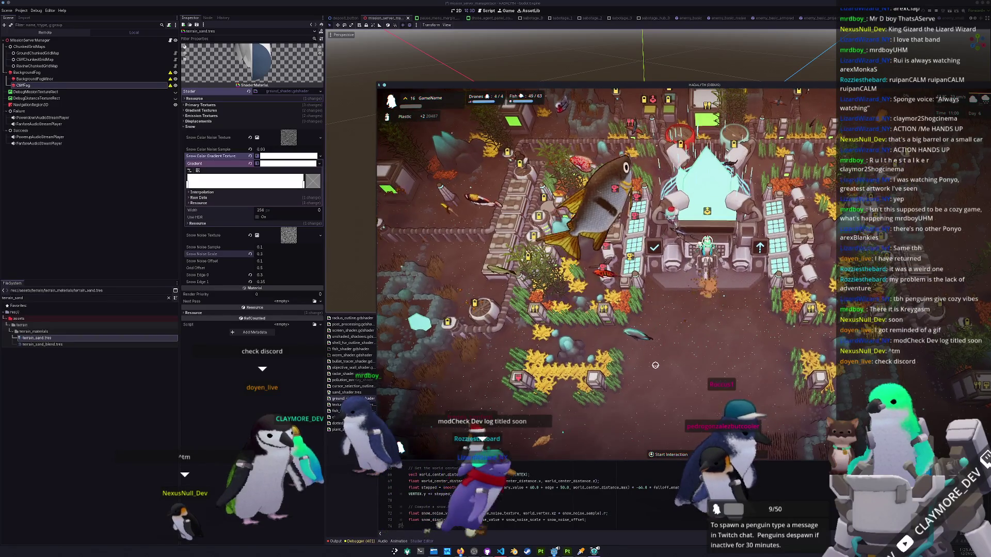
key(b)
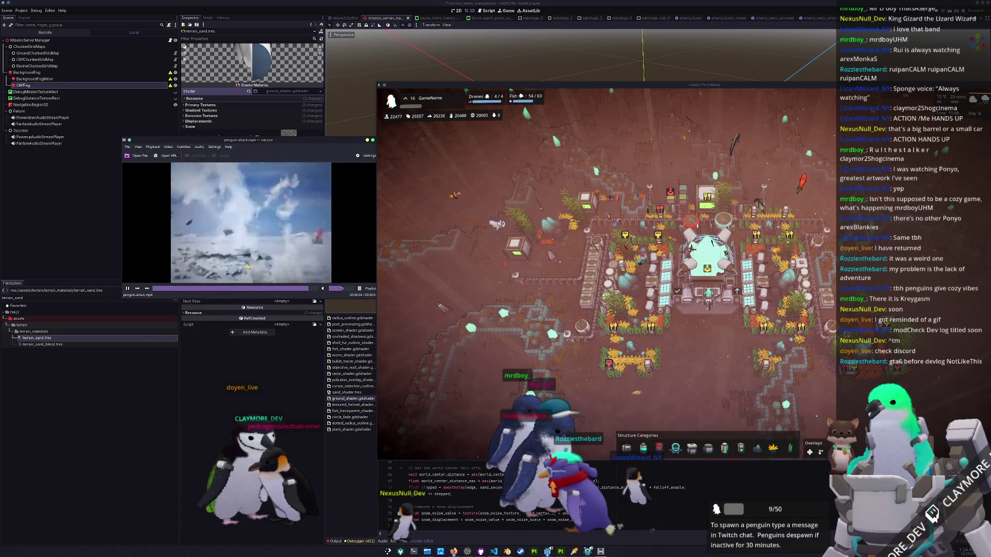
Replay penguin-attack.mp4 in Haruna, shift the window down-left, then close the player.
click(137, 288)
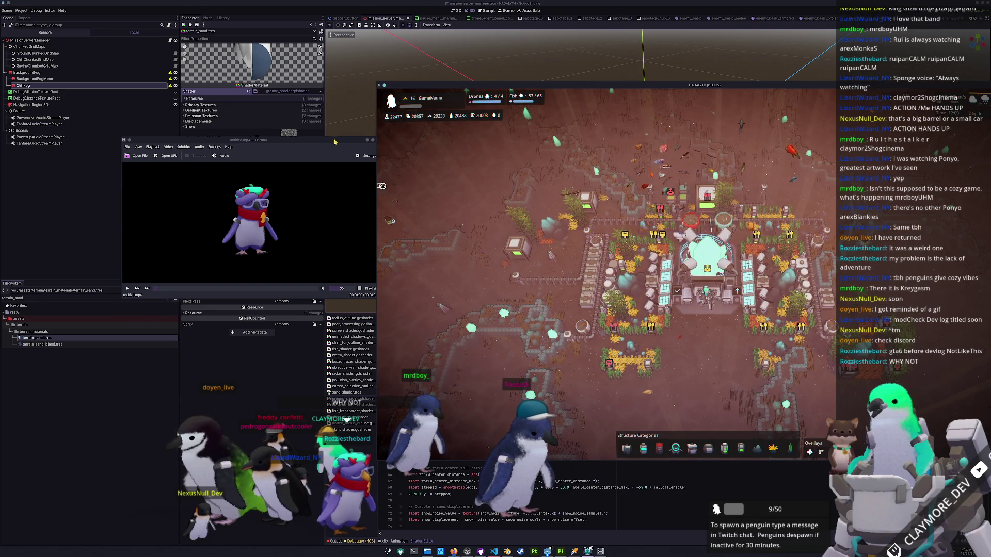
drag(334, 141, 312, 155)
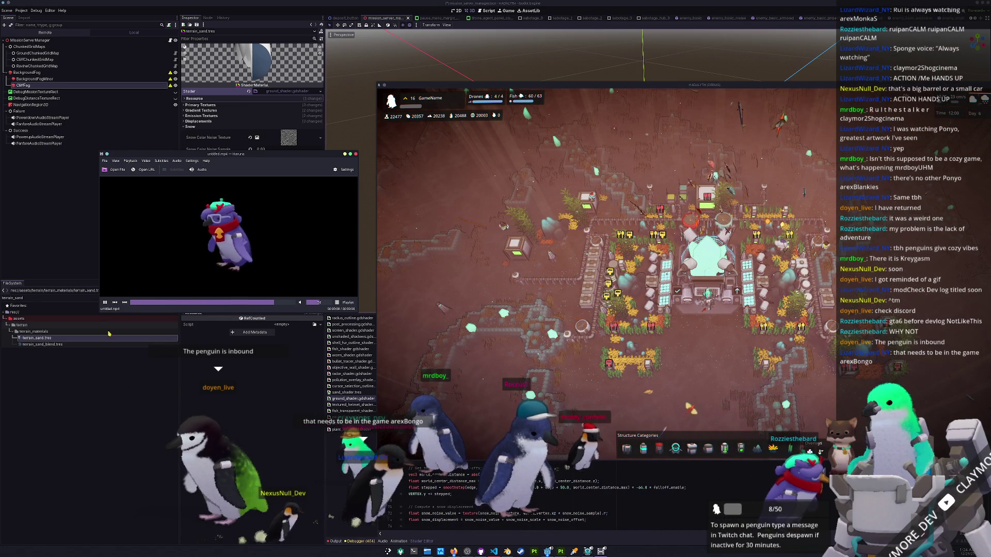
click(355, 154)
Move the game window left, zoom in to select the base's range ring, then switch to Blender.
drag(725, 88, 654, 84)
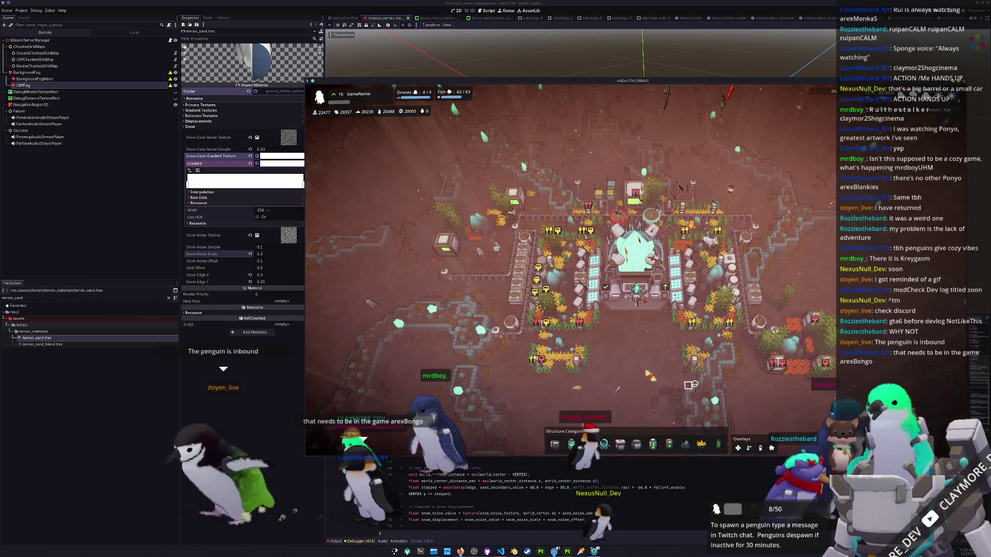
scroll(649, 319, up, 3)
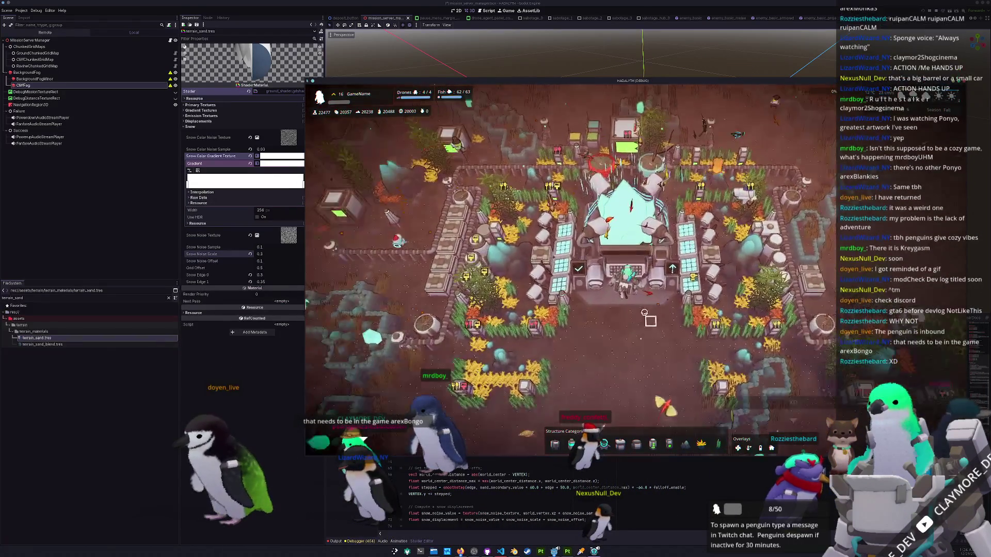
click(639, 335)
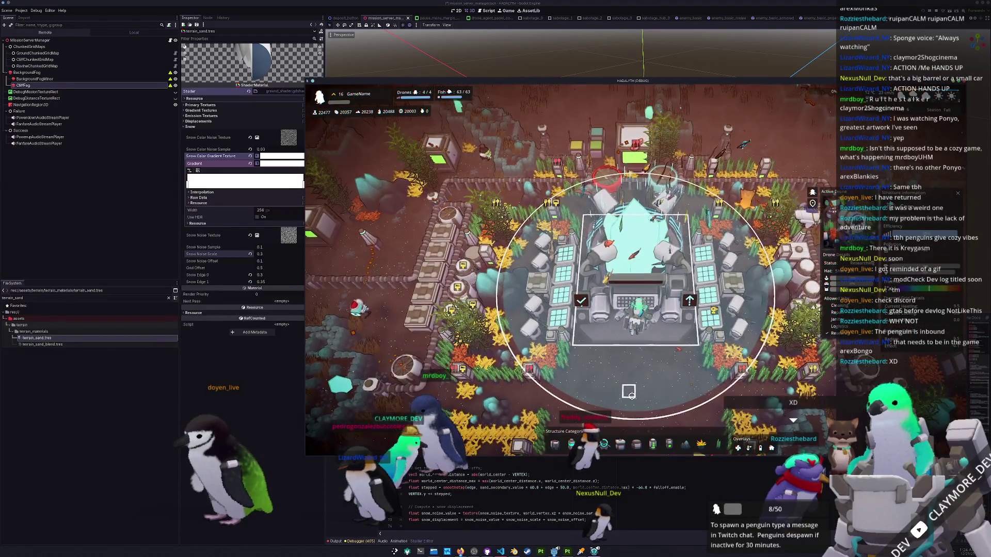
scroll(631, 394, down, 5)
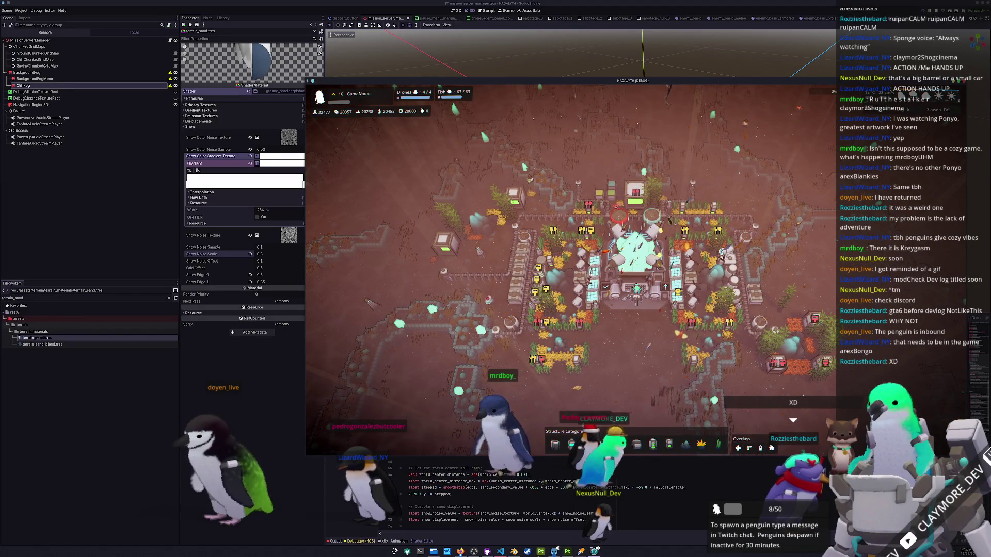
click(514, 551)
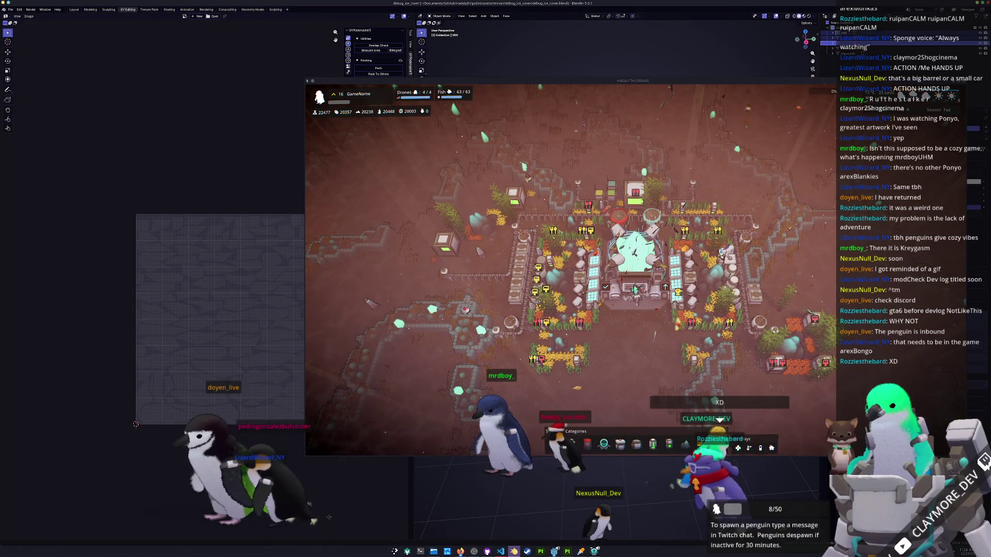
In Substance 3D Painter, orbit around the crystals, export their textures, then return to Godot.
click(567, 552)
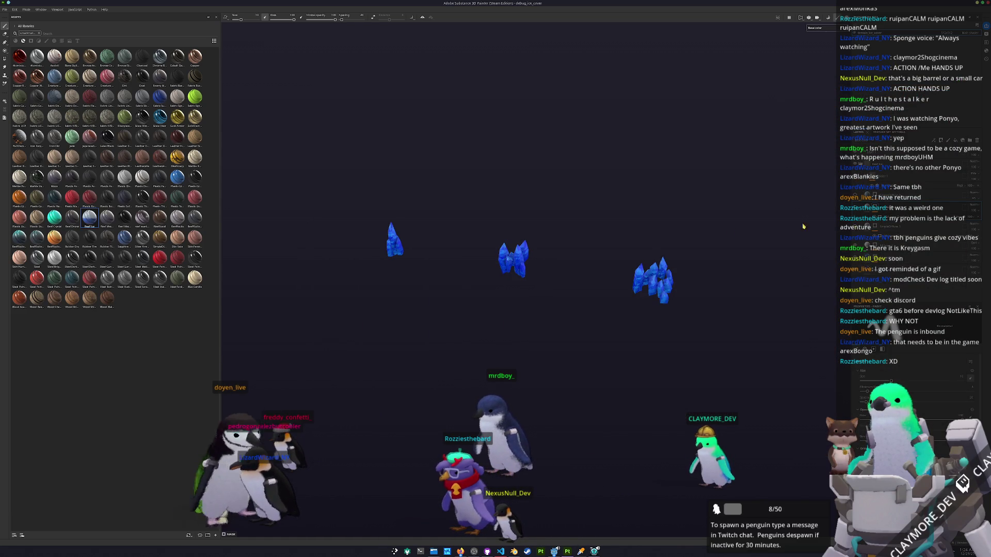
drag(831, 226, 713, 192)
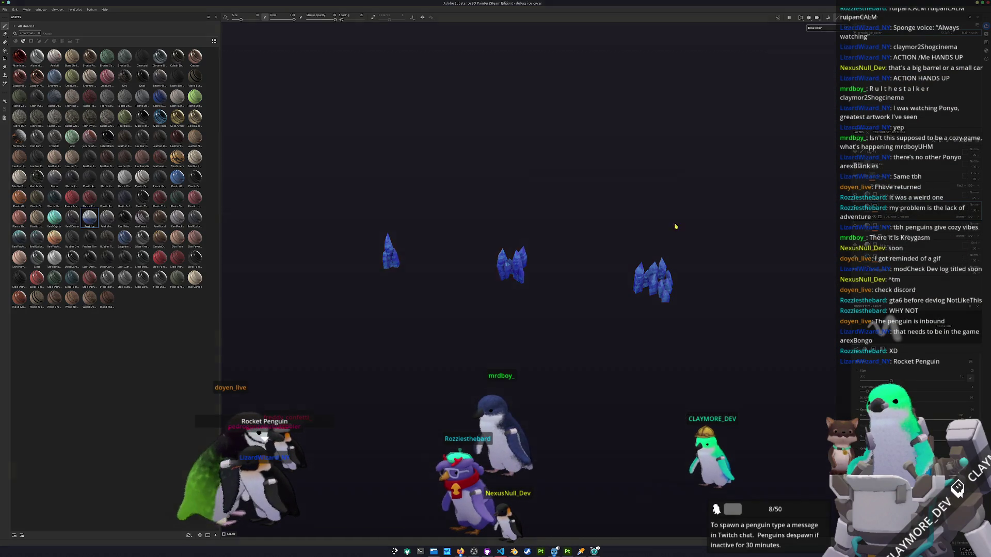
key(ctrl+shift+e)
click(616, 355)
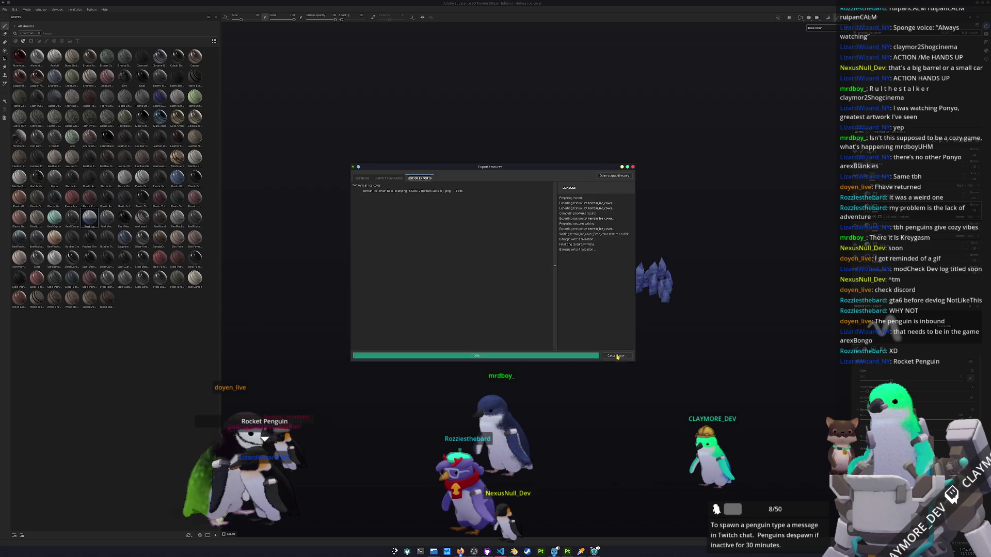
key(alt+Tab)
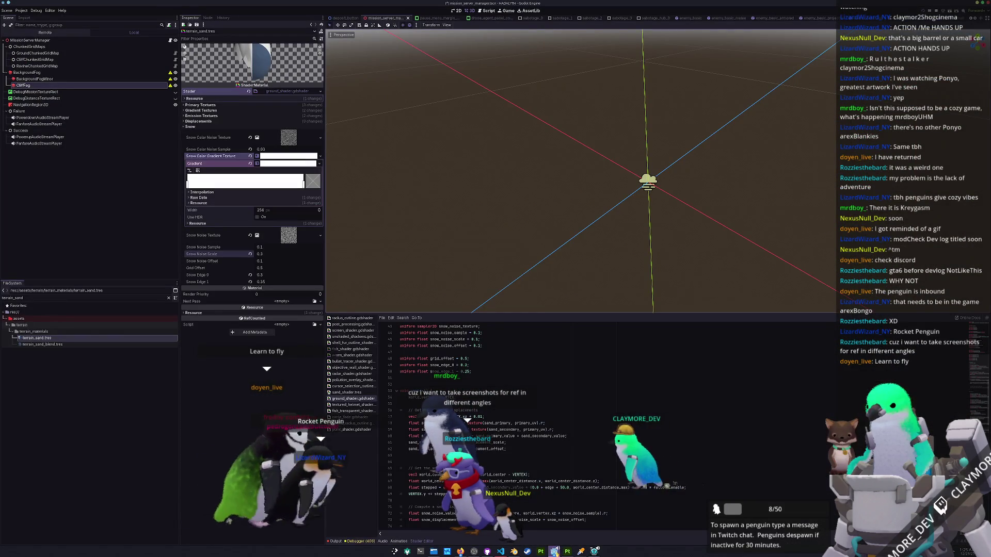
Save the mission scene with MissionServerManager selected and run the game with F5.
scroll(679, 236, up, 2)
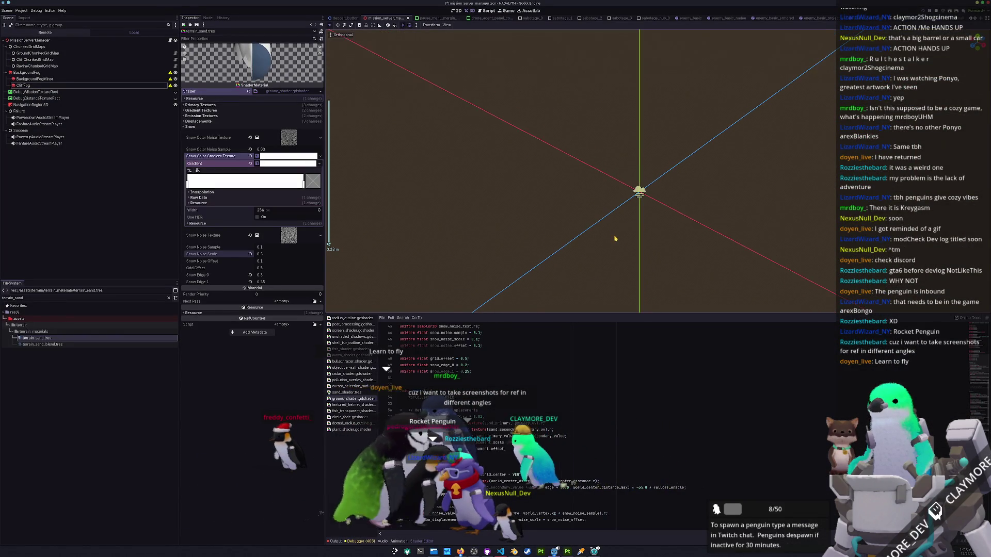
key(ctrl+s)
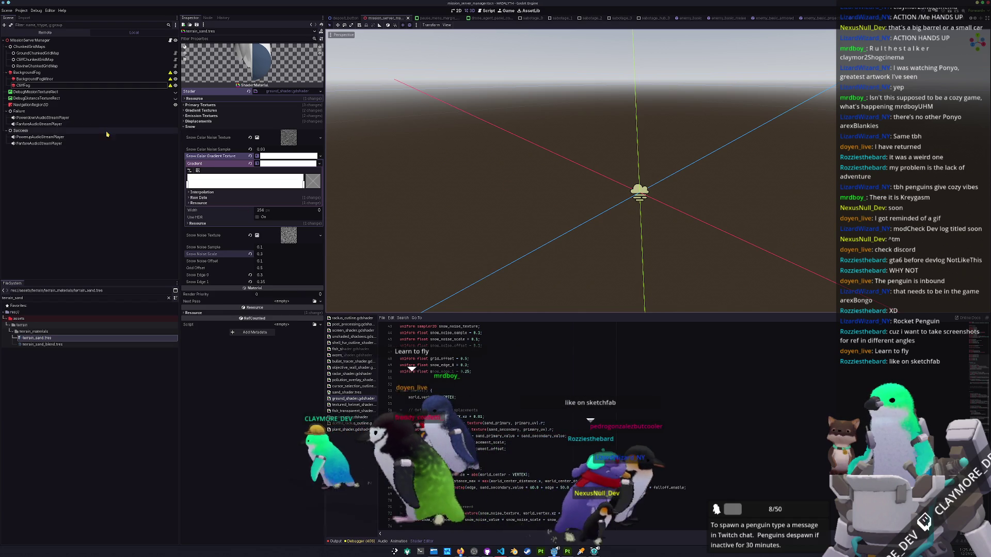
click(105, 98)
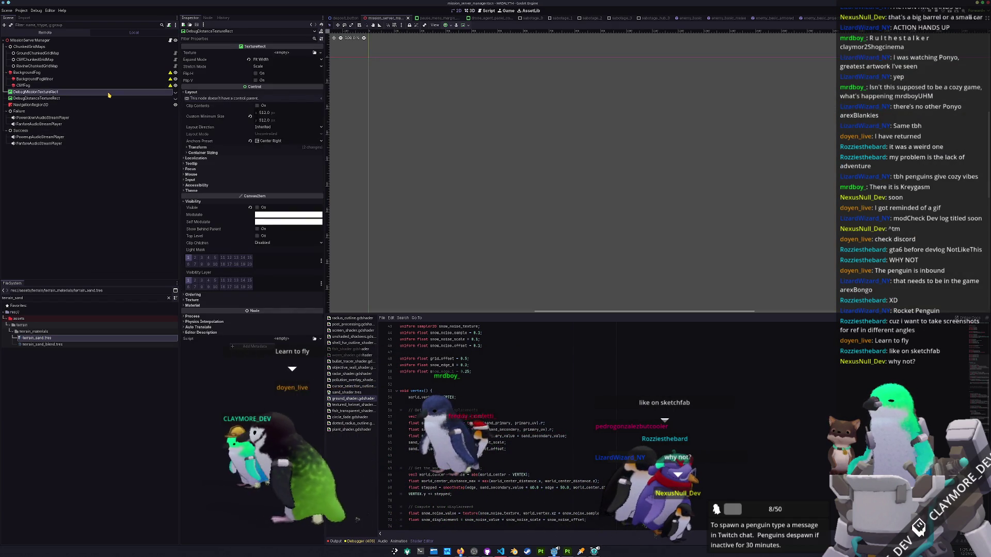
click(111, 40)
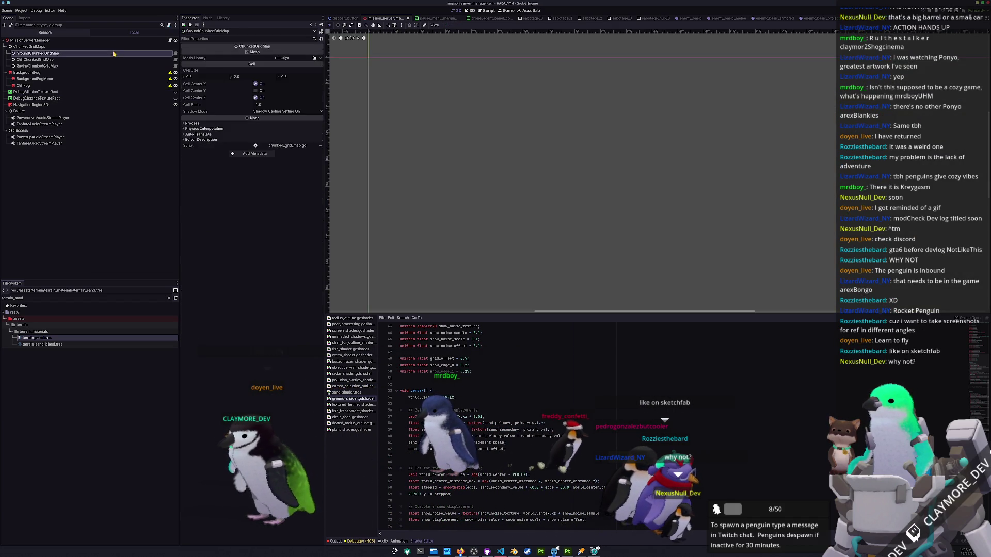
key(ctrl+s)
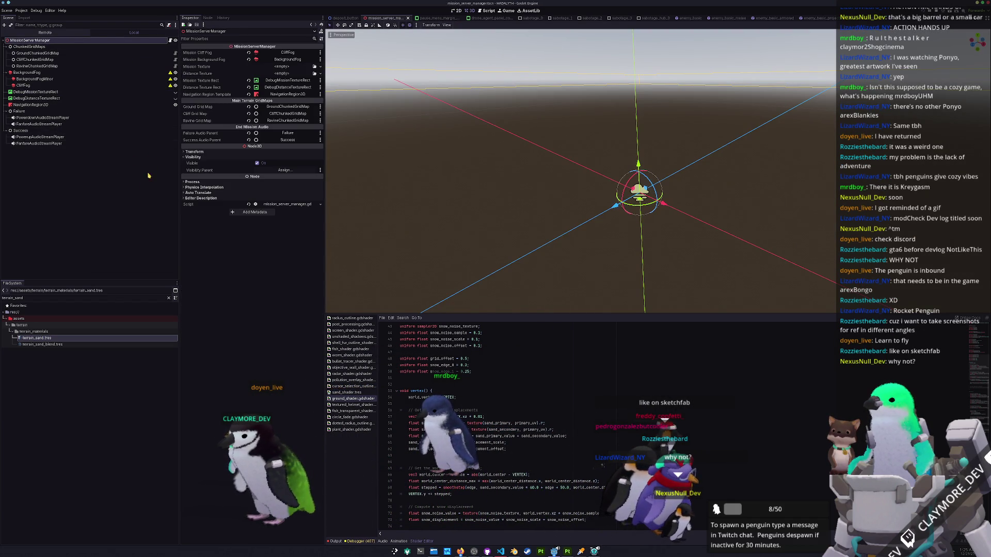
key(F5)
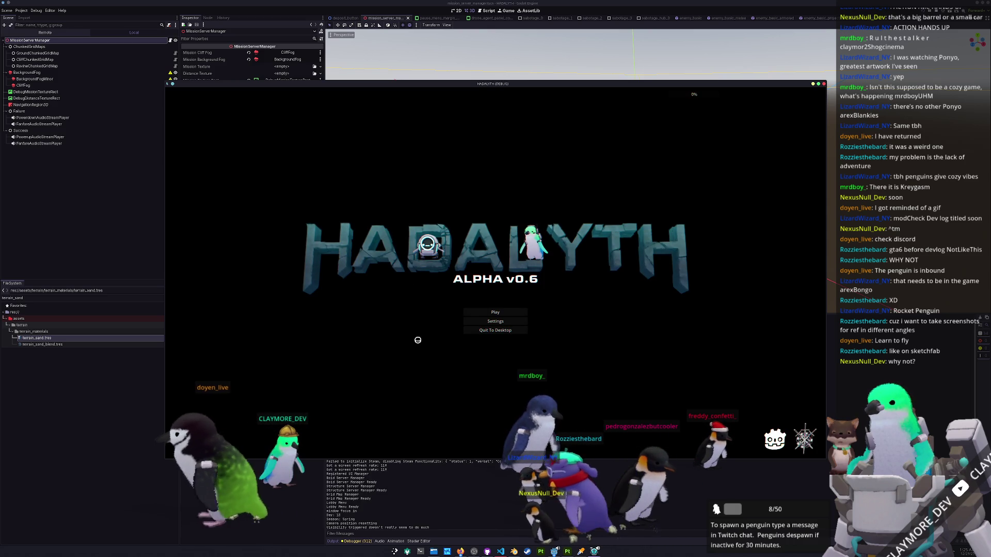
Load save slot 1, select the central crystal in build mode, and deploy into the mission.
click(495, 313)
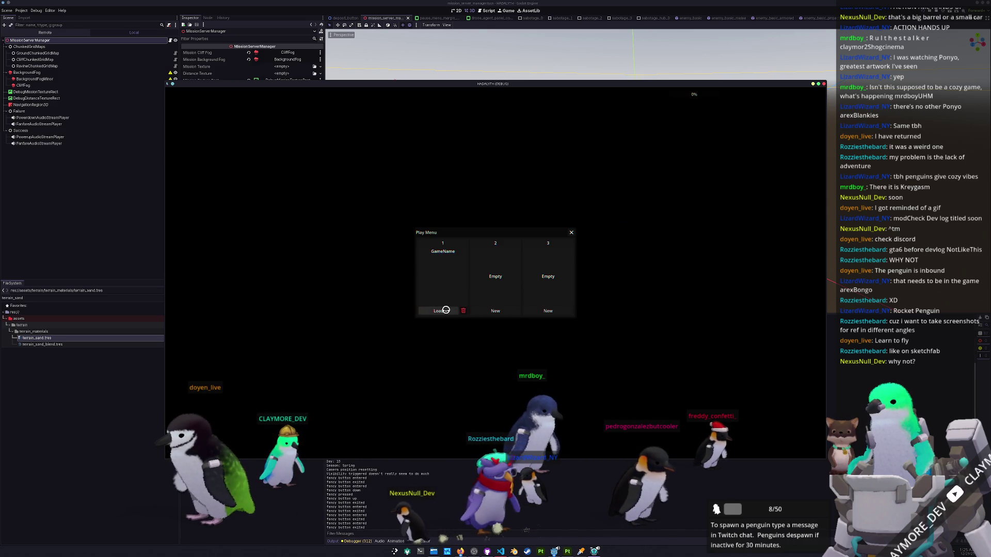
click(440, 312)
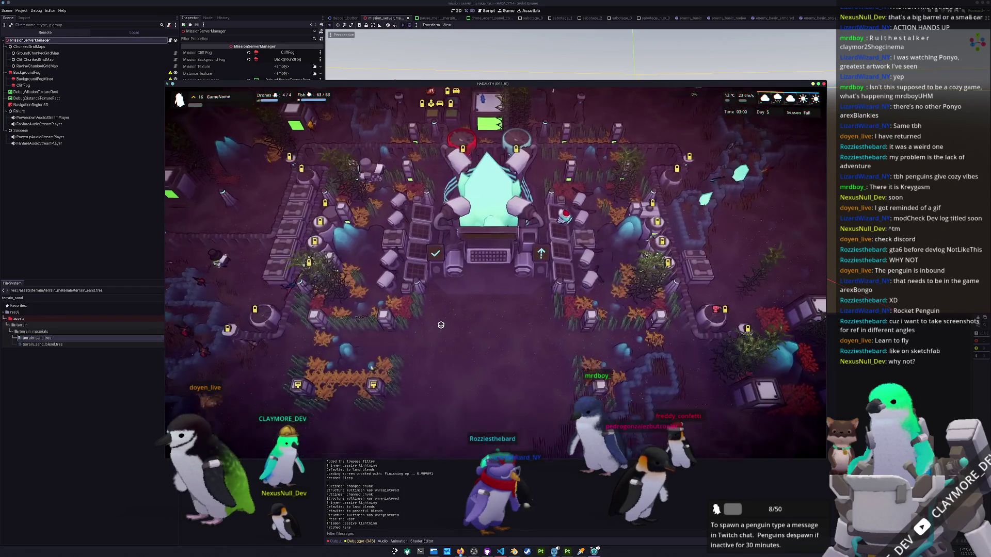
key(b)
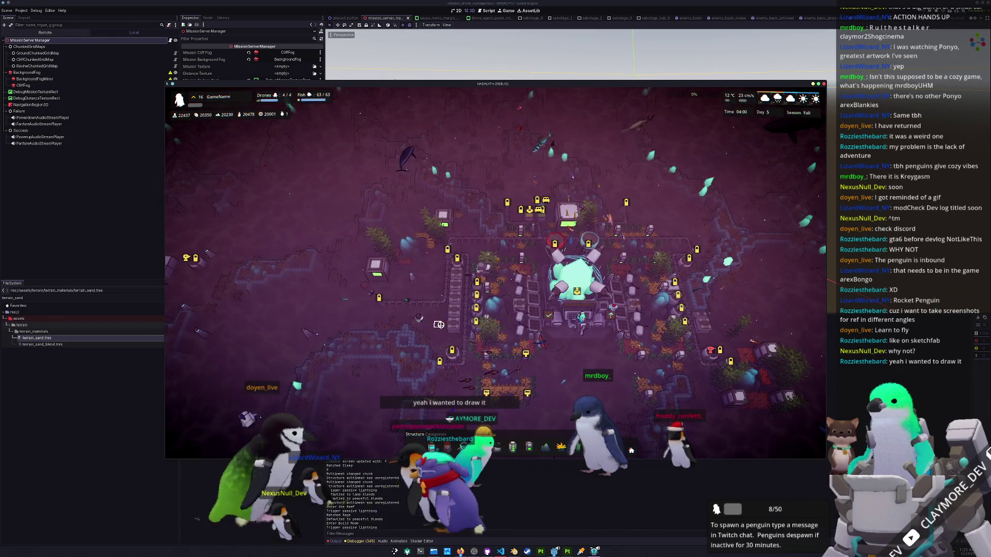
scroll(439, 324, up, 3)
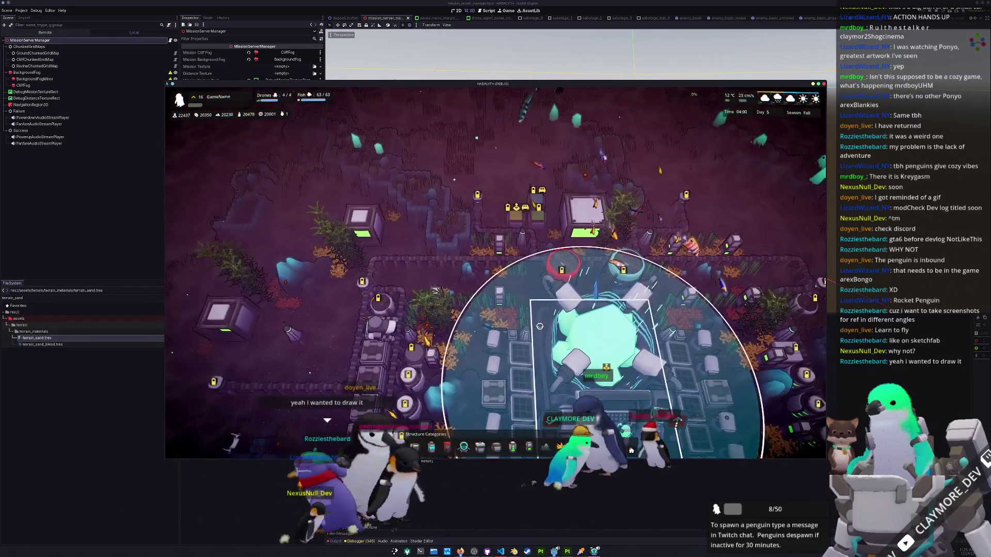
click(540, 326)
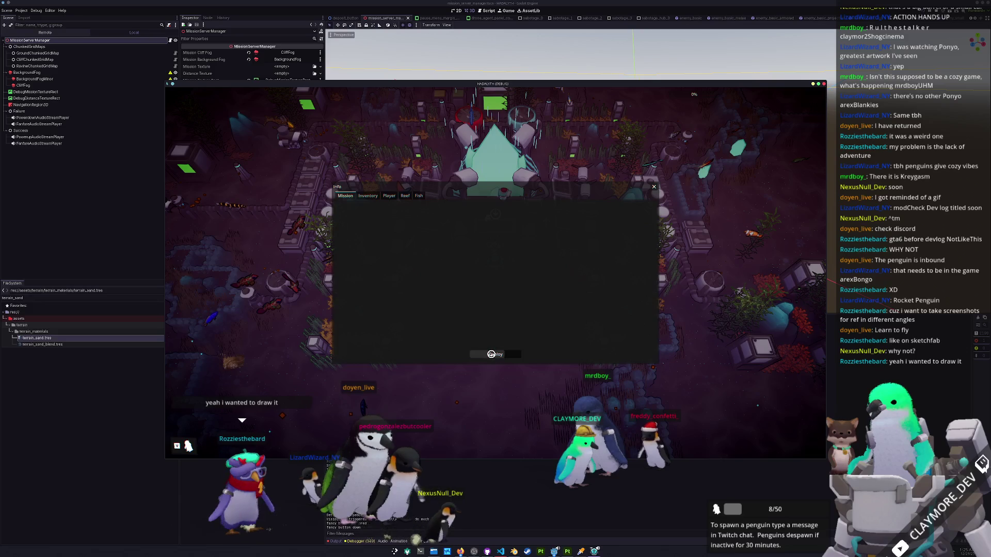
click(491, 354)
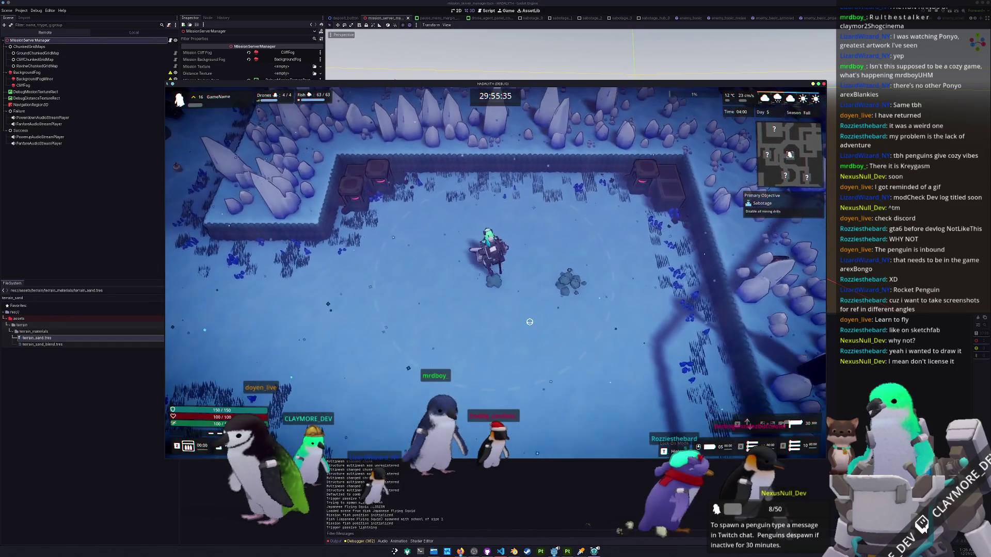
Walk the character around the snowy winter arena in all directions to inspect the snow terrain.
key(w)
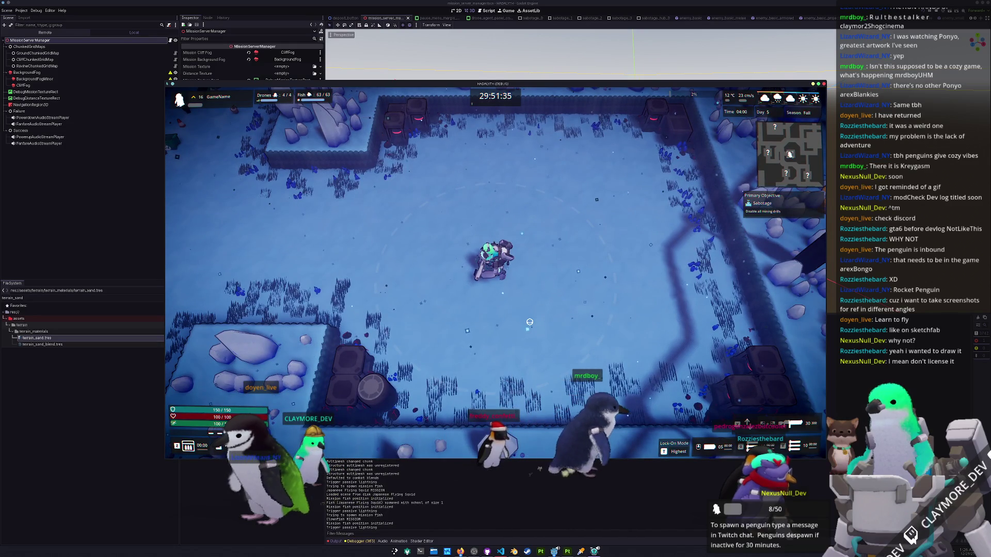
key(w)
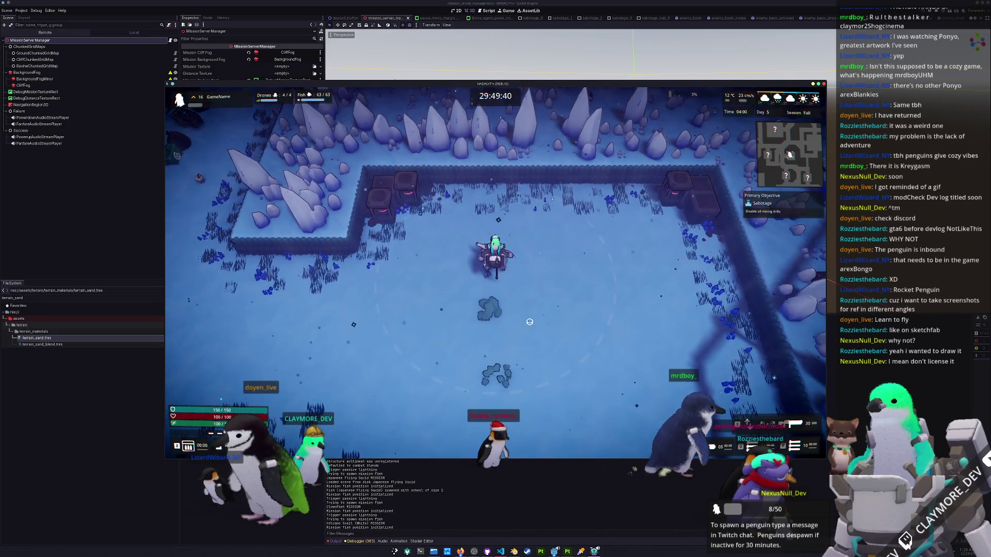
key(d)
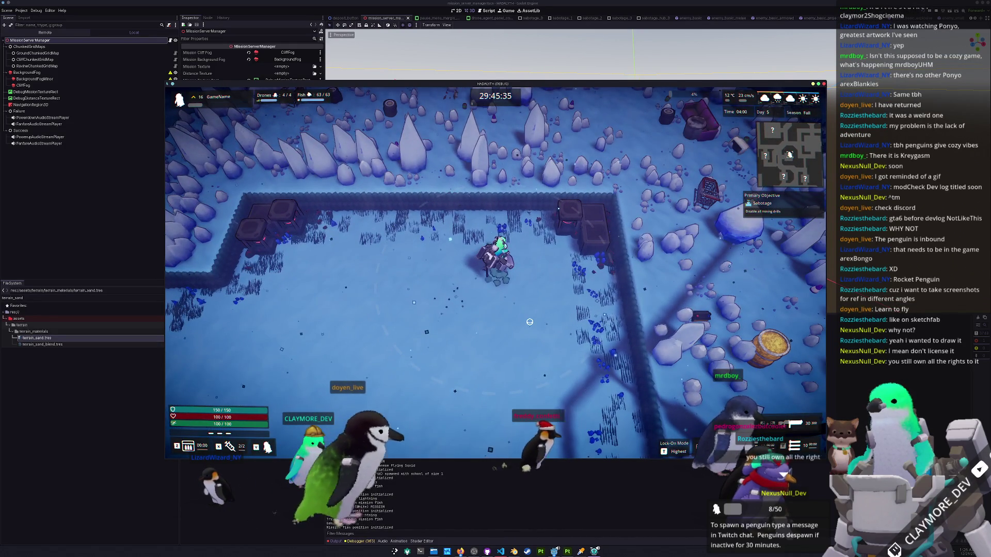
key(s)
key(d)
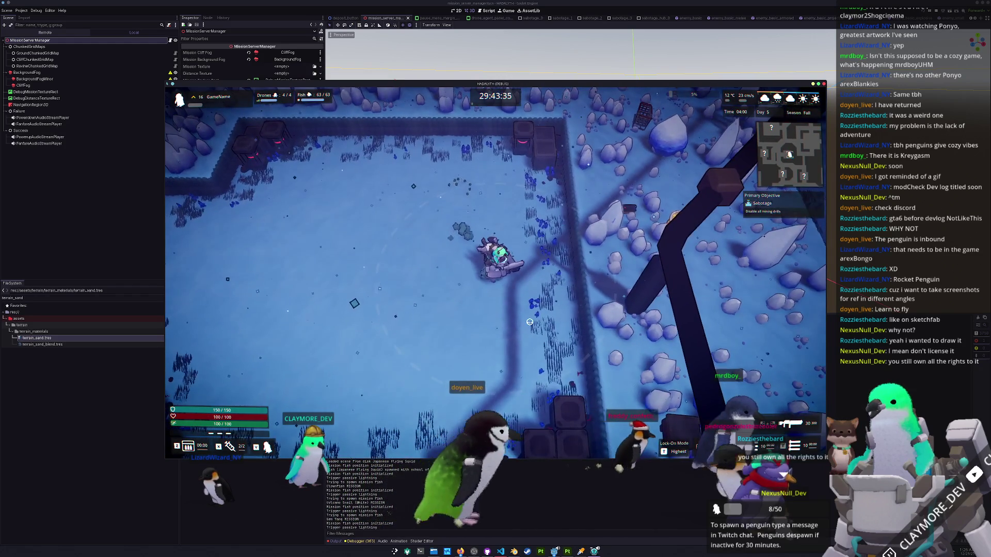
key(w)
key(a)
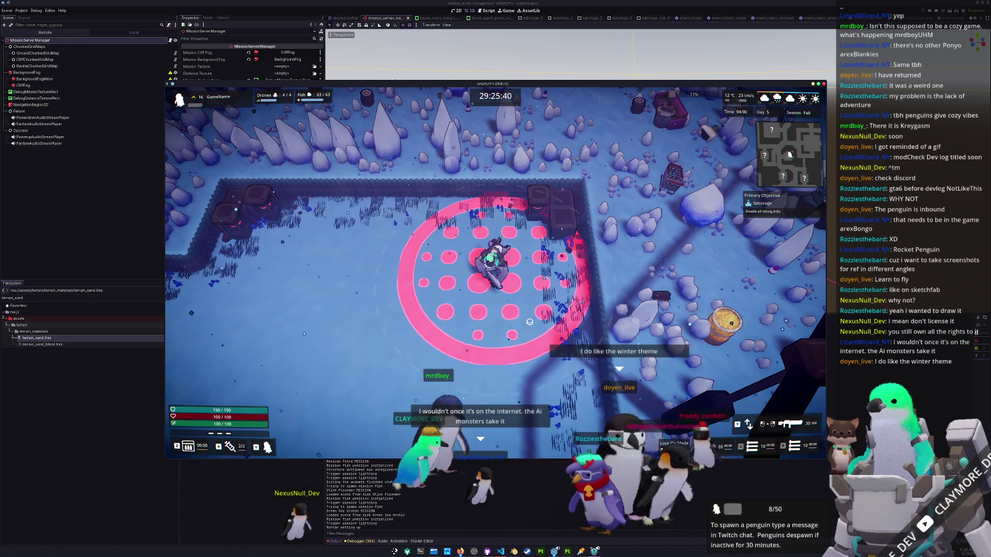
key(s)
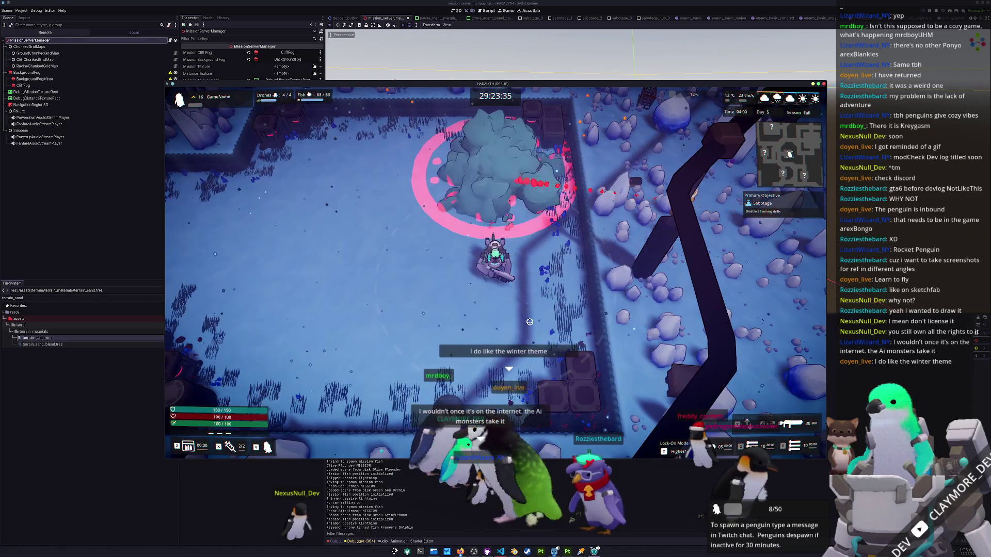
key(a)
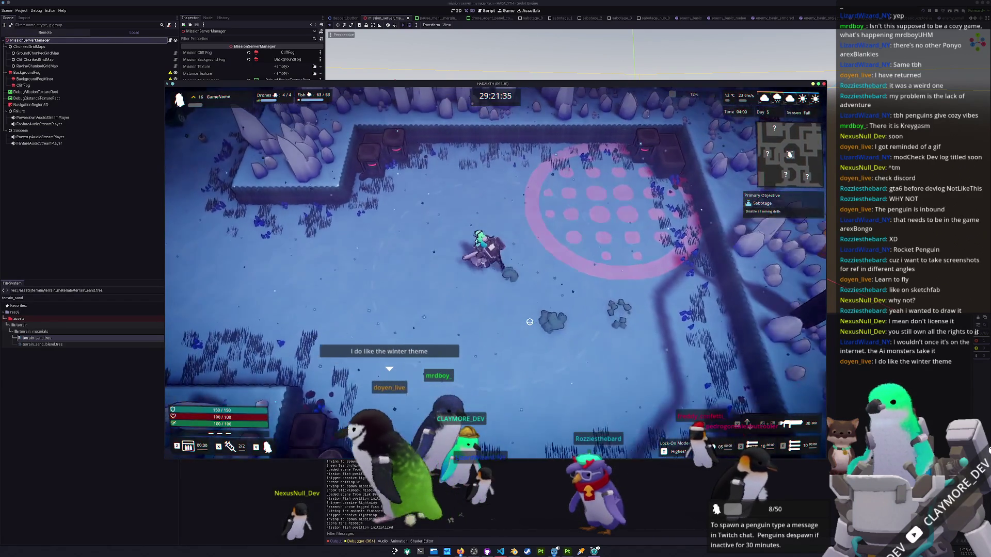
key(w)
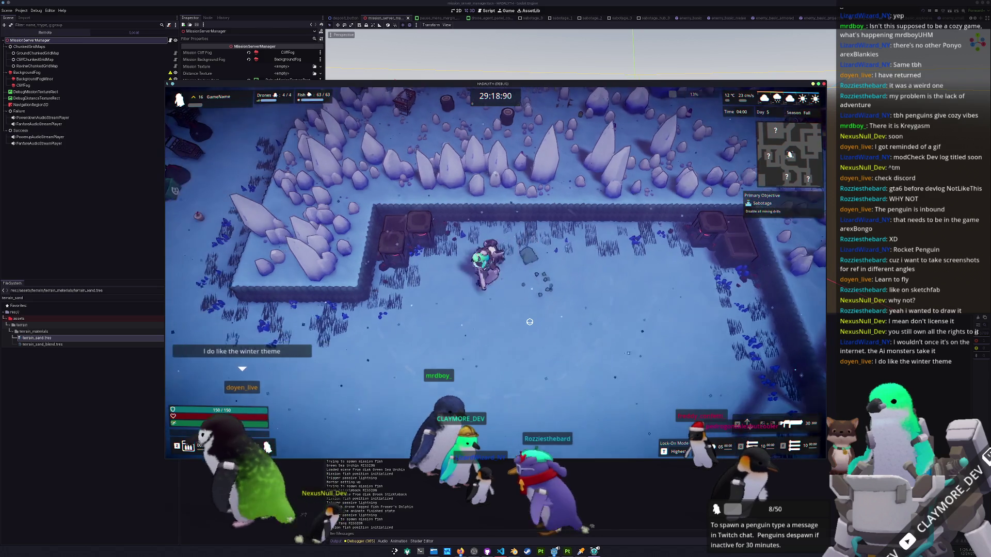
key(a)
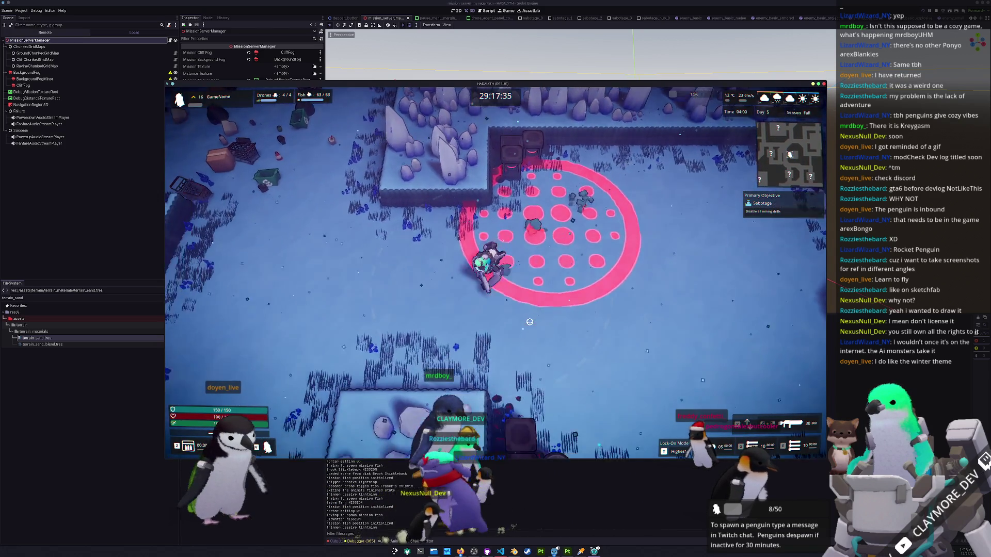
key(a)
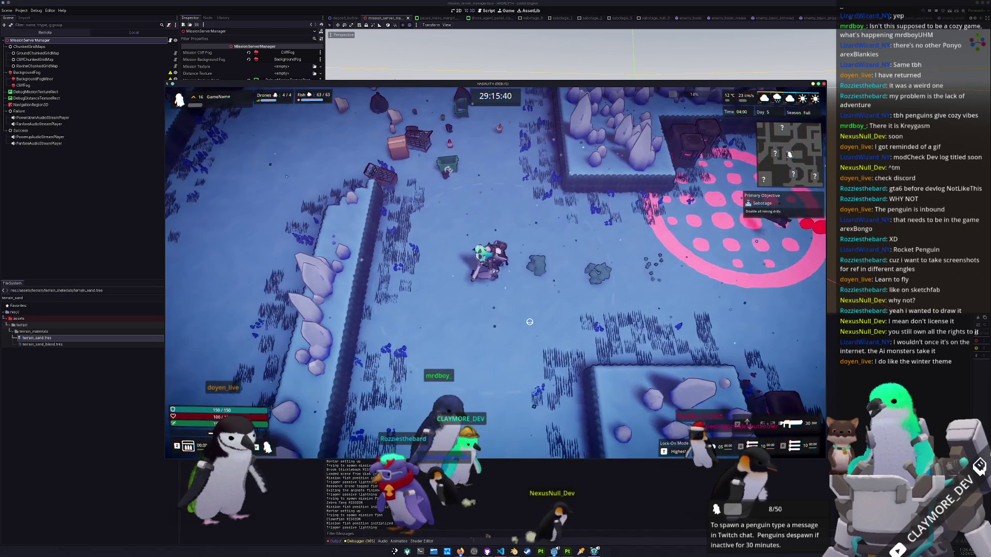
Pause and resume the game, then stop the running project with F8.
key(Escape)
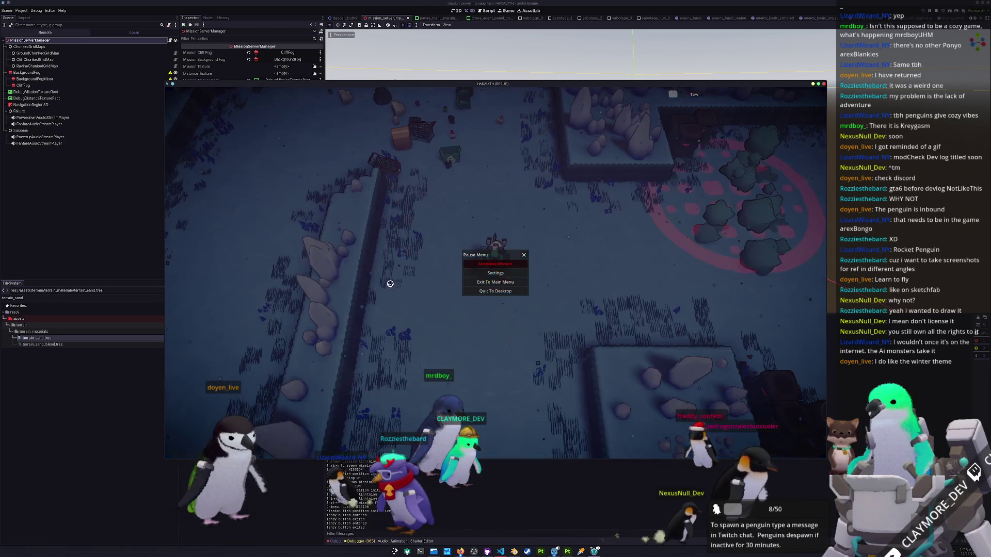
click(504, 264)
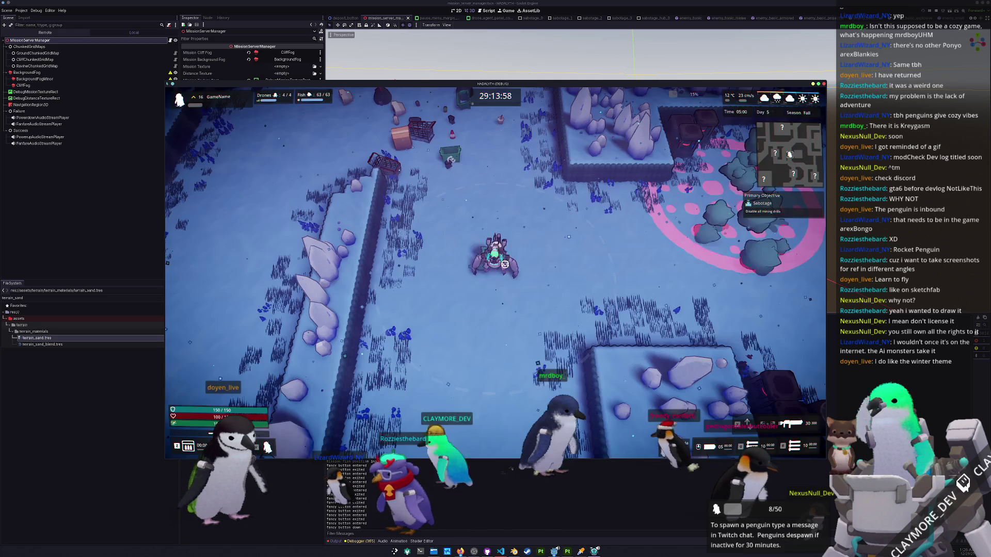
click(62, 416)
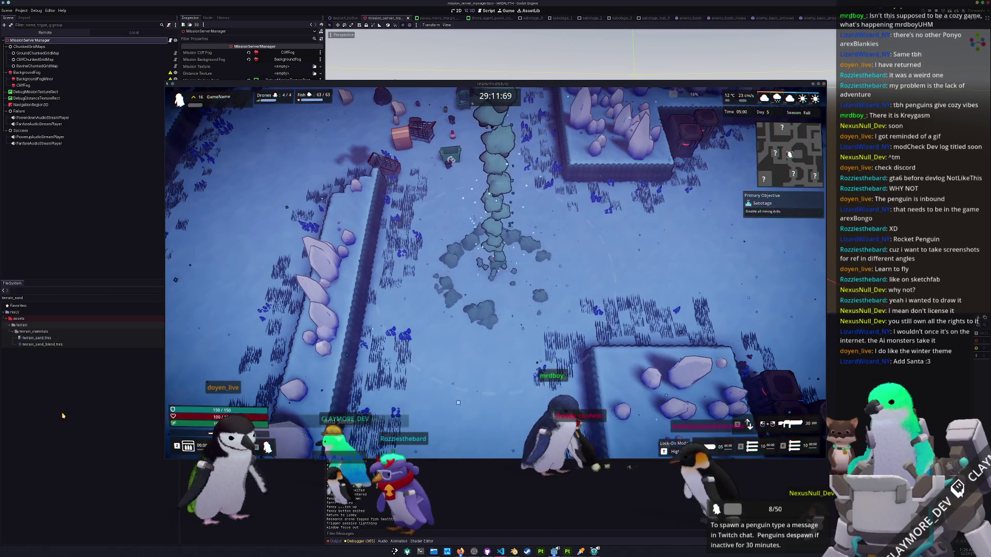
key(F8)
Filter the FileSystem for mission_stats and open mission_stats_testing.tres.
key(ctrl+a)
text(mission_stats)
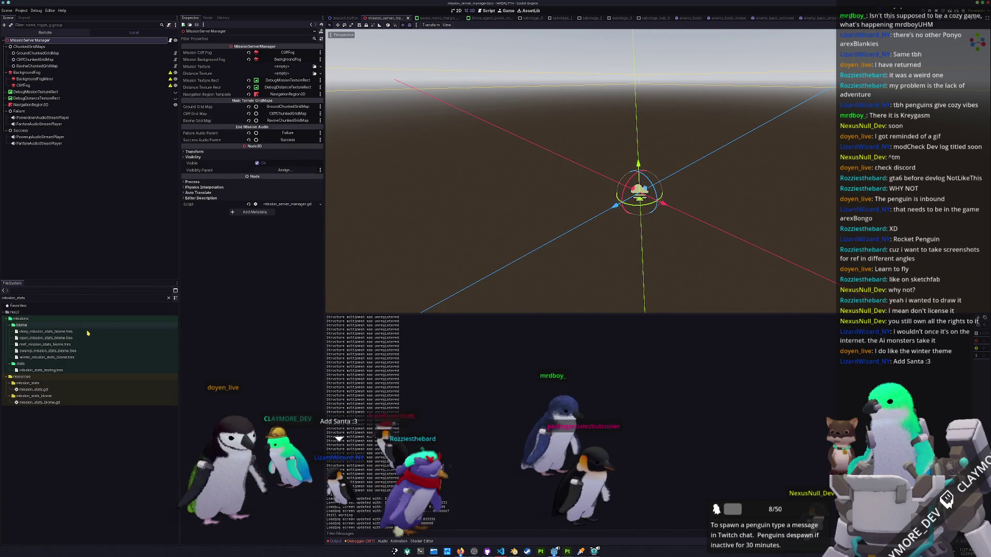
click(44, 370)
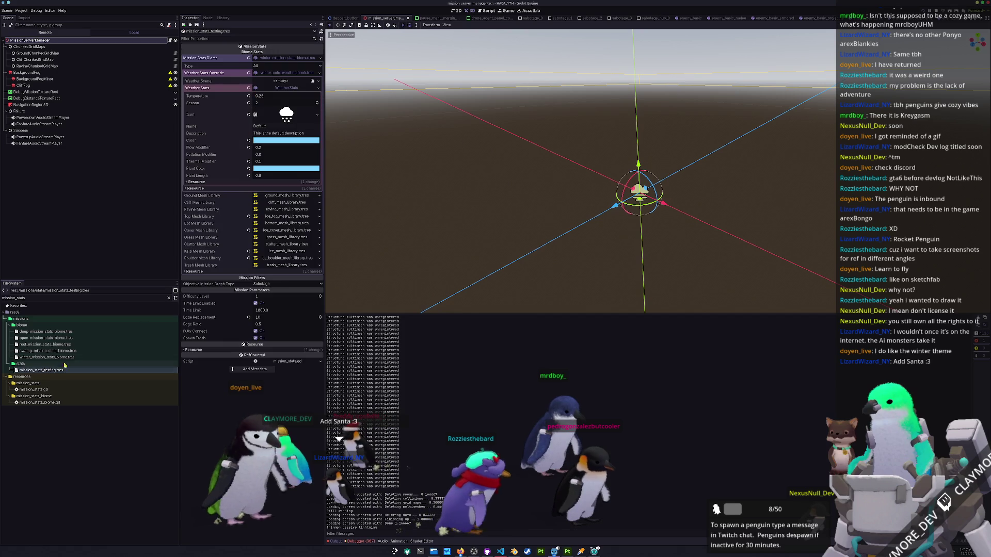
Load swamp_mission_stats_biome.tres as the Mission Stats Biome, save, and relaunch the game.
click(289, 58)
click(320, 58)
click(287, 80)
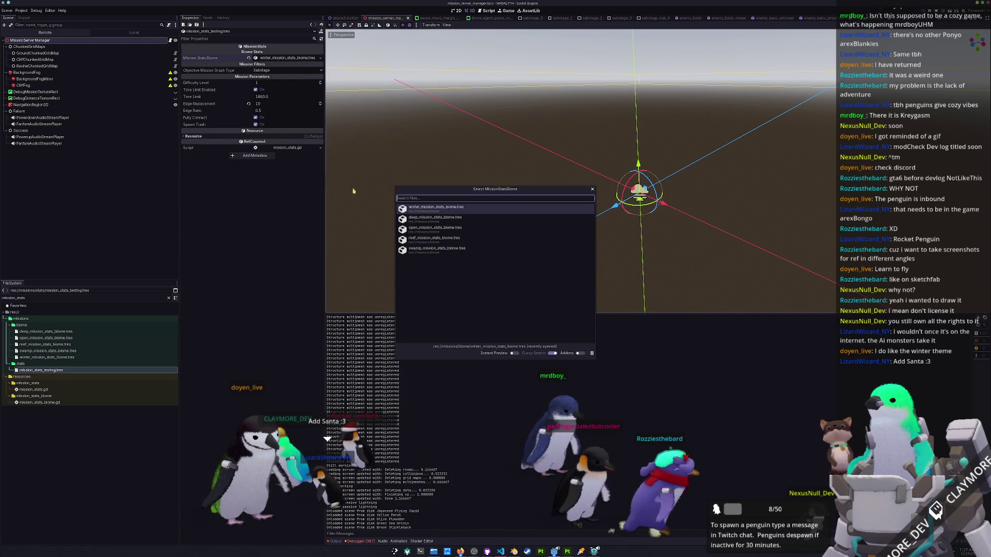
key(Down)
key(Down)
key(Return)
key(ctrl+s)
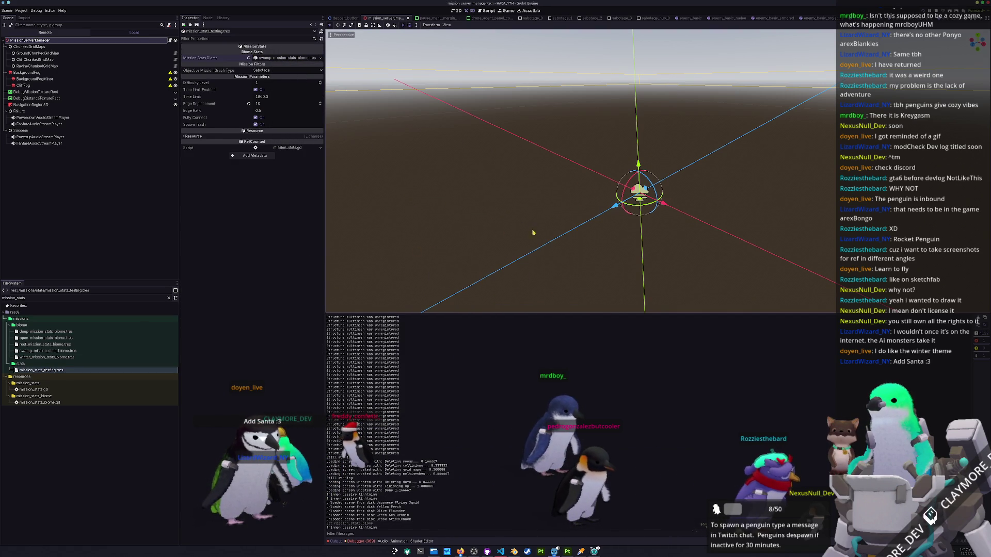
key(alt+Tab)
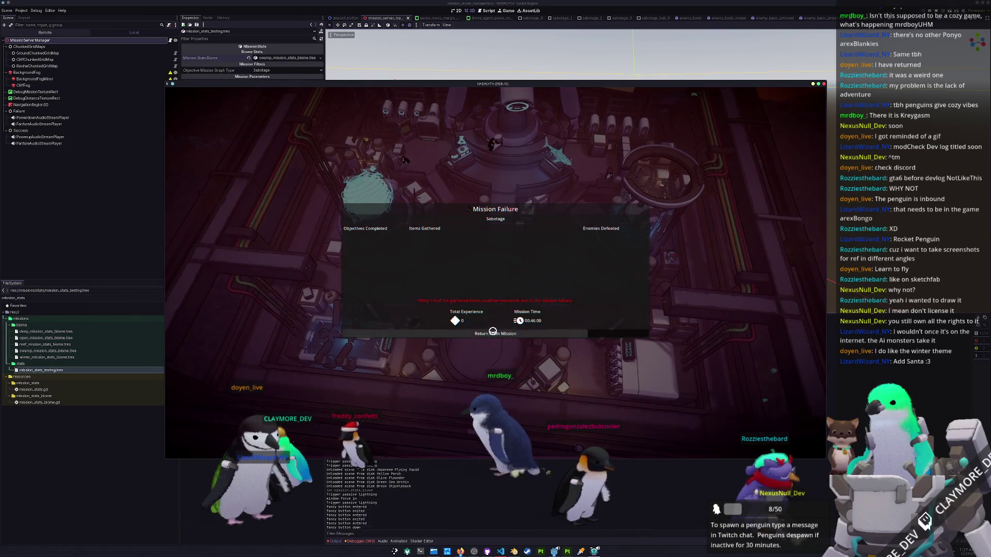
Return from the Mission Failure screen, deploy a new swamp mission, and move the character north-east.
click(499, 327)
click(497, 353)
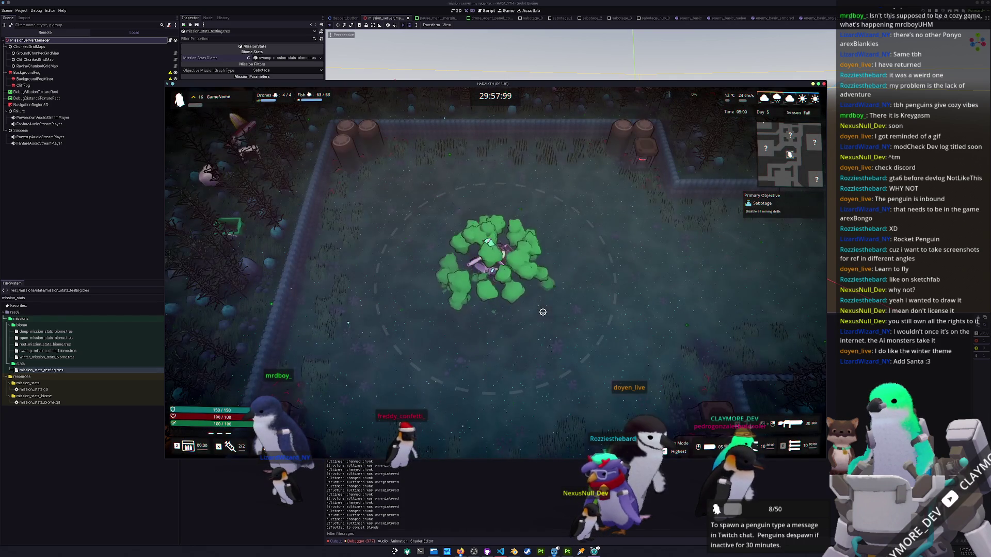
key(w+d)
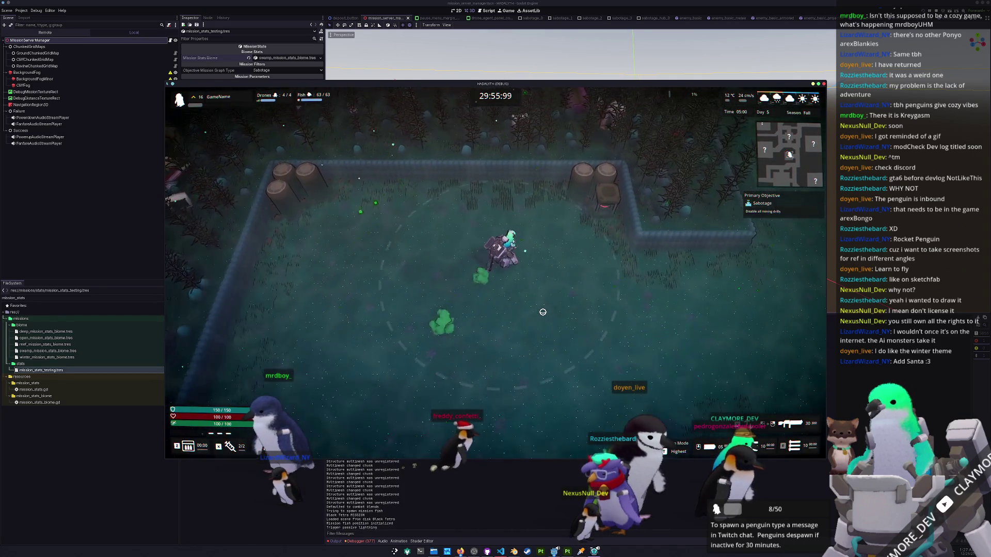